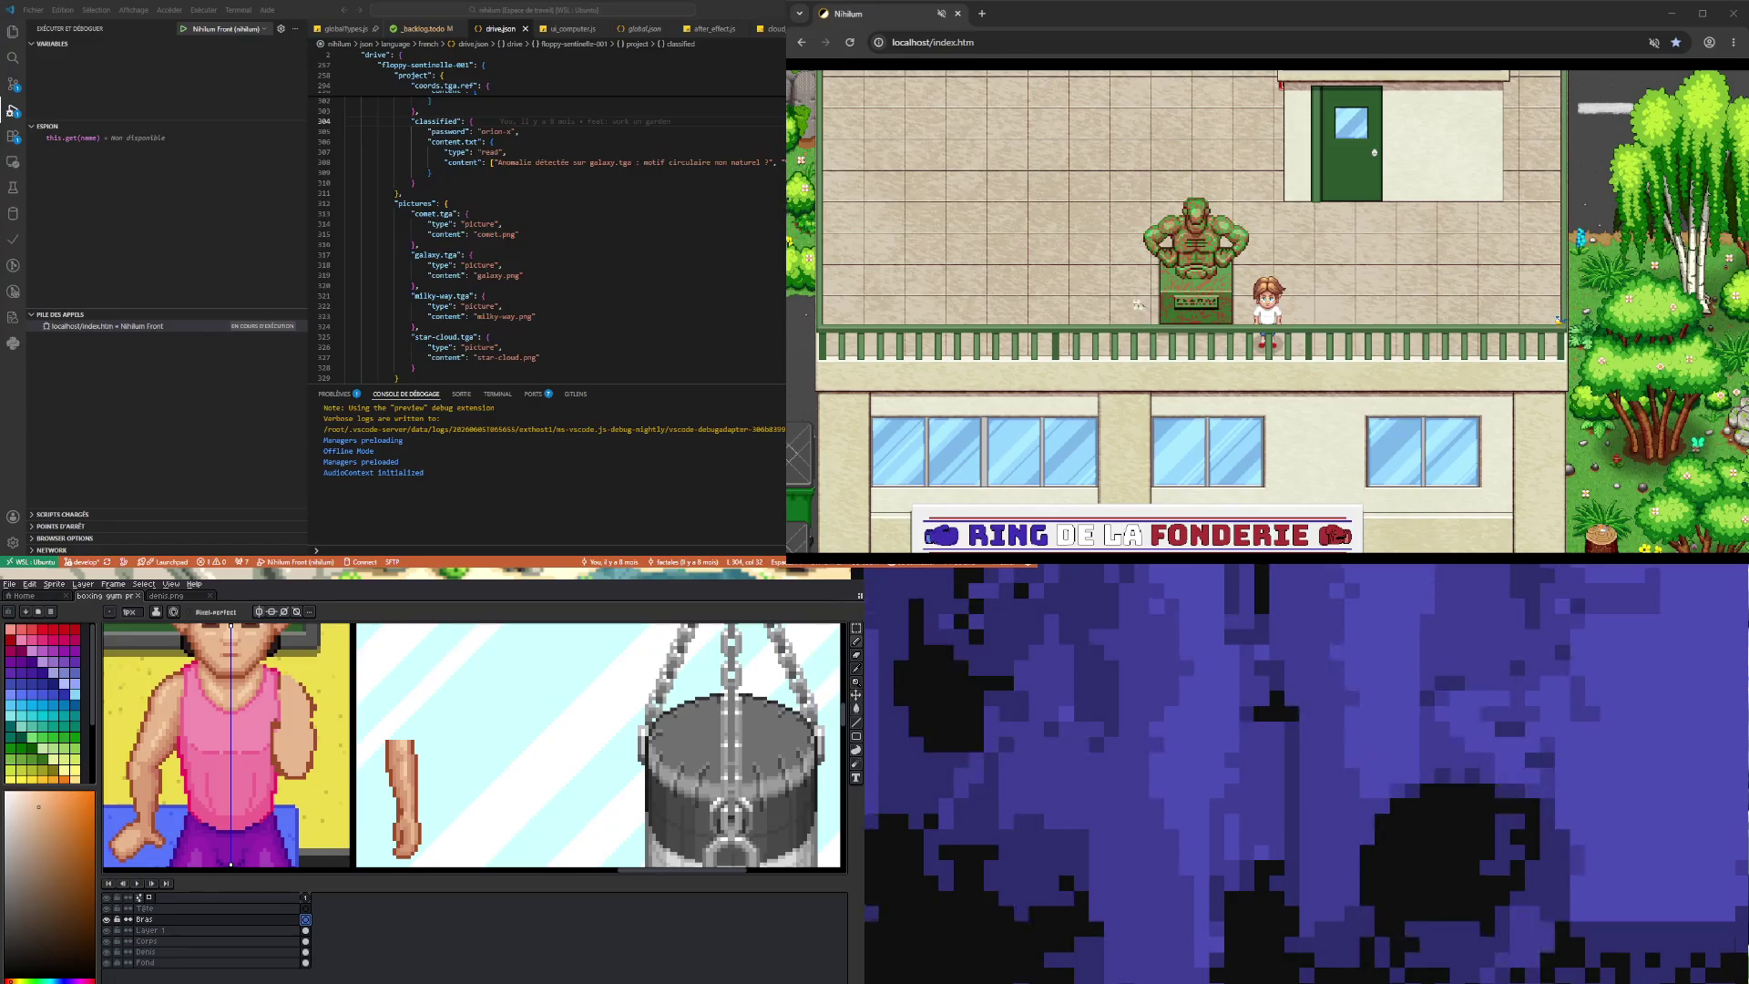
- Select the Corps layer and toggle its visibility off and on twice to check the torso
scroll(472, 747, down, 2)
scroll(472, 747, up, 1)
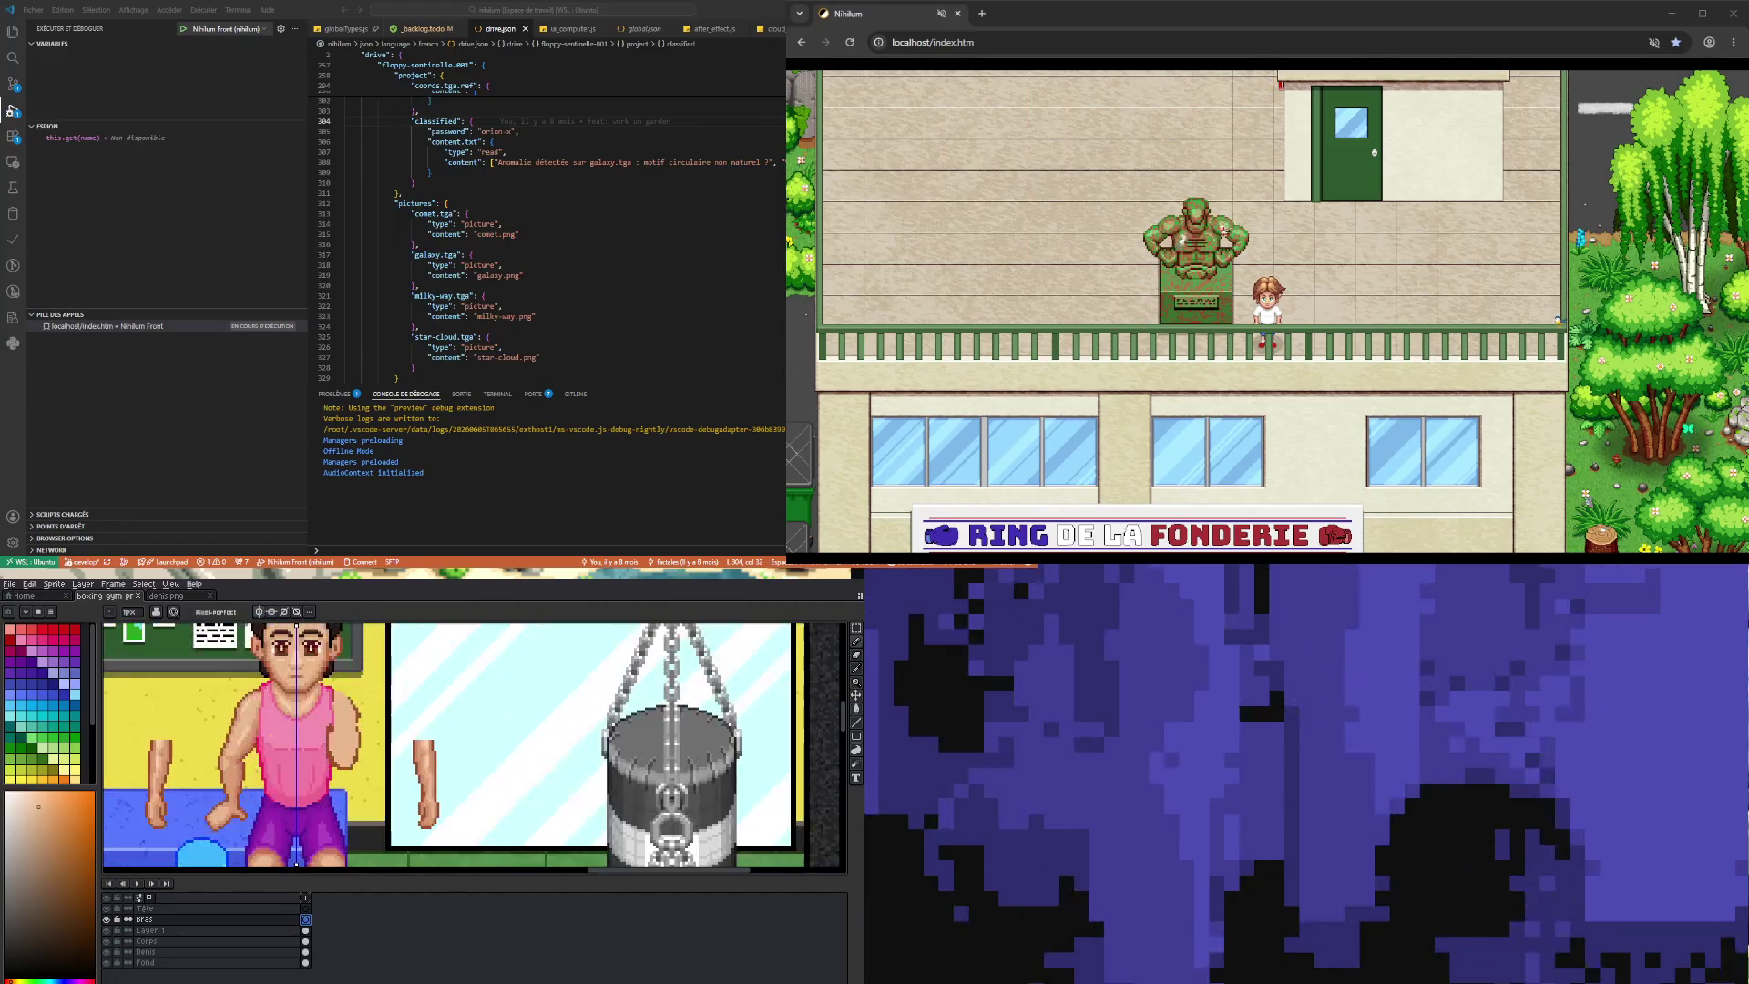
click(146, 941)
click(108, 940)
click(107, 941)
click(107, 940)
click(107, 941)
- Sample the tank top's dark pink as the drawing colour
scroll(337, 672, up, 2)
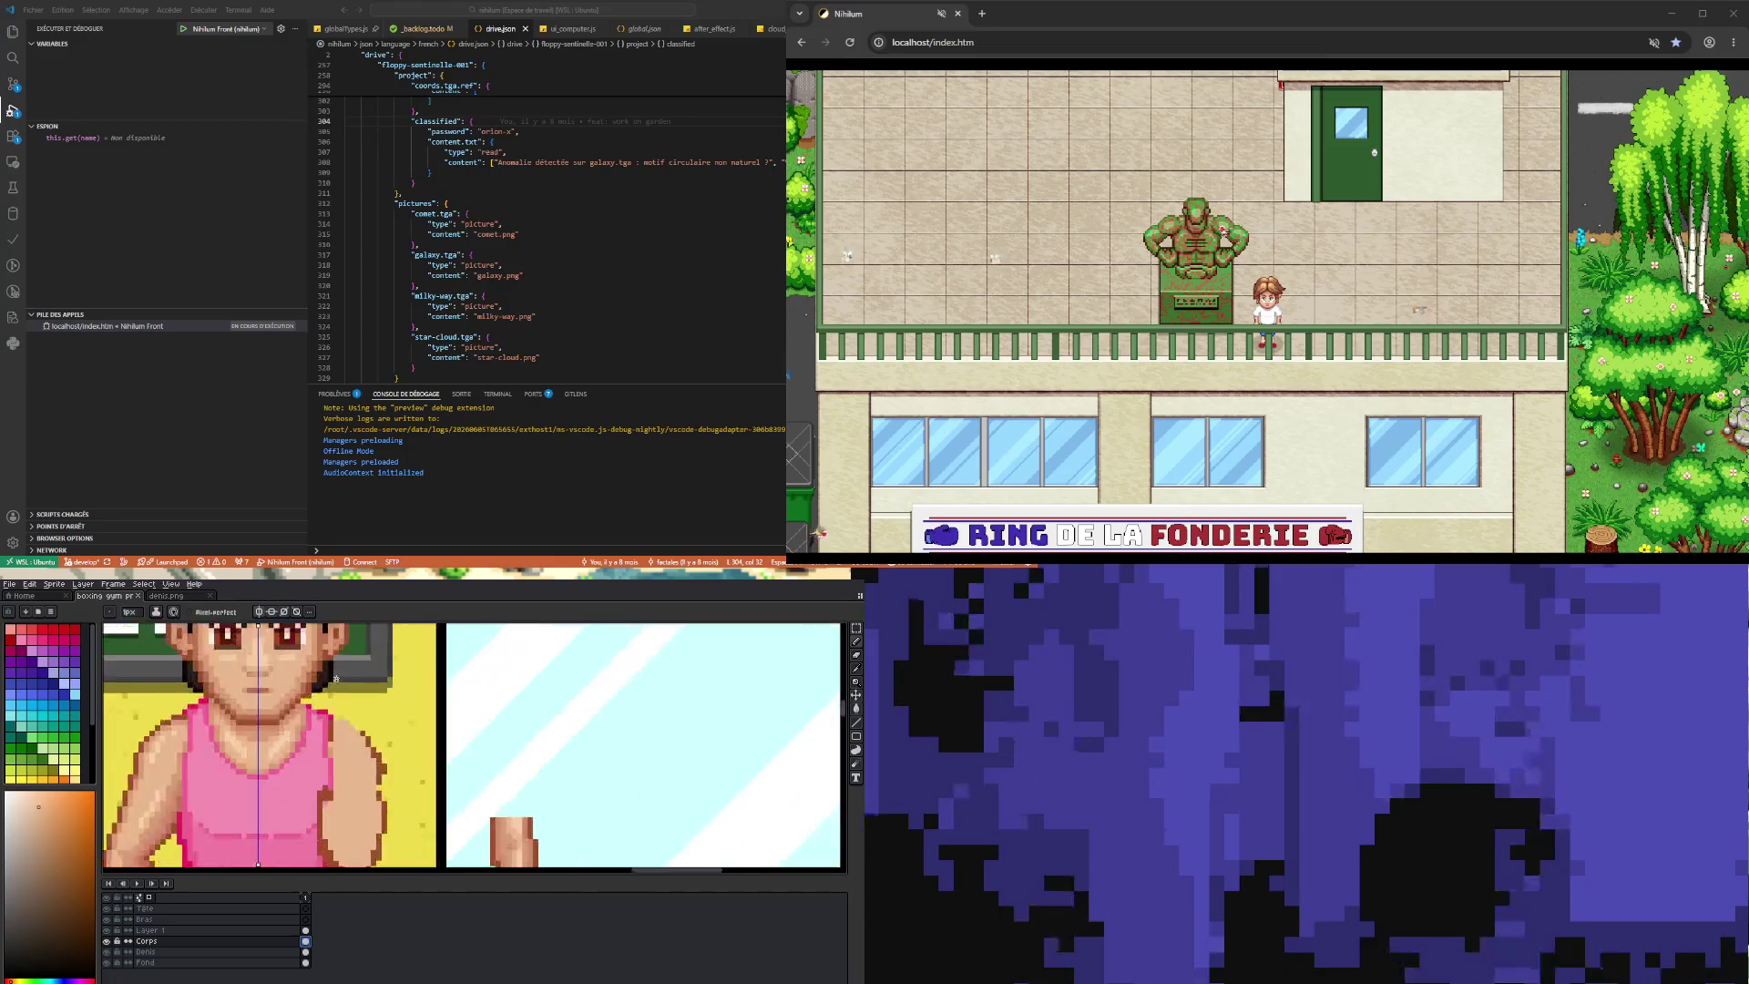
scroll(336, 672, up, 2)
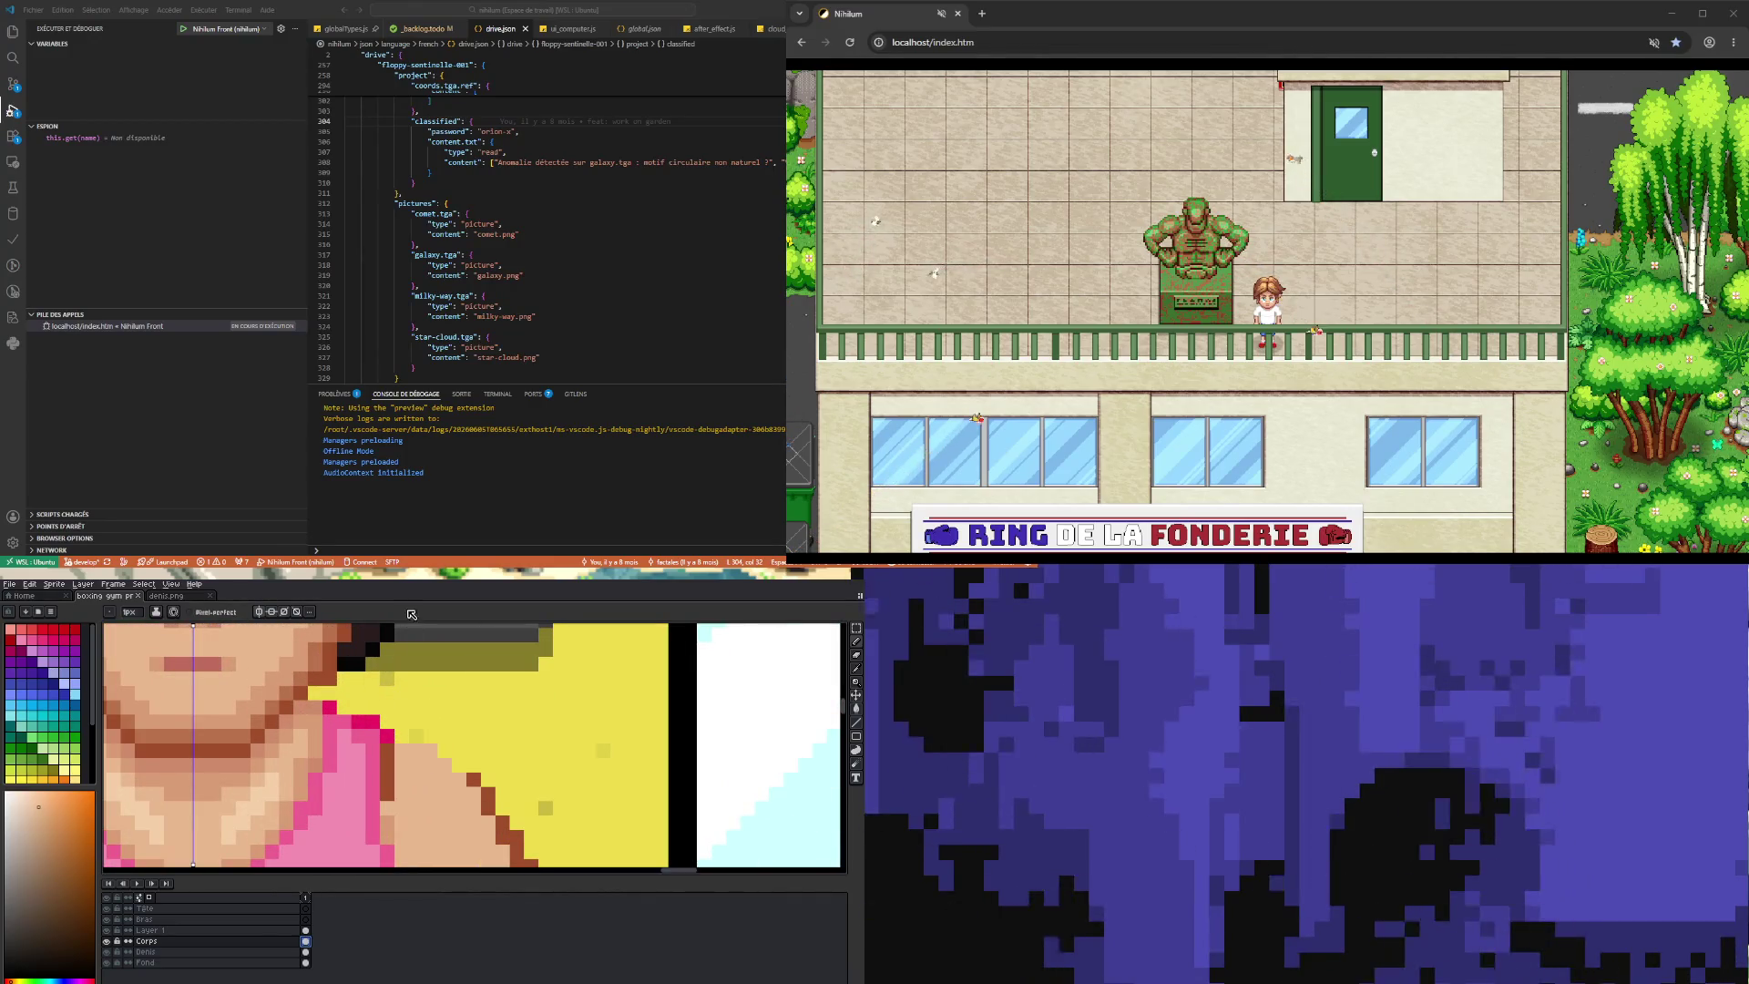
alt+click(351, 716)
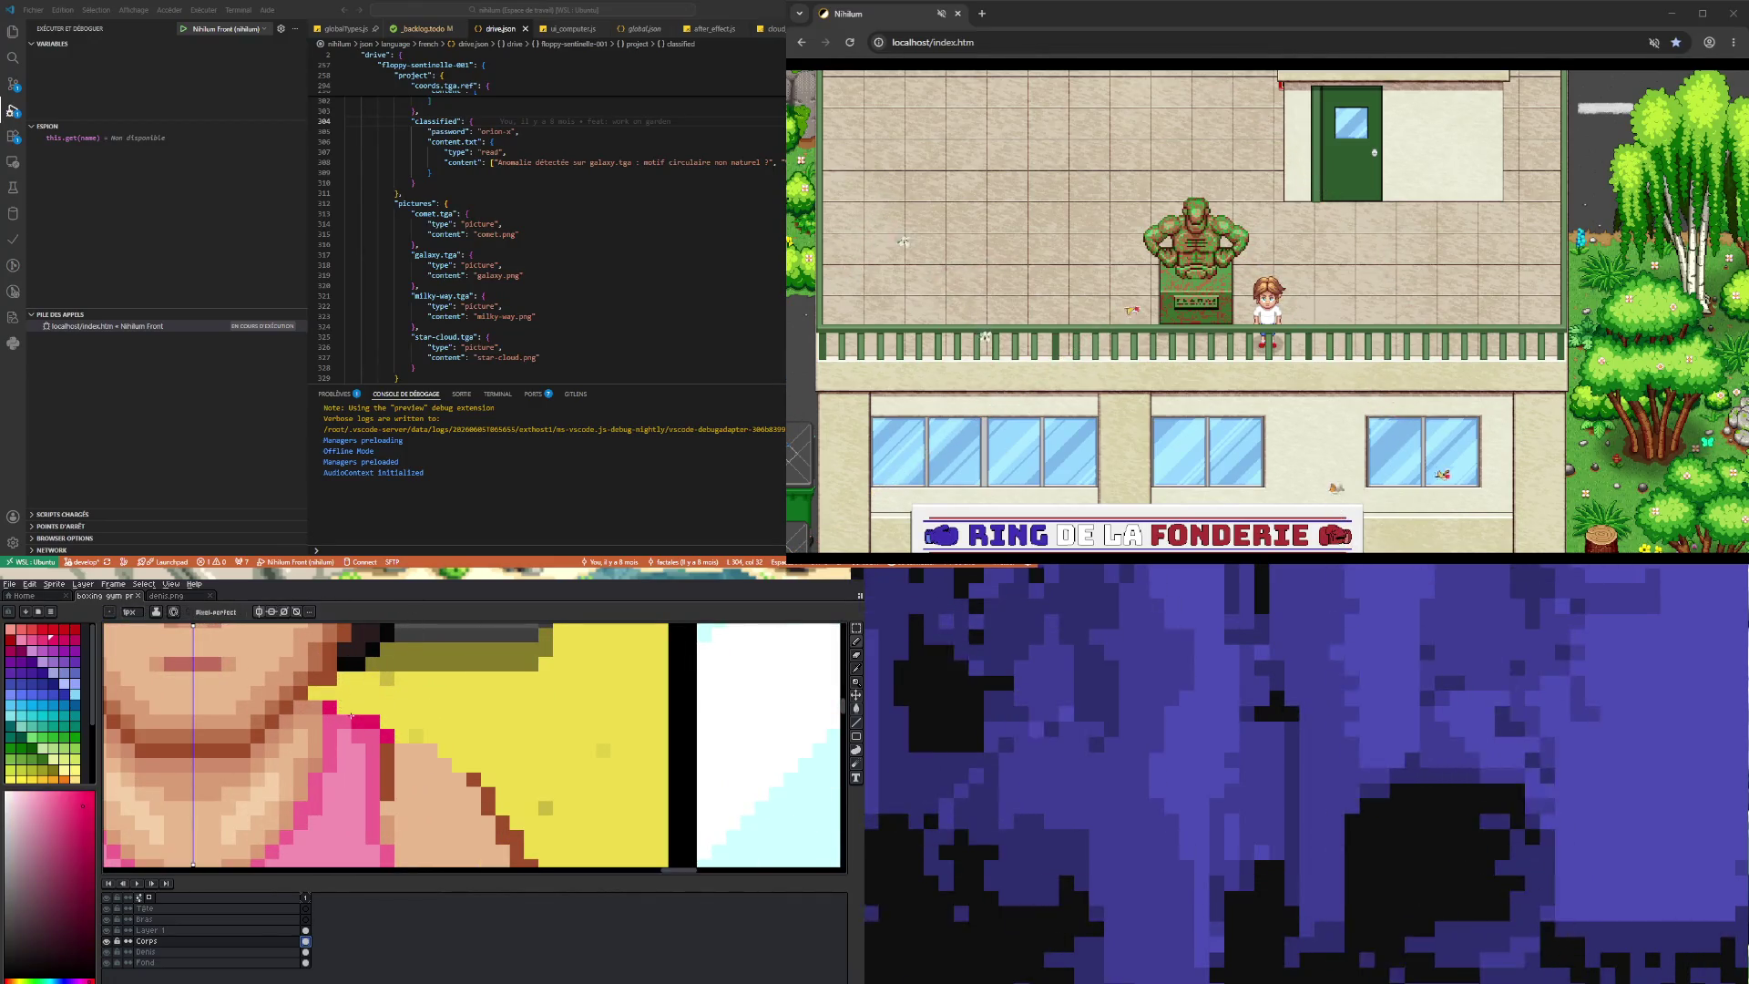
scroll(350, 724, down, 2)
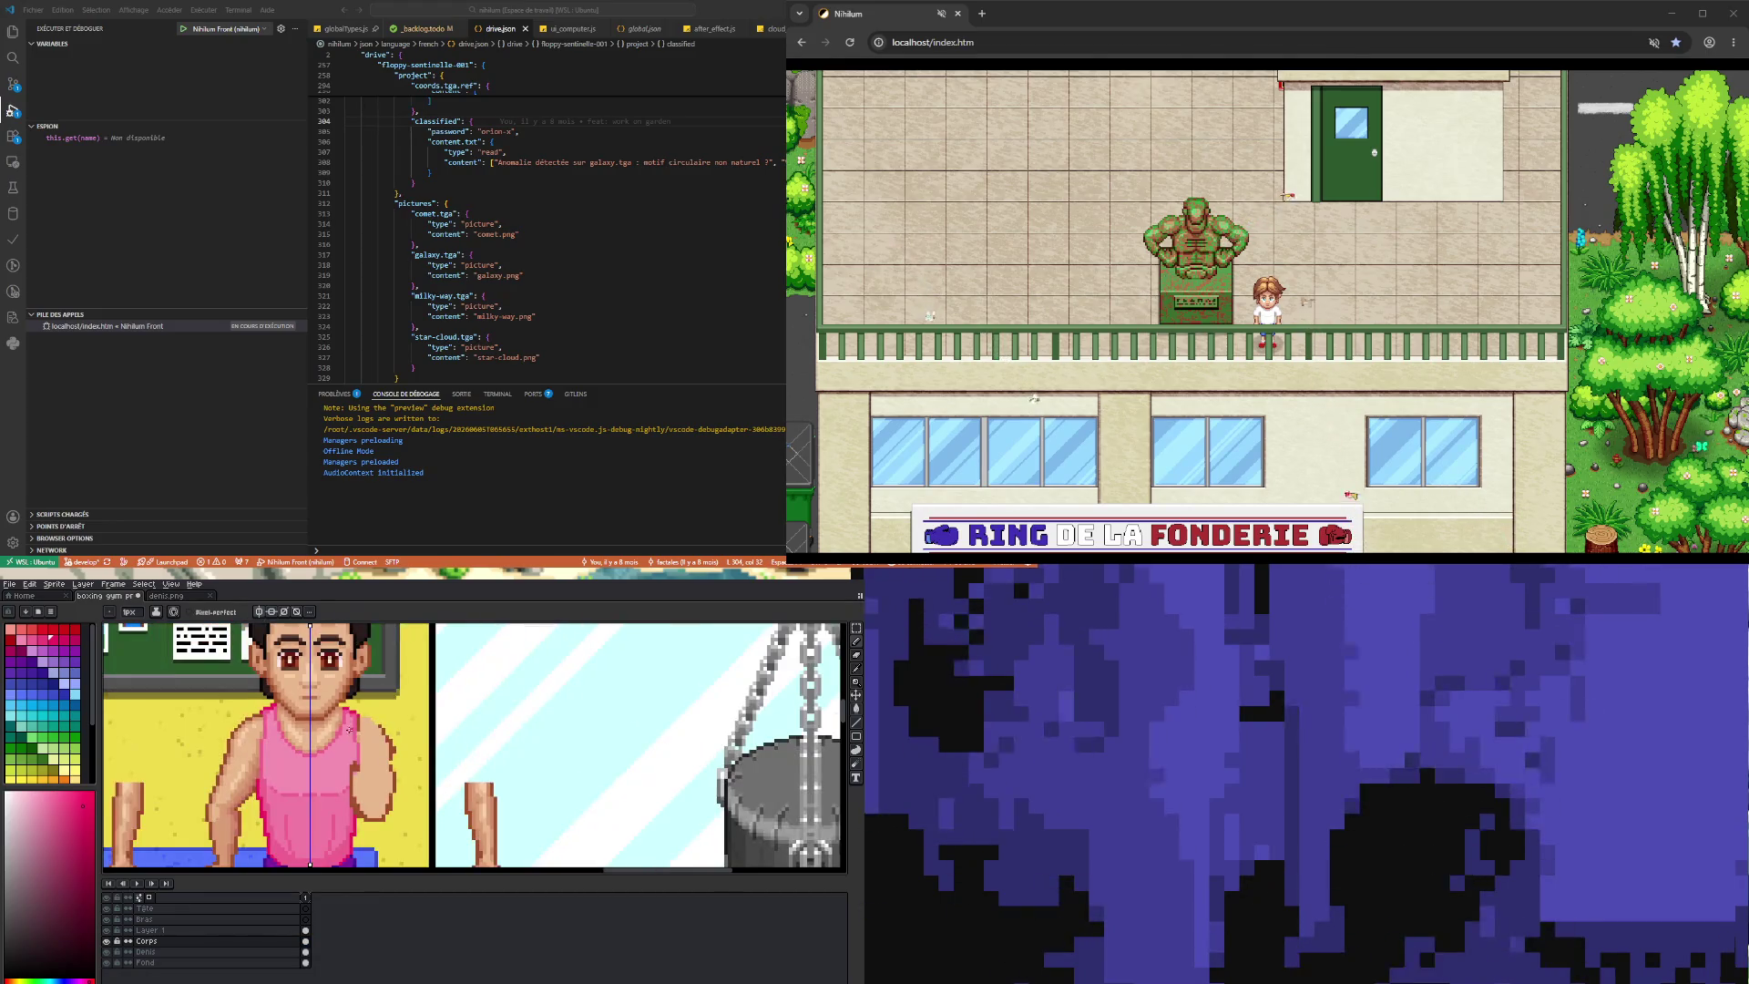
scroll(348, 728, up, 1)
scroll(321, 706, up, 1)
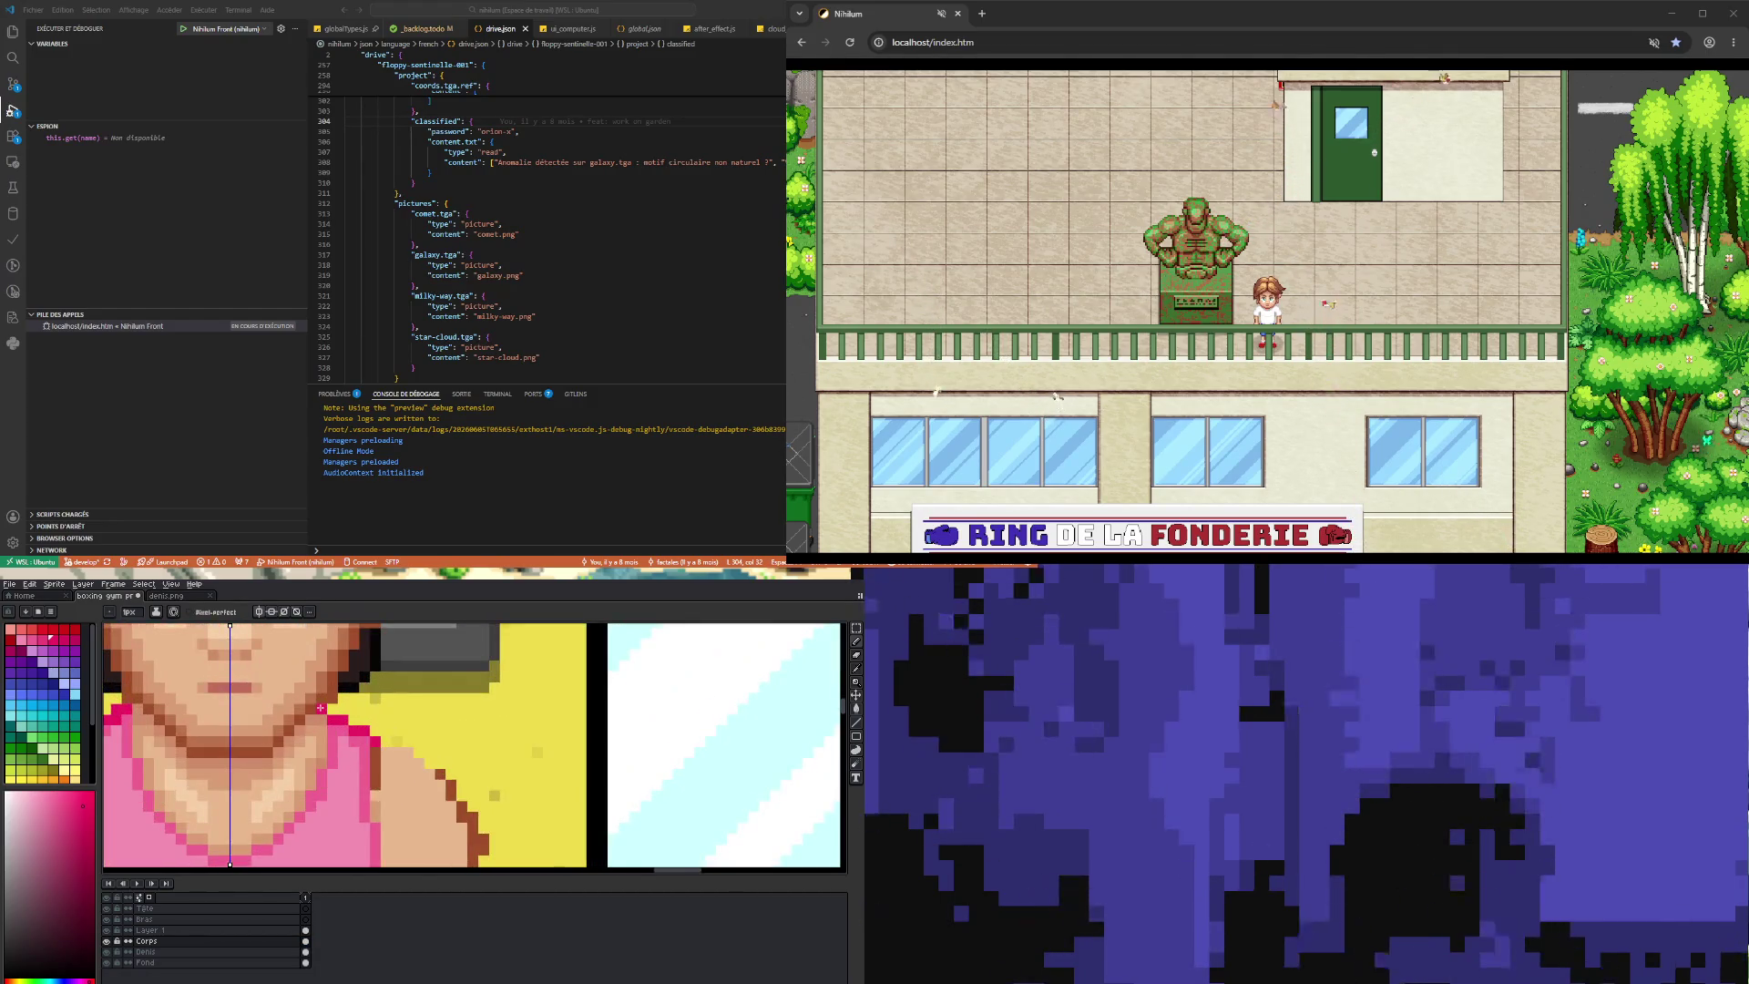
- Switch to the eyedropper and make Layer 1 the layer being edited
key(i)
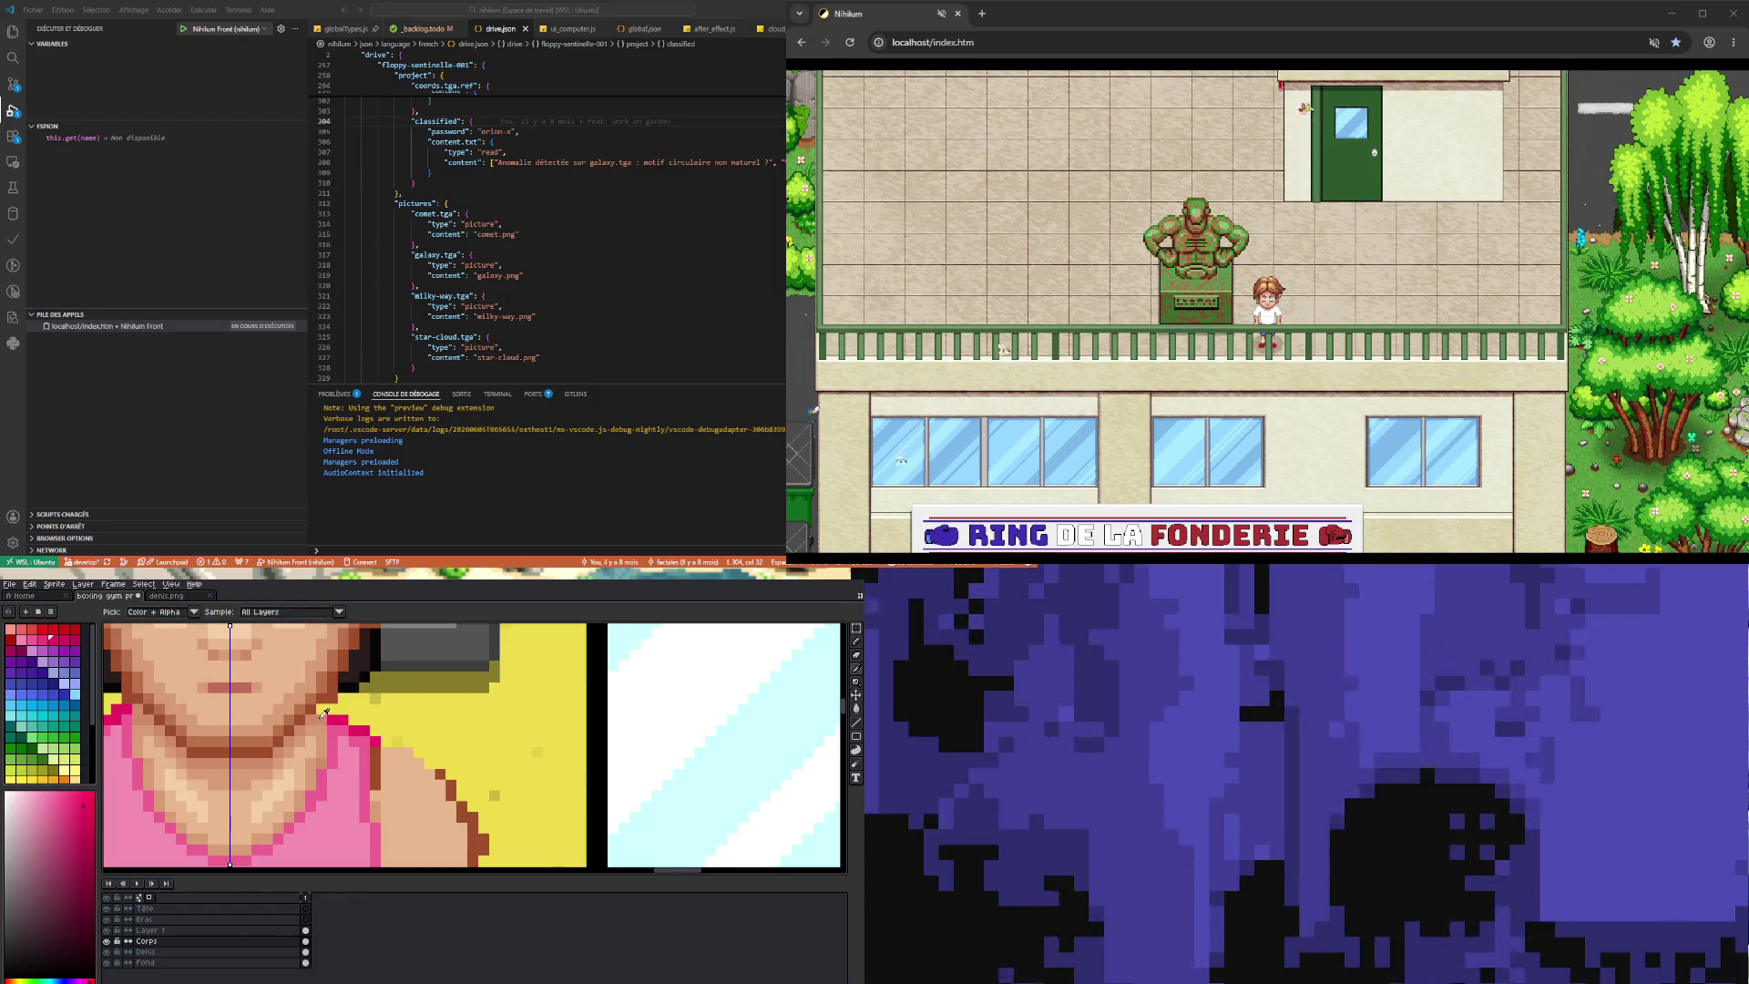
scroll(325, 732, down, 3)
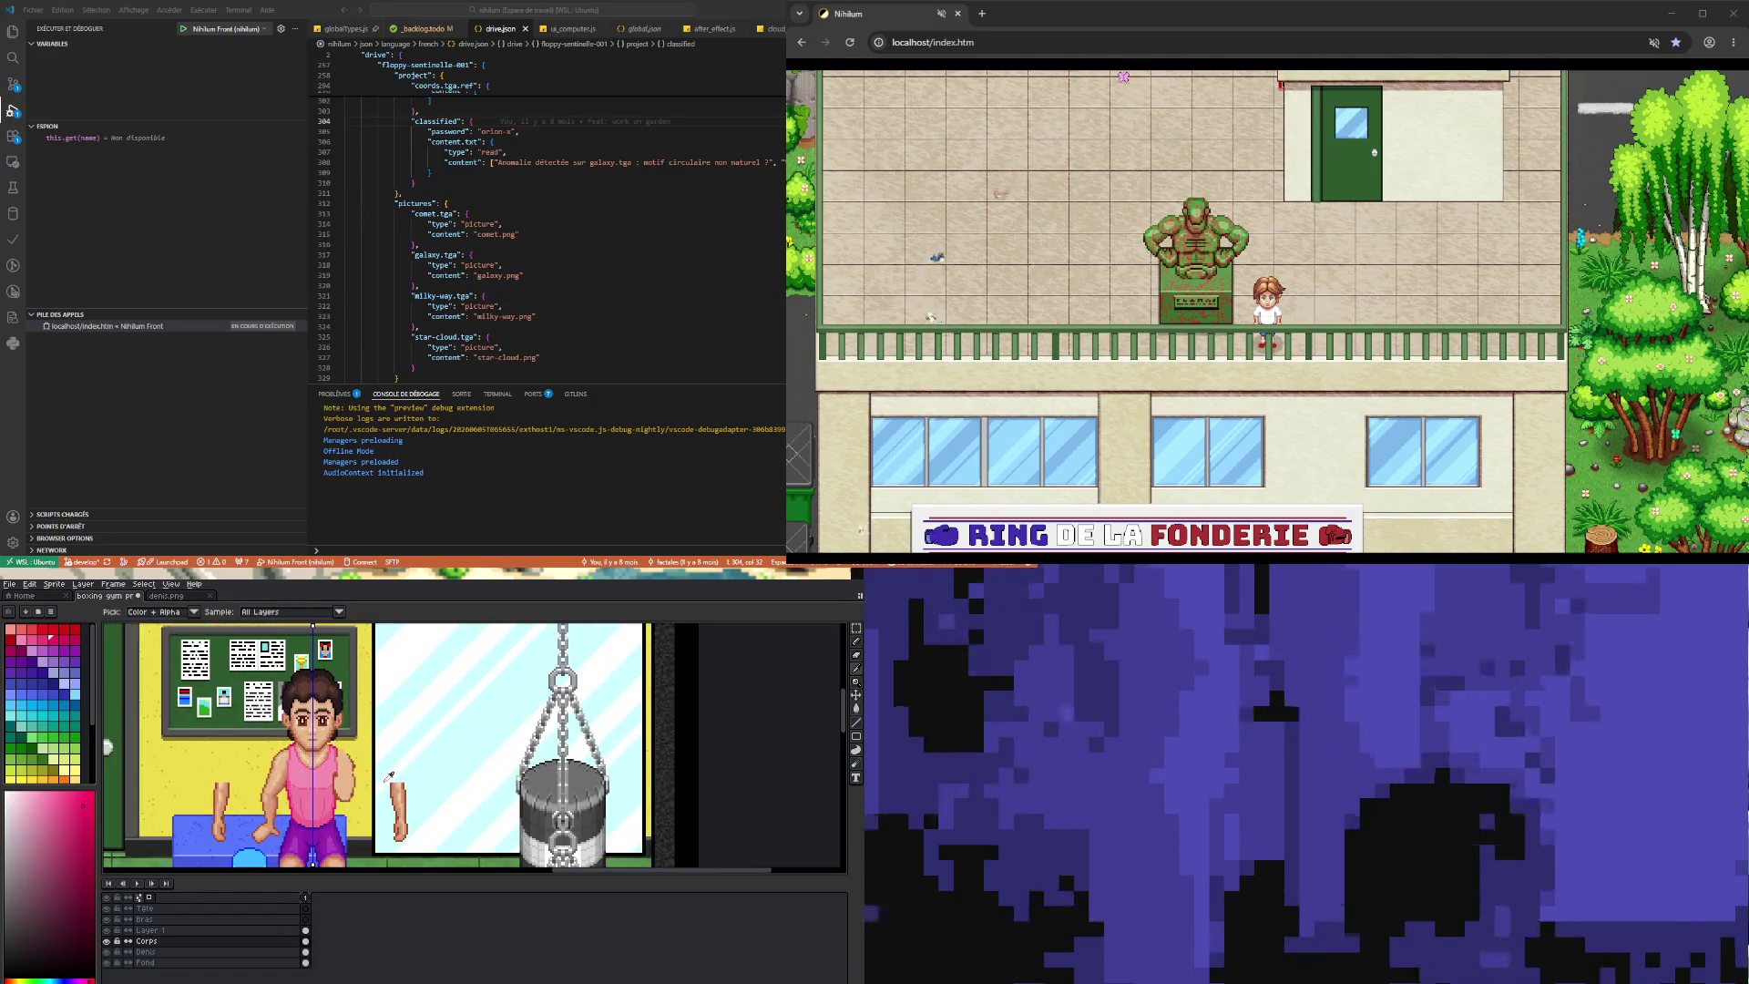
scroll(333, 750, up, 2)
scroll(328, 761, down, 3)
scroll(314, 774, up, 3)
scroll(310, 776, up, 1)
scroll(311, 793, down, 1)
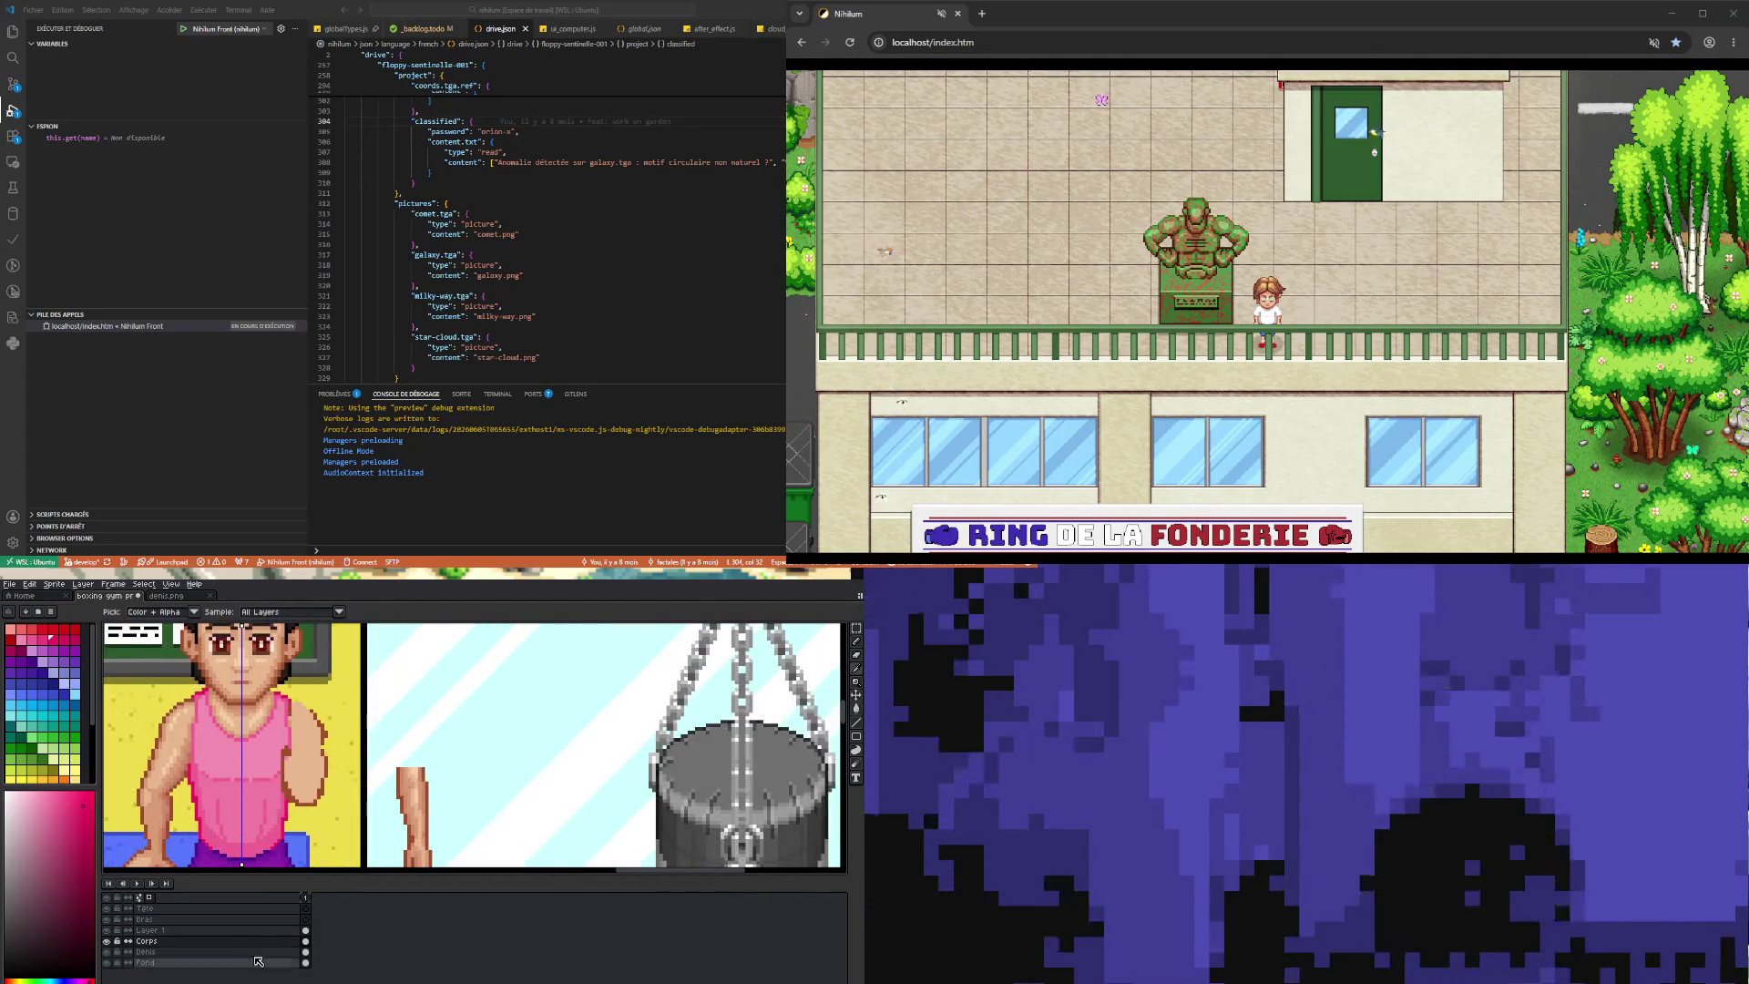
click(308, 931)
scroll(315, 733, down, 1)
scroll(316, 731, up, 2)
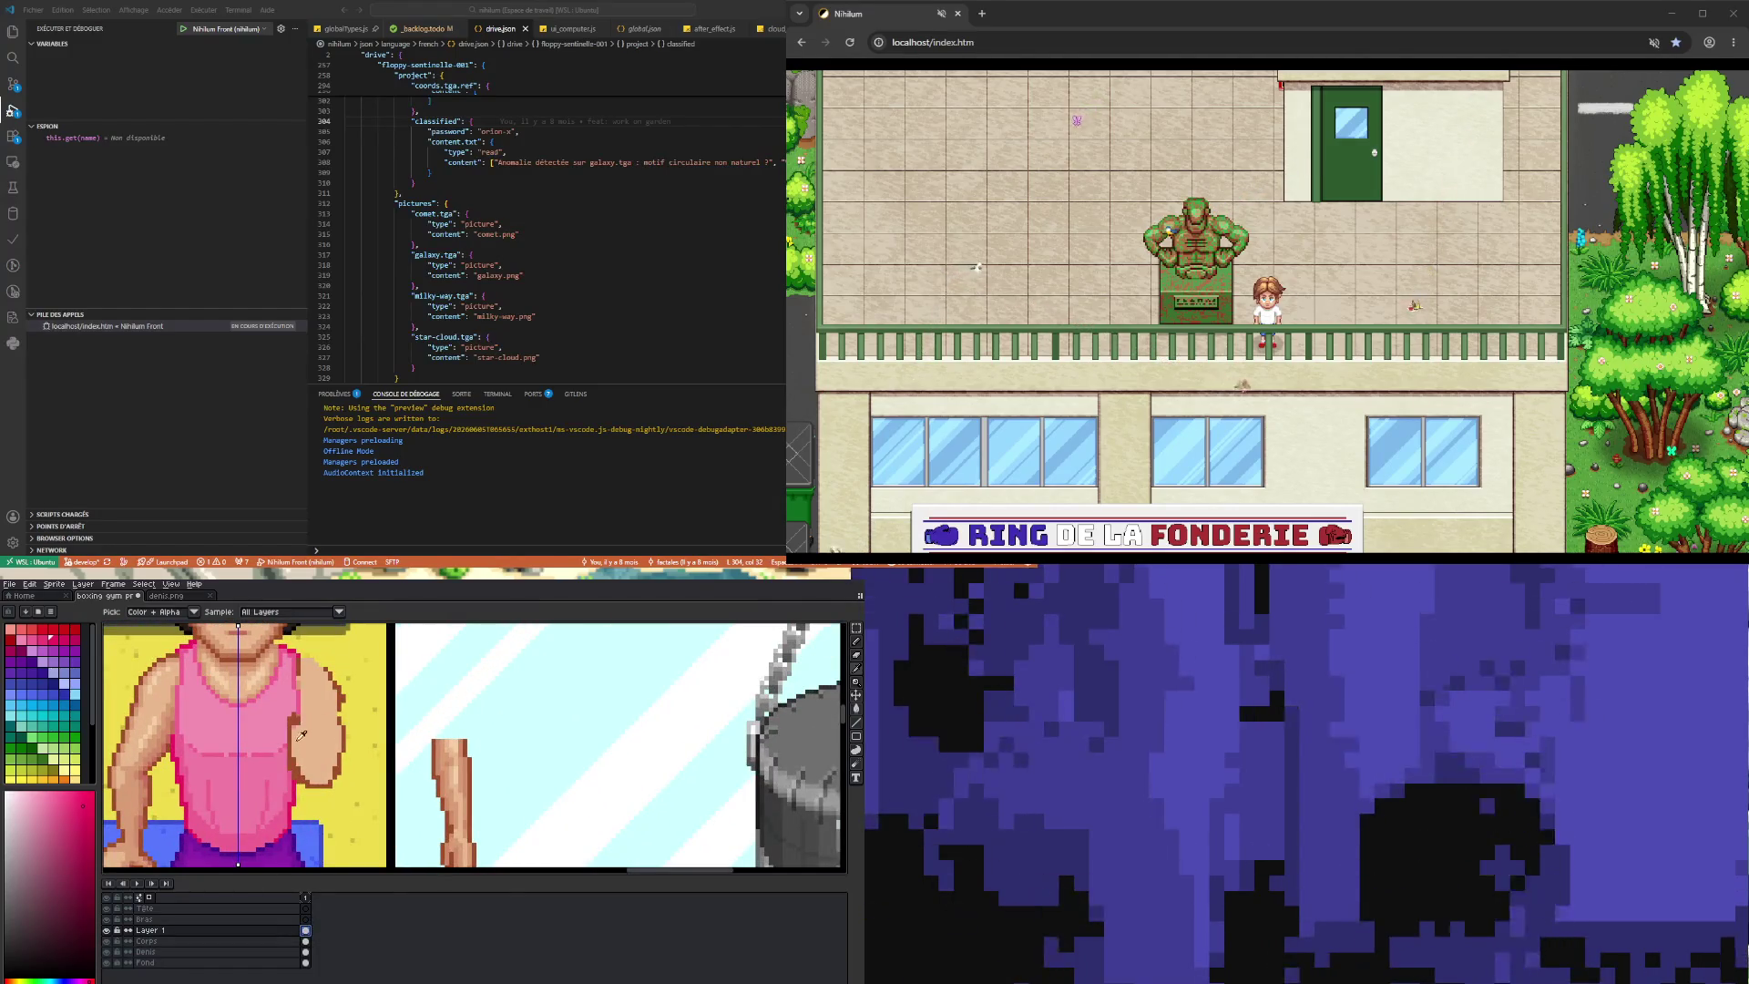
- Sample the skin orange from the boxer's arm and return to the Pencil
click(165, 742)
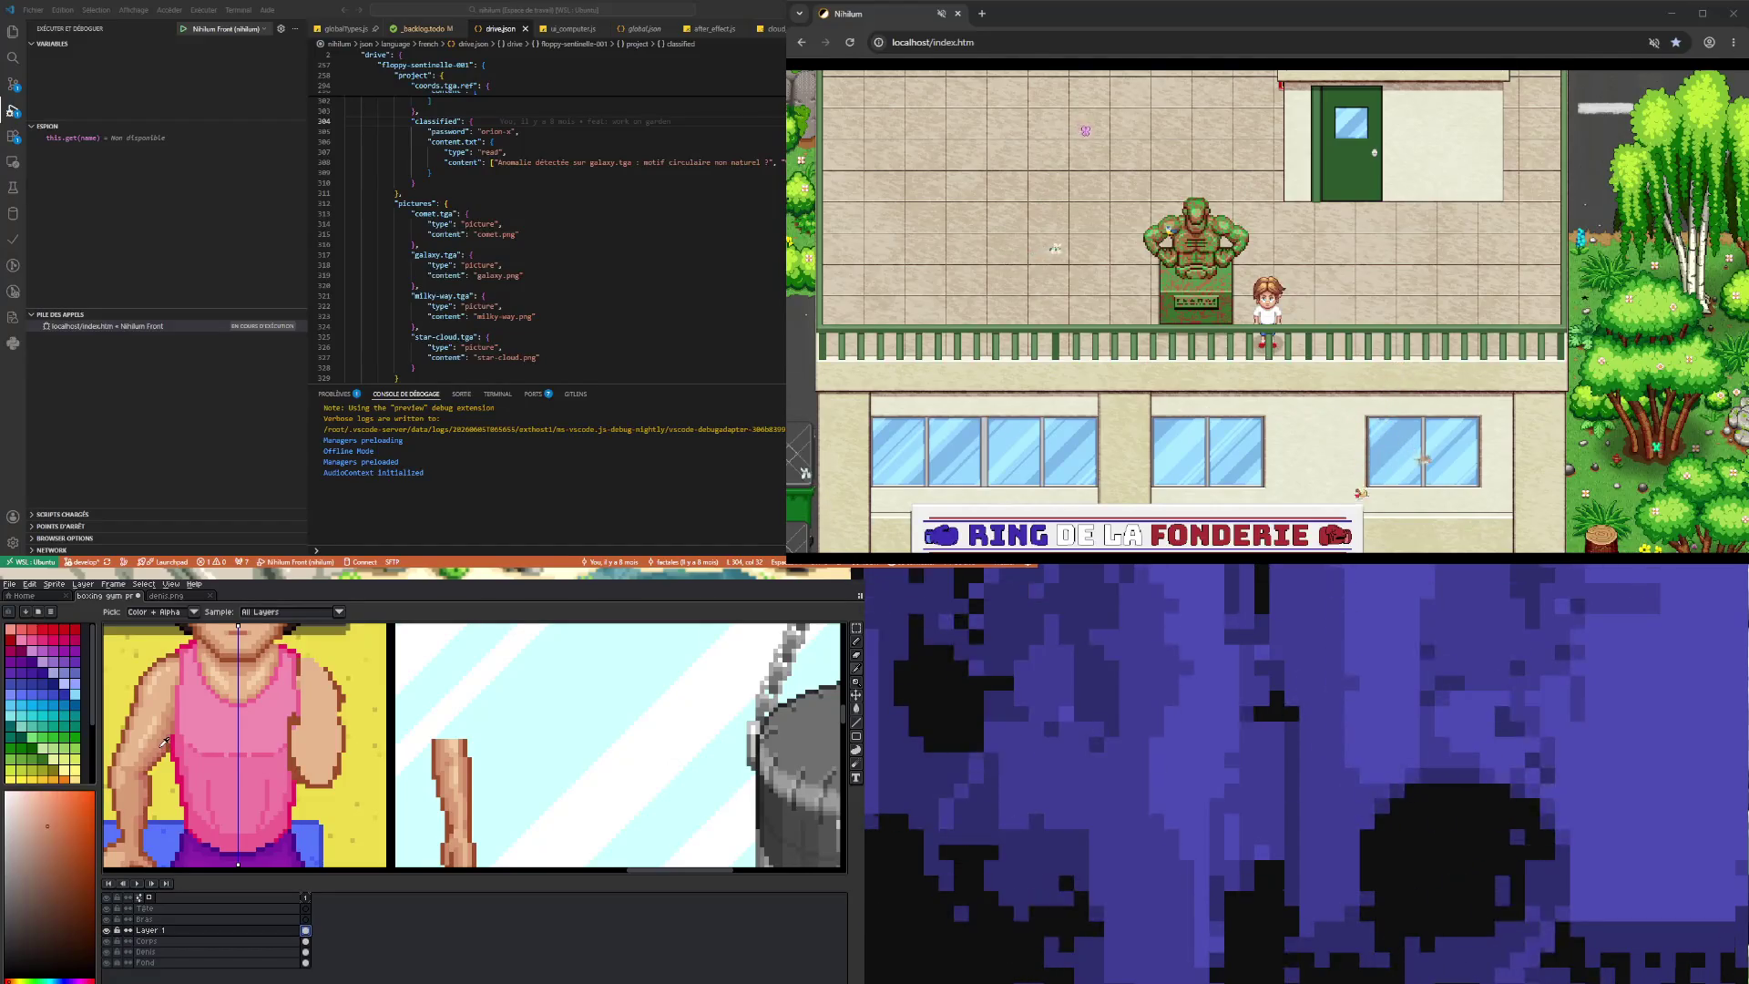
key(b)
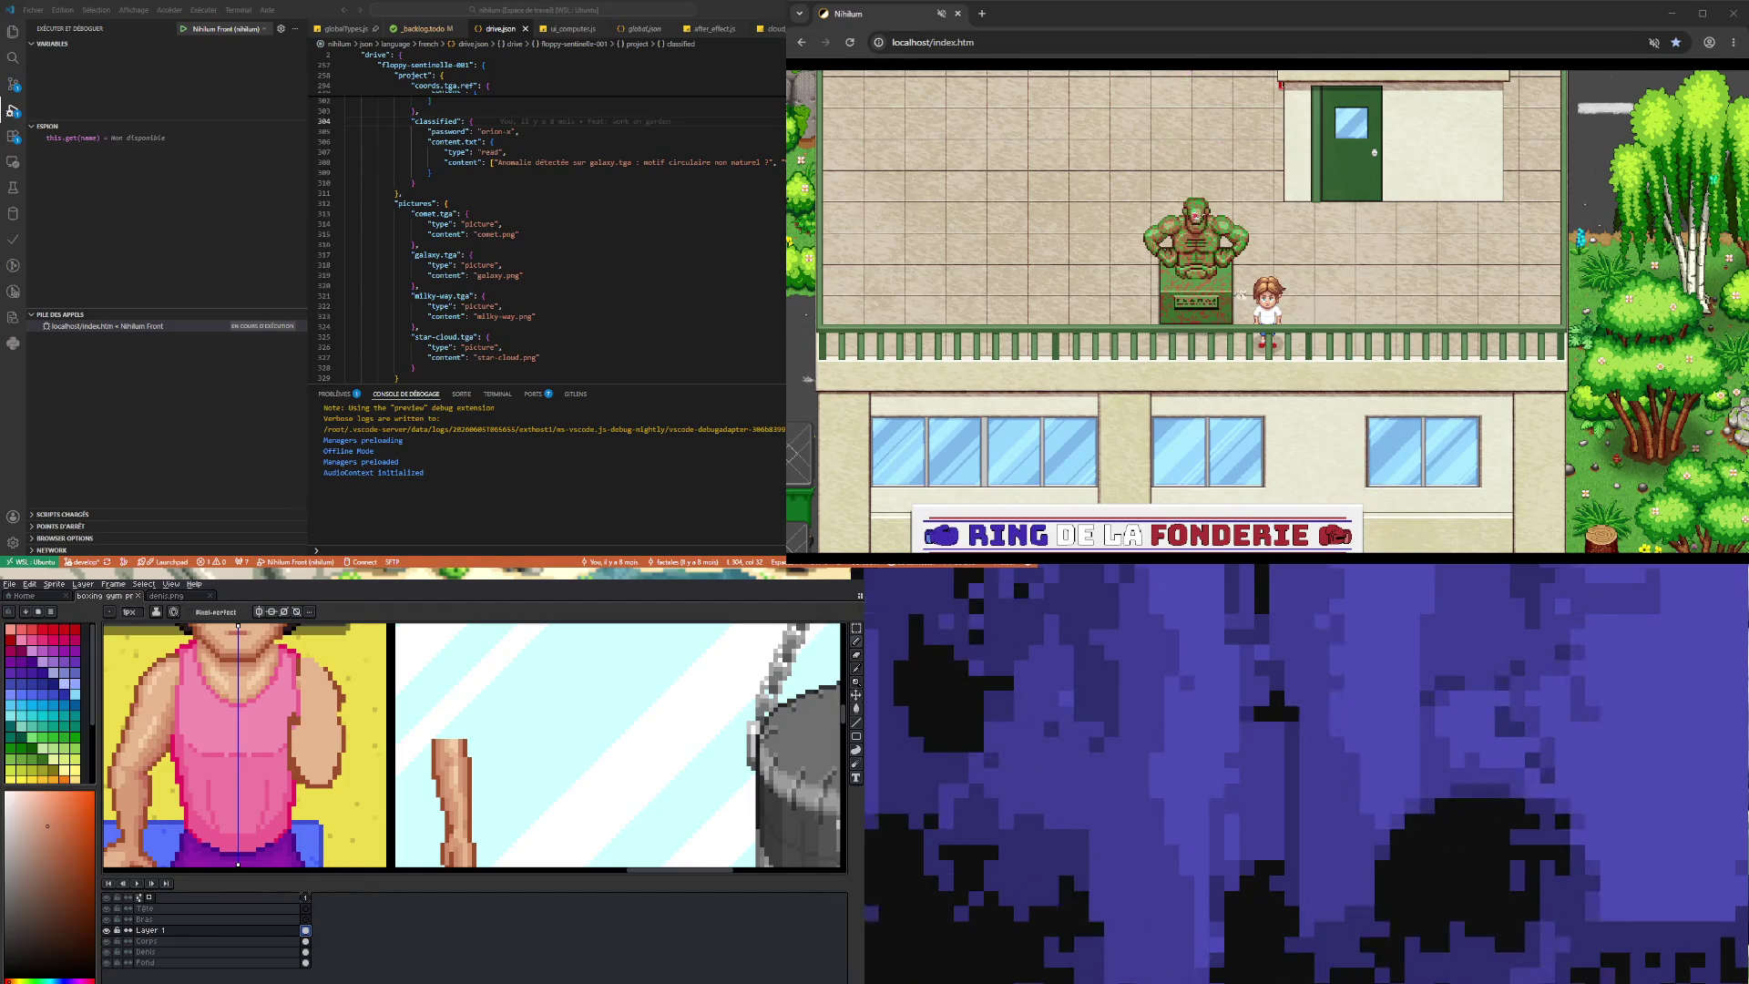
scroll(473, 747, down, 3)
scroll(474, 746, up, 3)
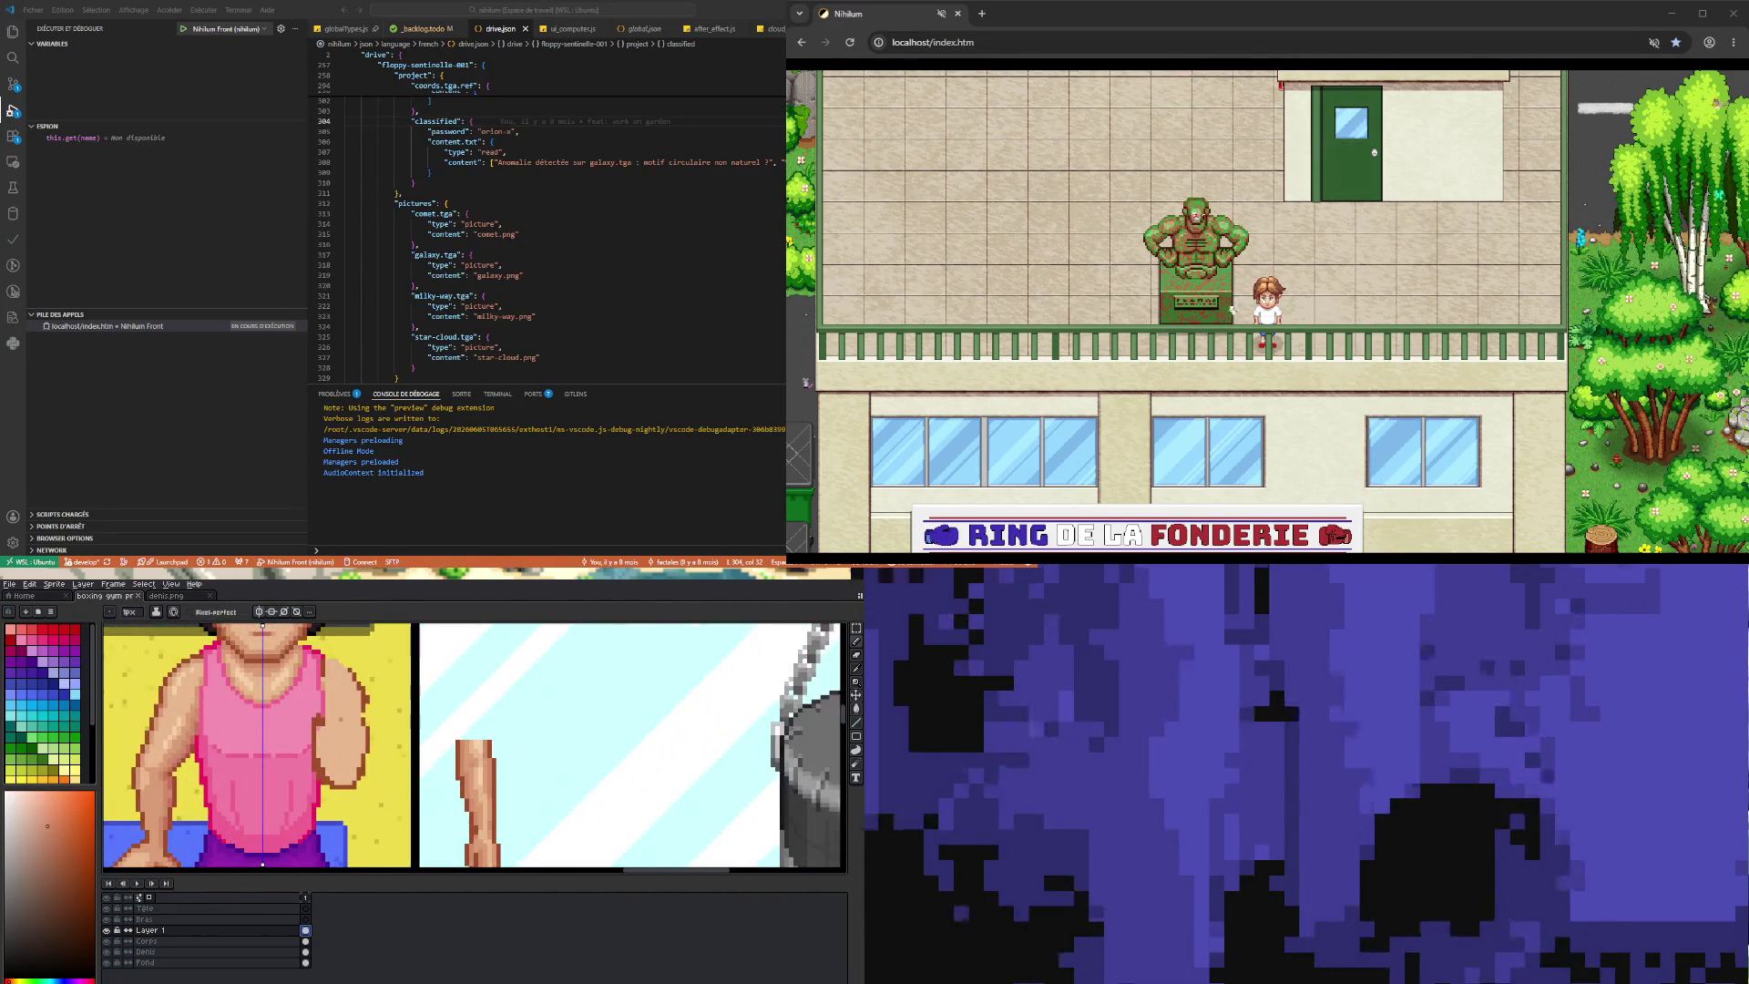
- Pick the dark brown outline colour and turn off the vertical symmetry guide
key(i)
alt+click(312, 708)
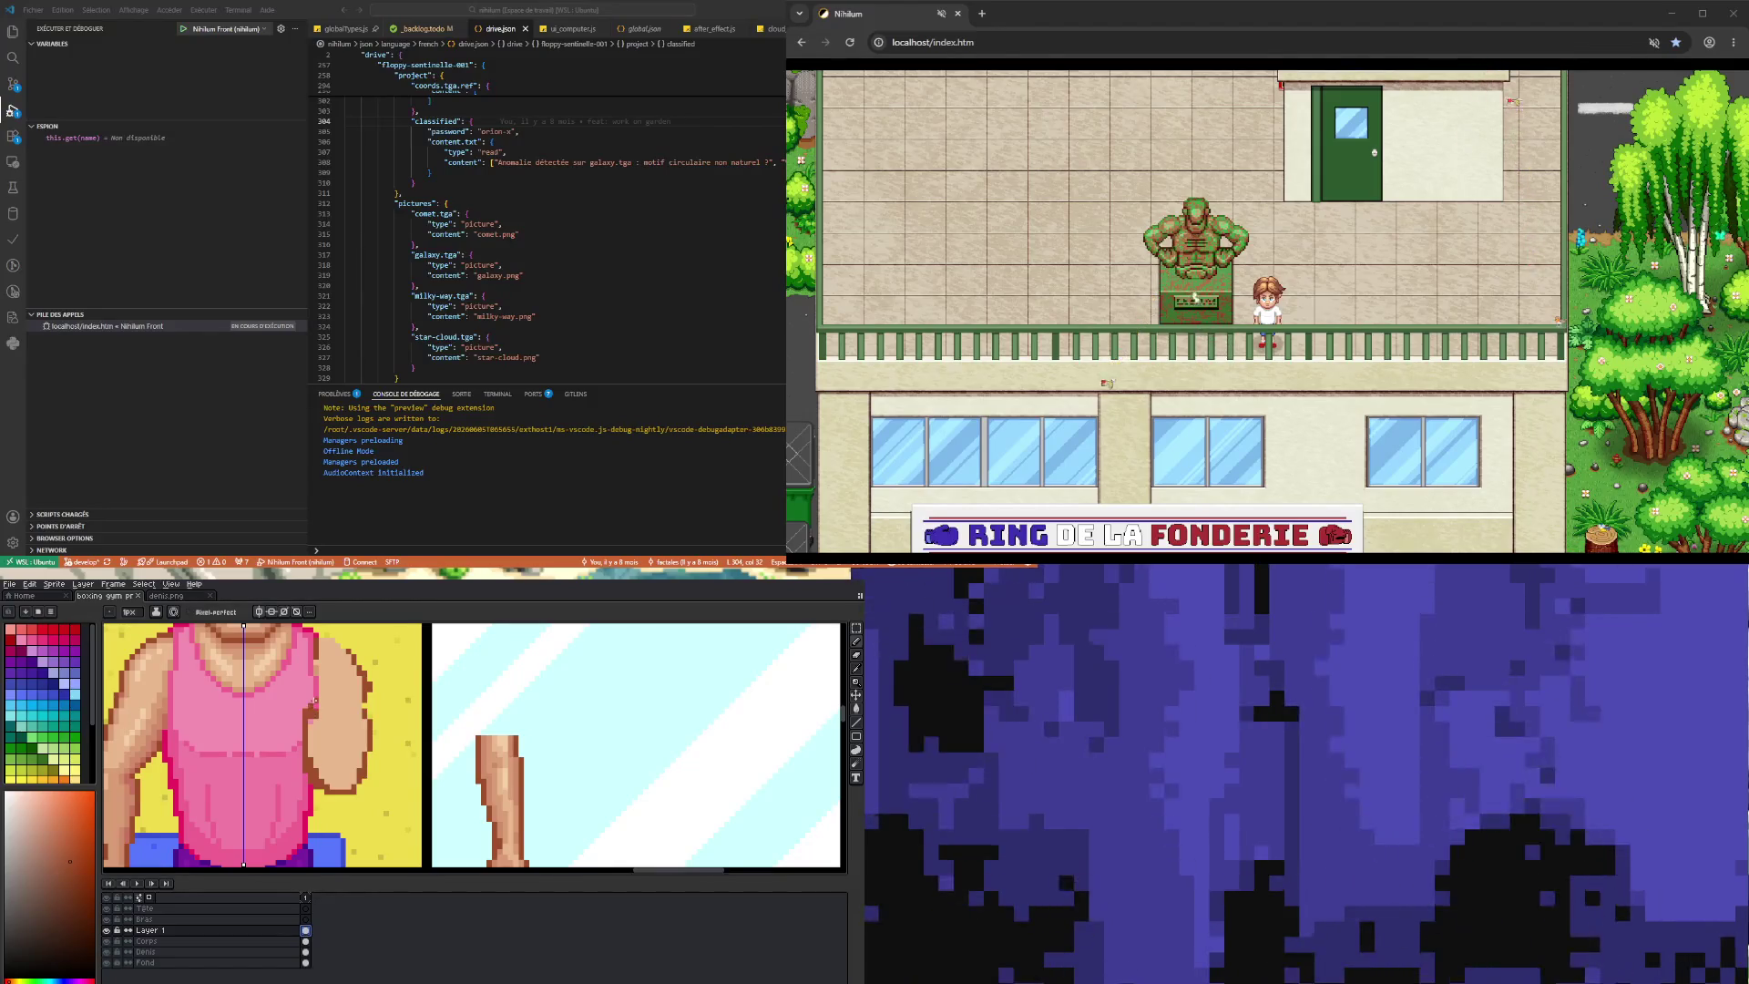
click(259, 611)
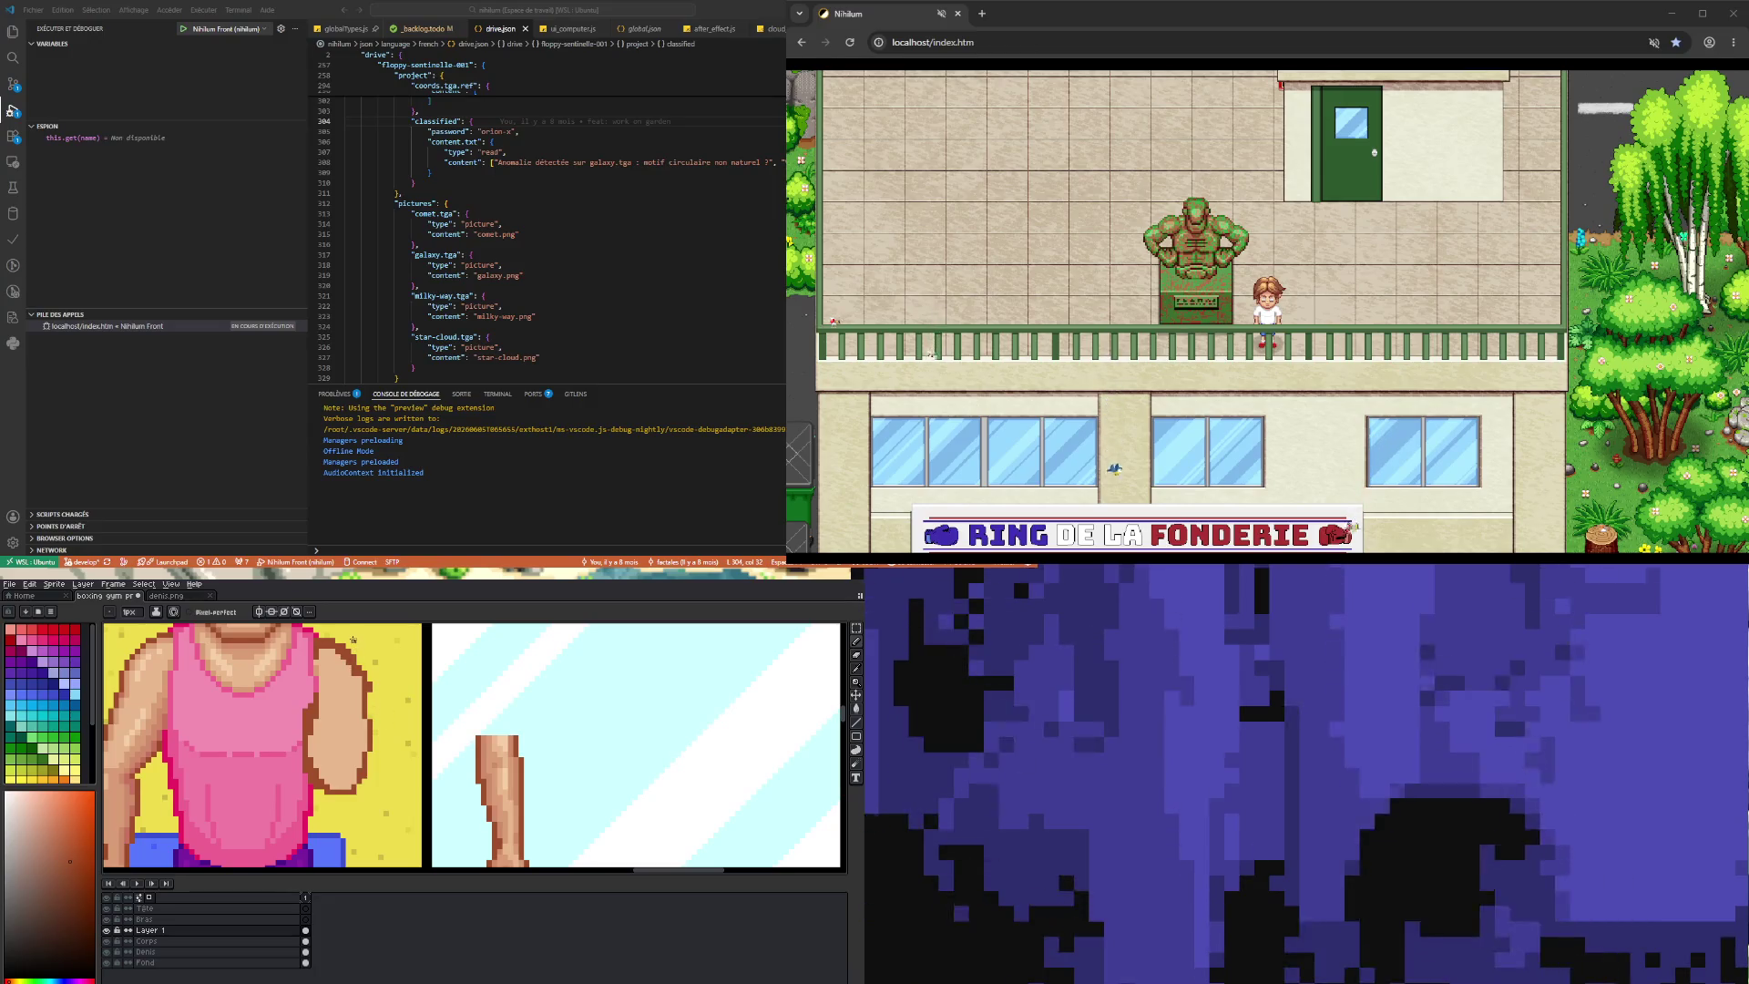
- Sample a lighter skin tone and paint the upper arm with the Pencil
key(i)
click(321, 680)
key(b)
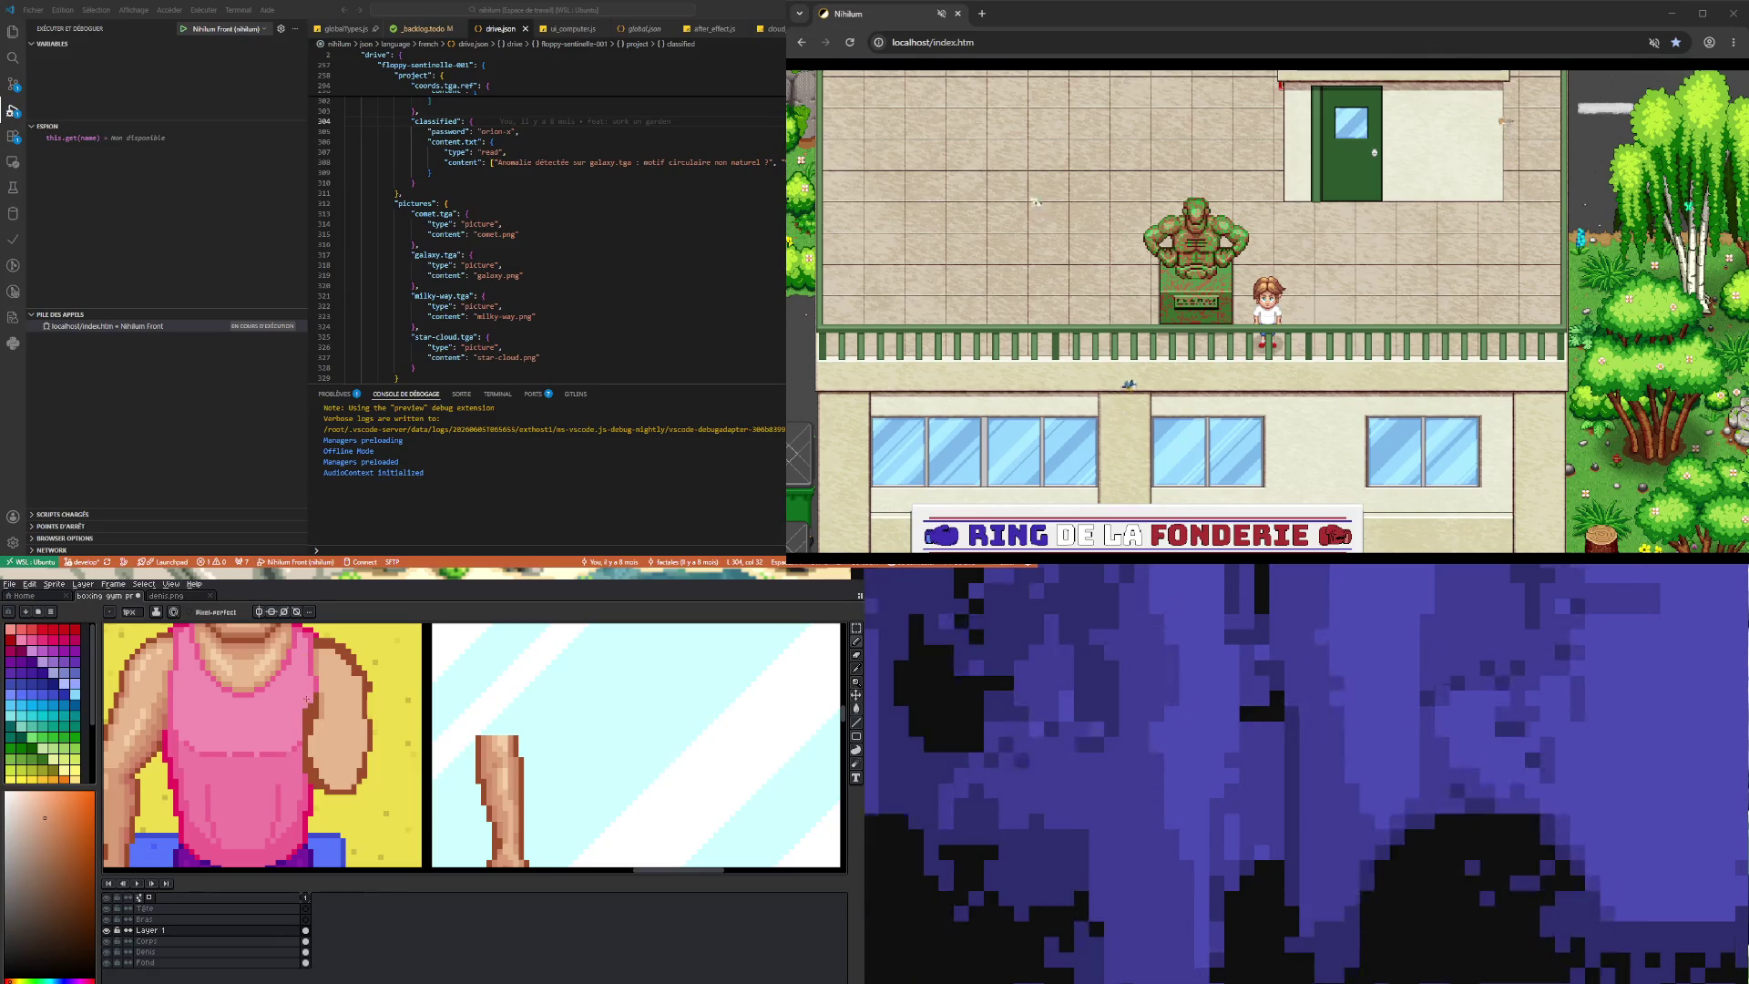
key(b)
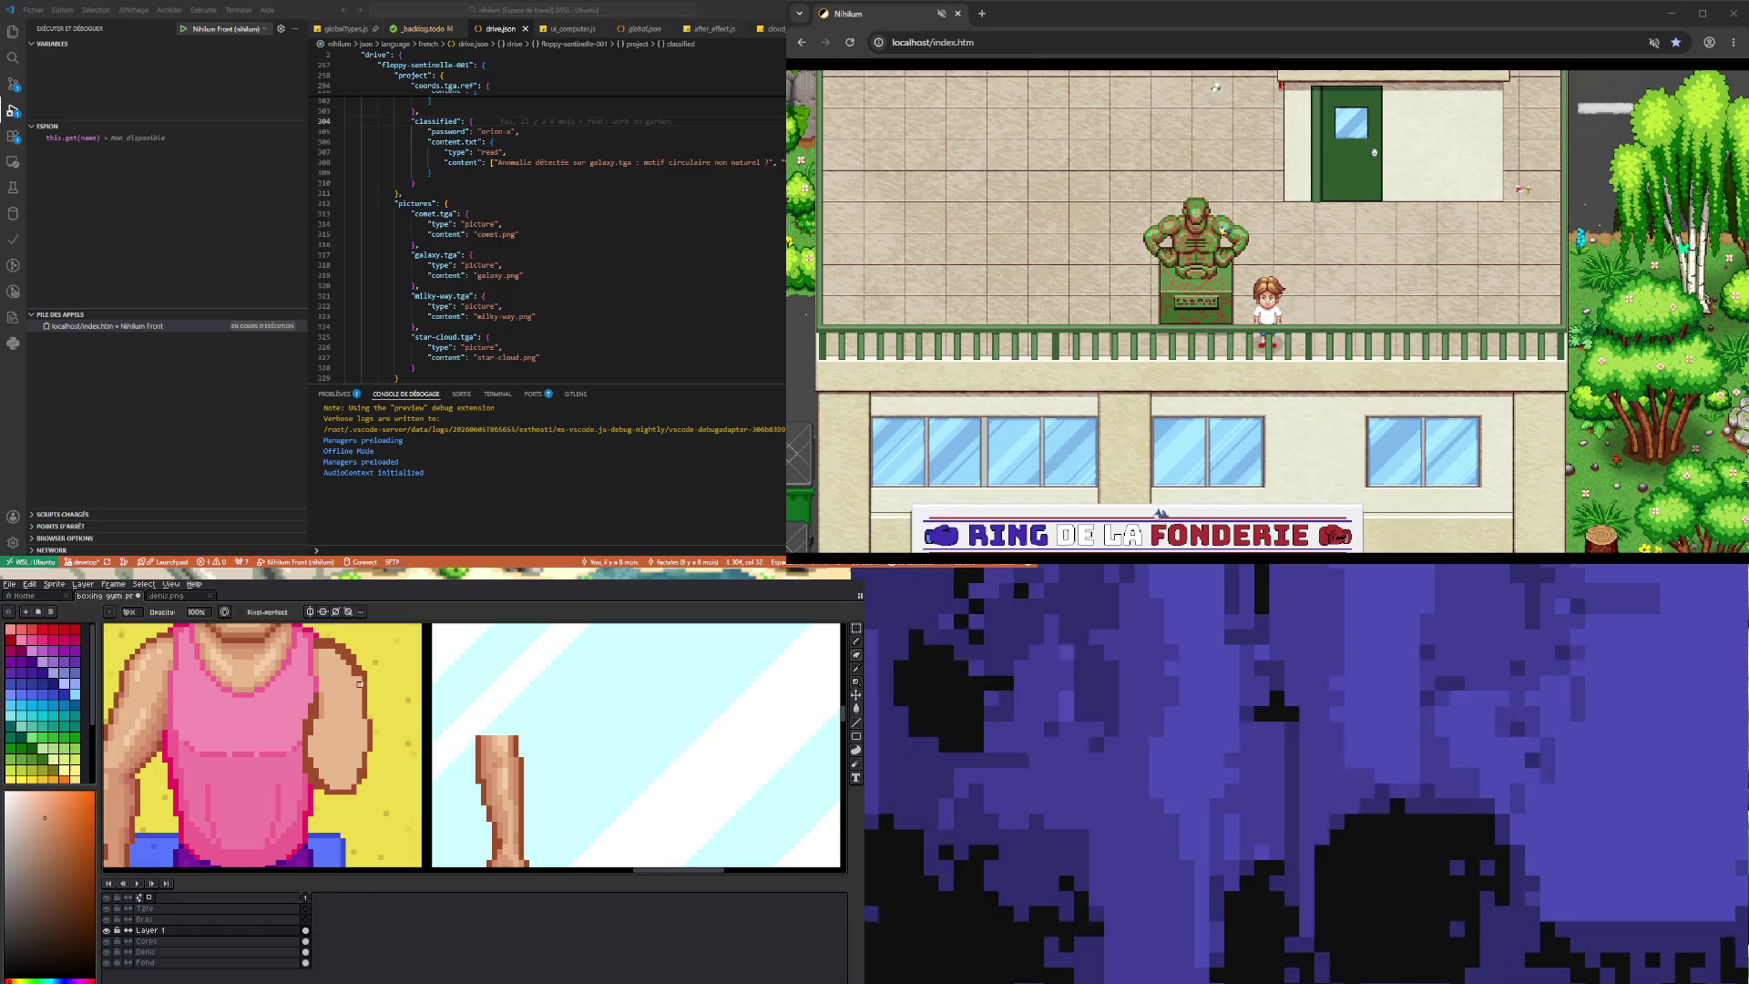
key(i)
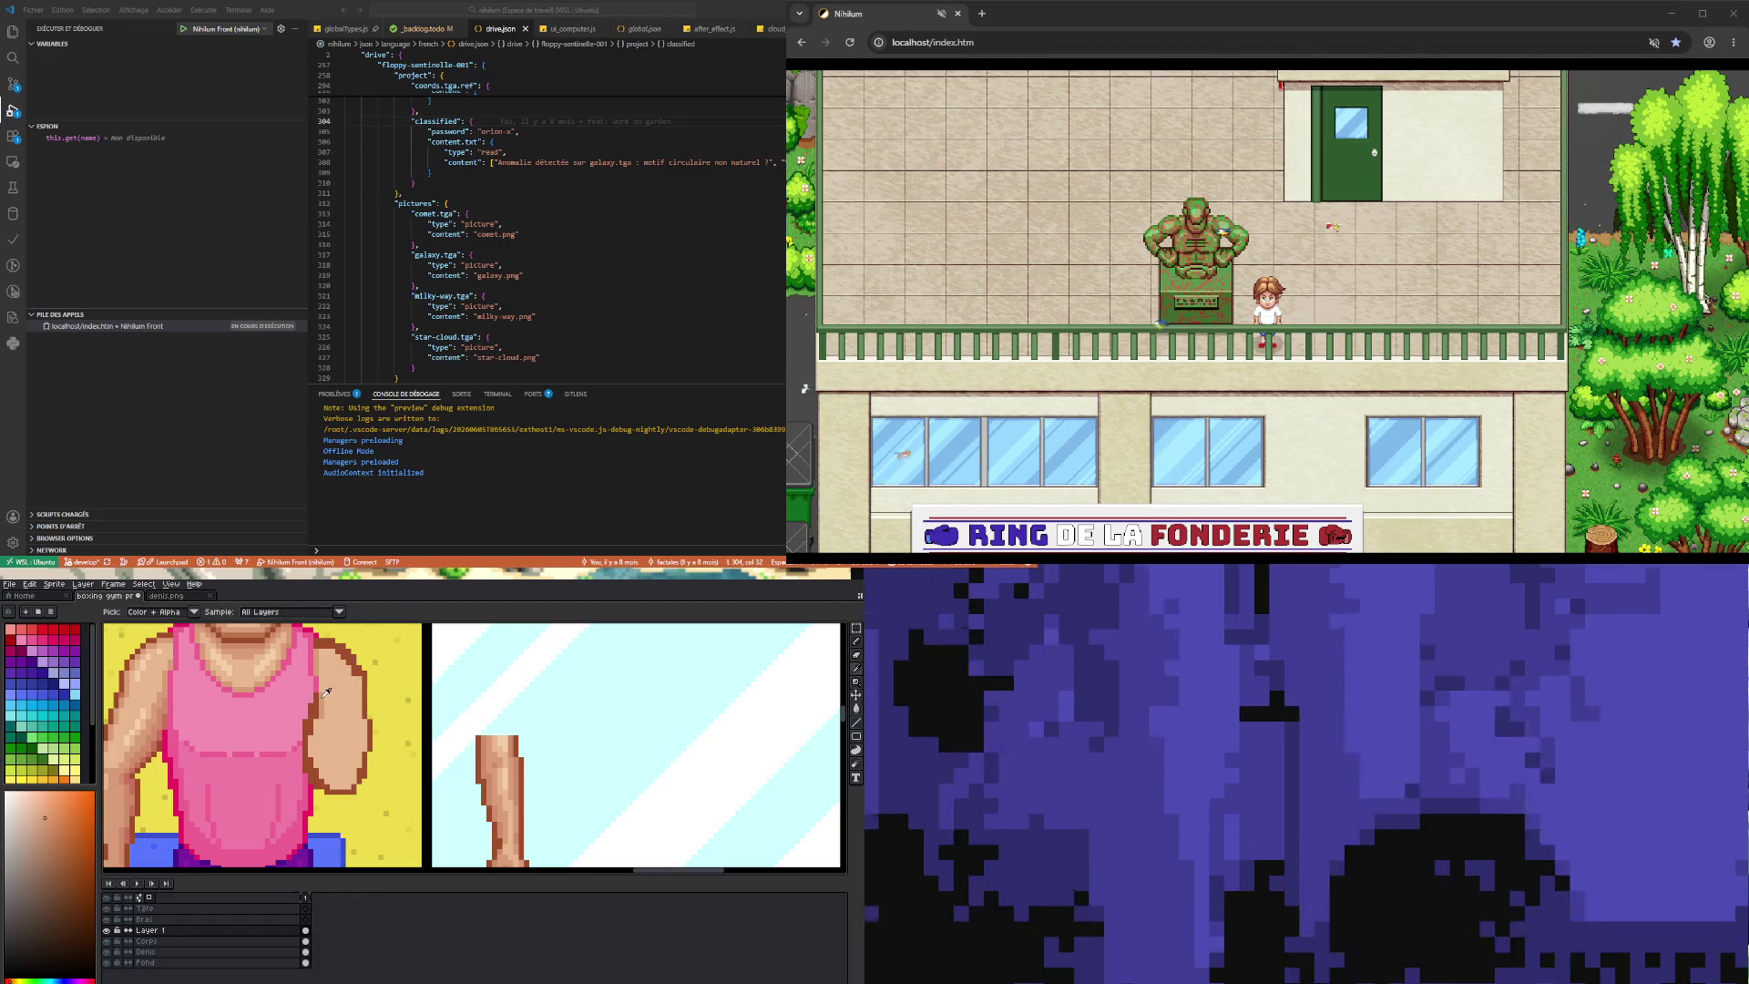
- Sample light and mid skin tones from the arm to touch up its shading pixels
key(b)
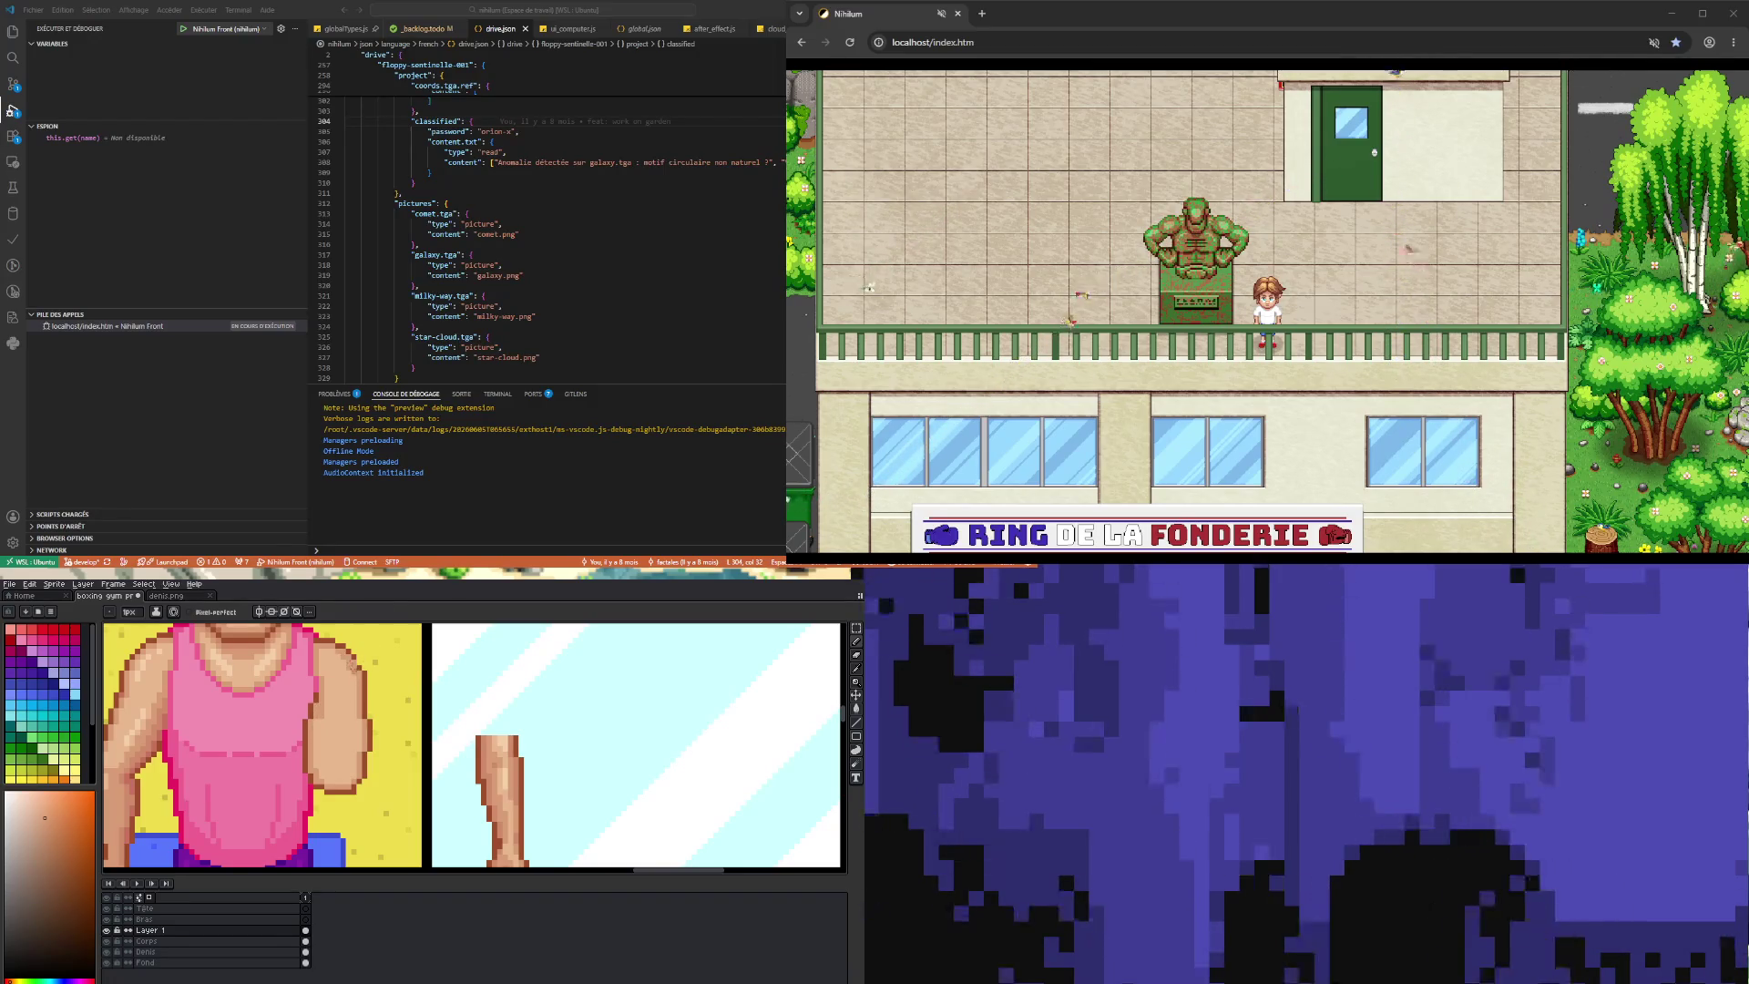
alt+click(355, 654)
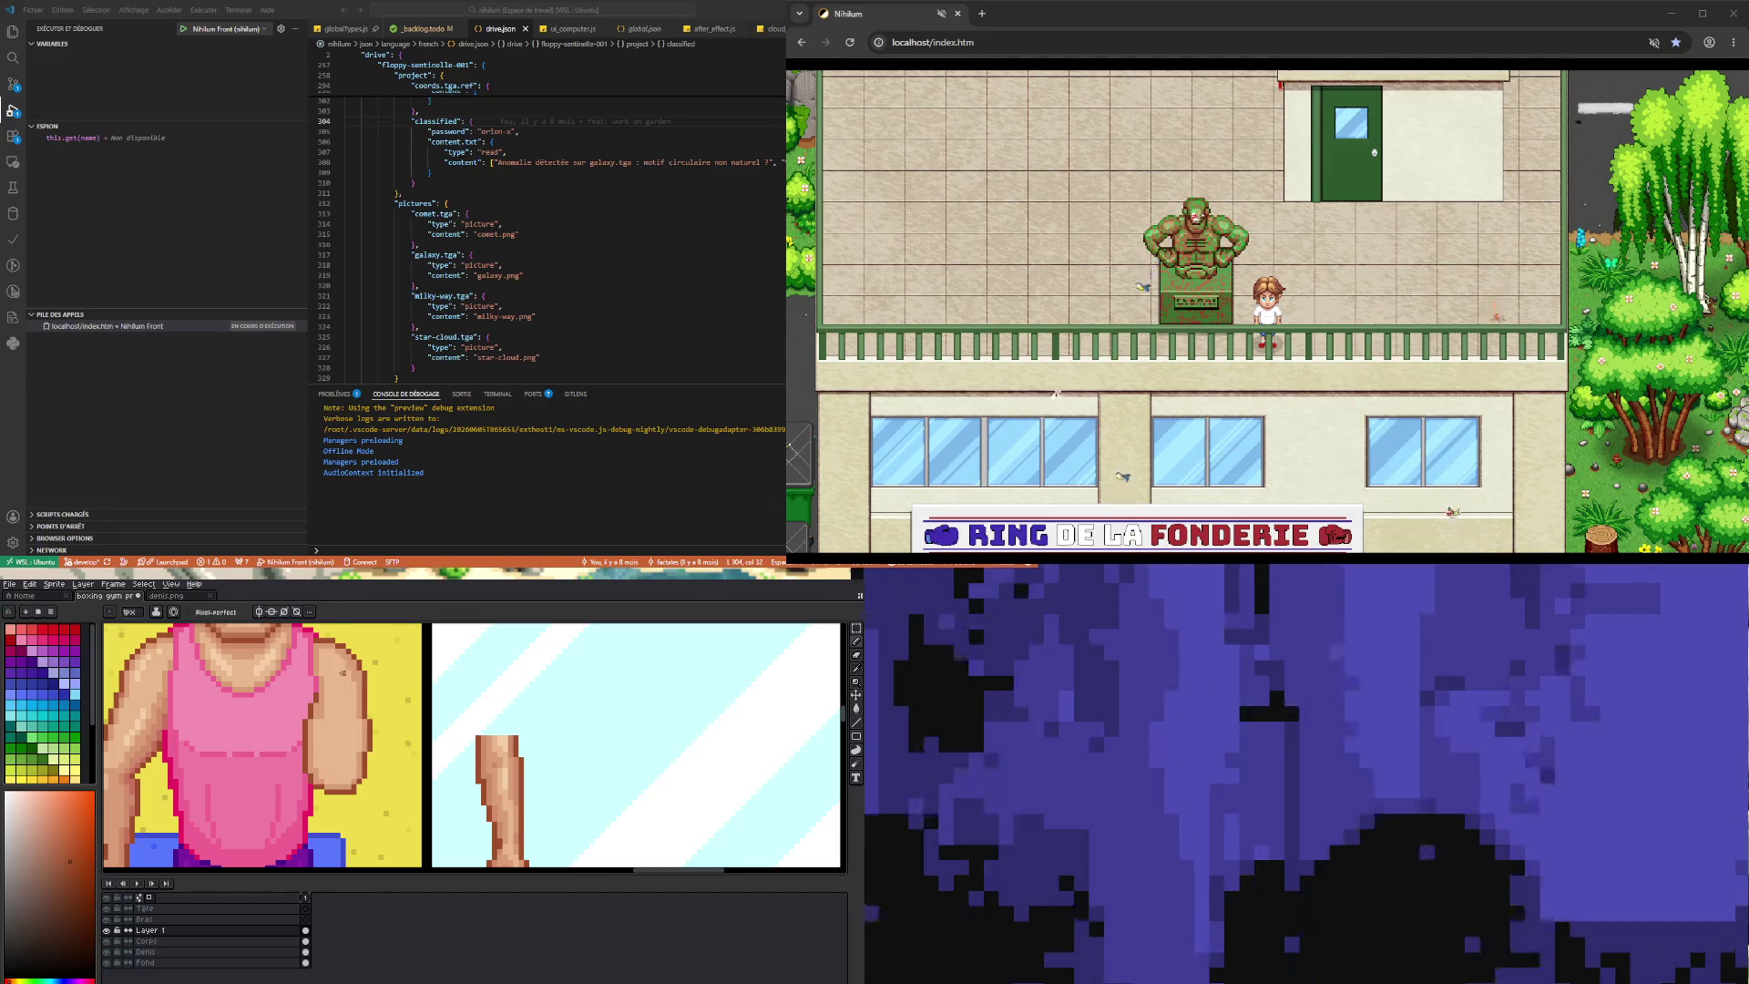
alt+click(341, 665)
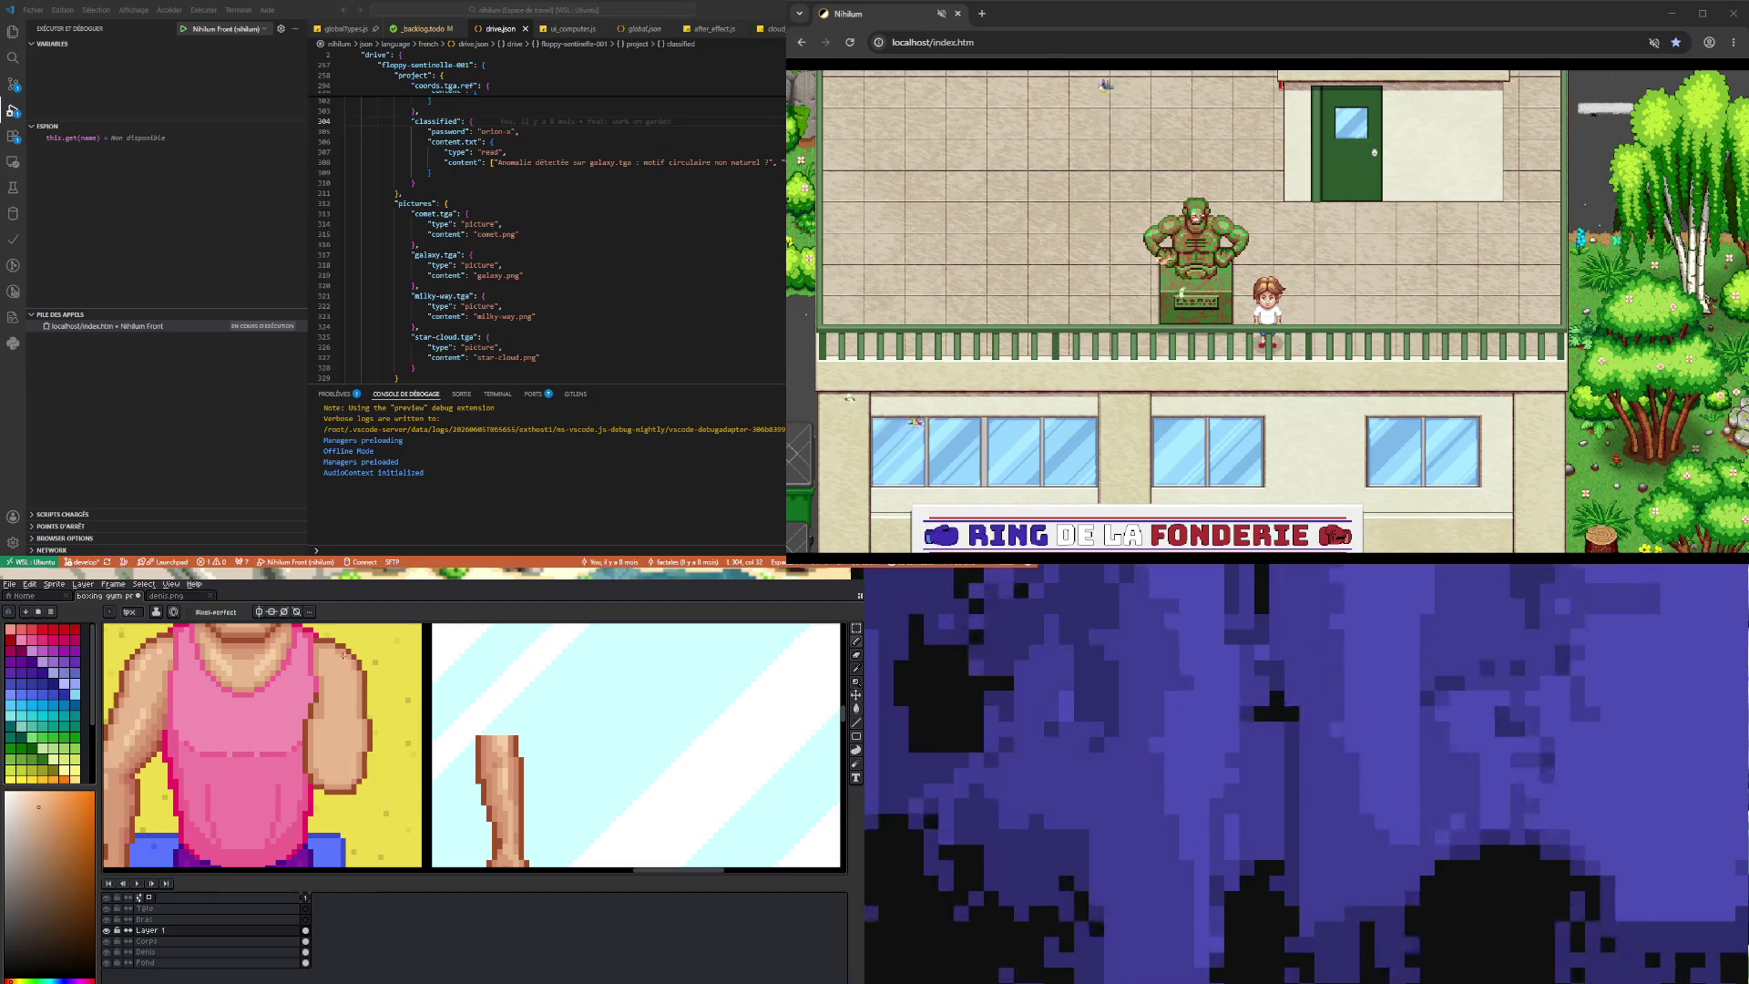
alt+click(325, 710)
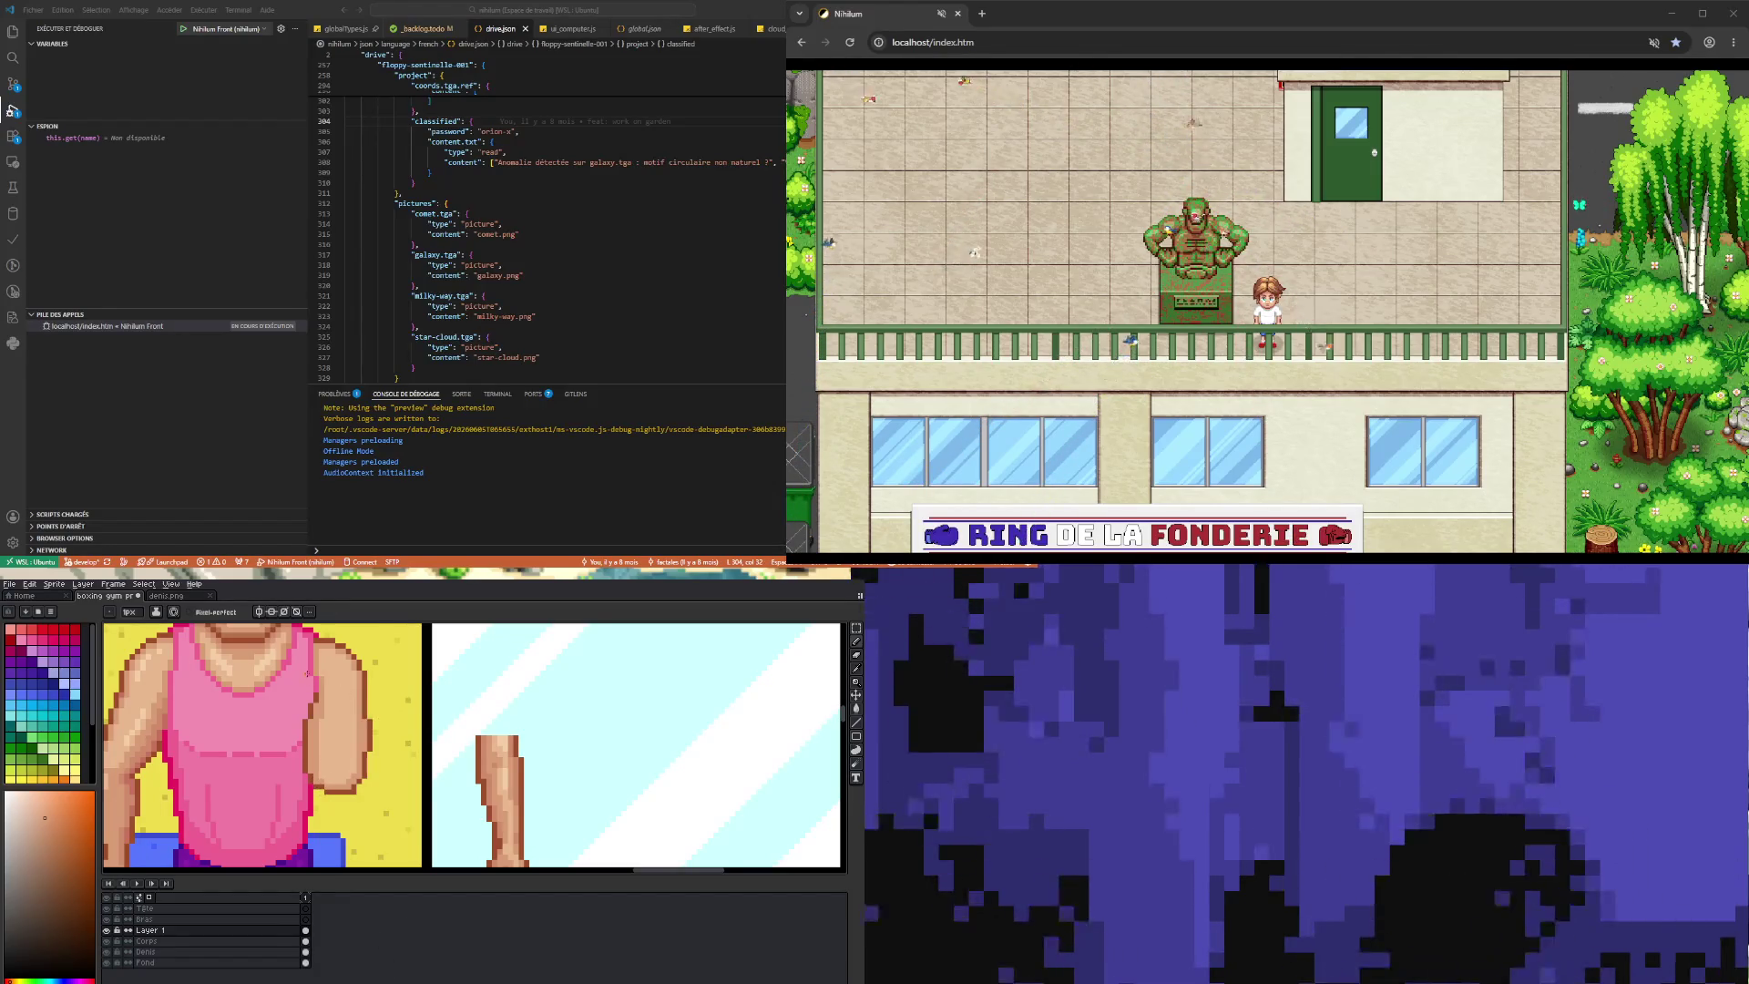
key(minus)
key(minus)
key(minus)
scroll(335, 770, up, 4)
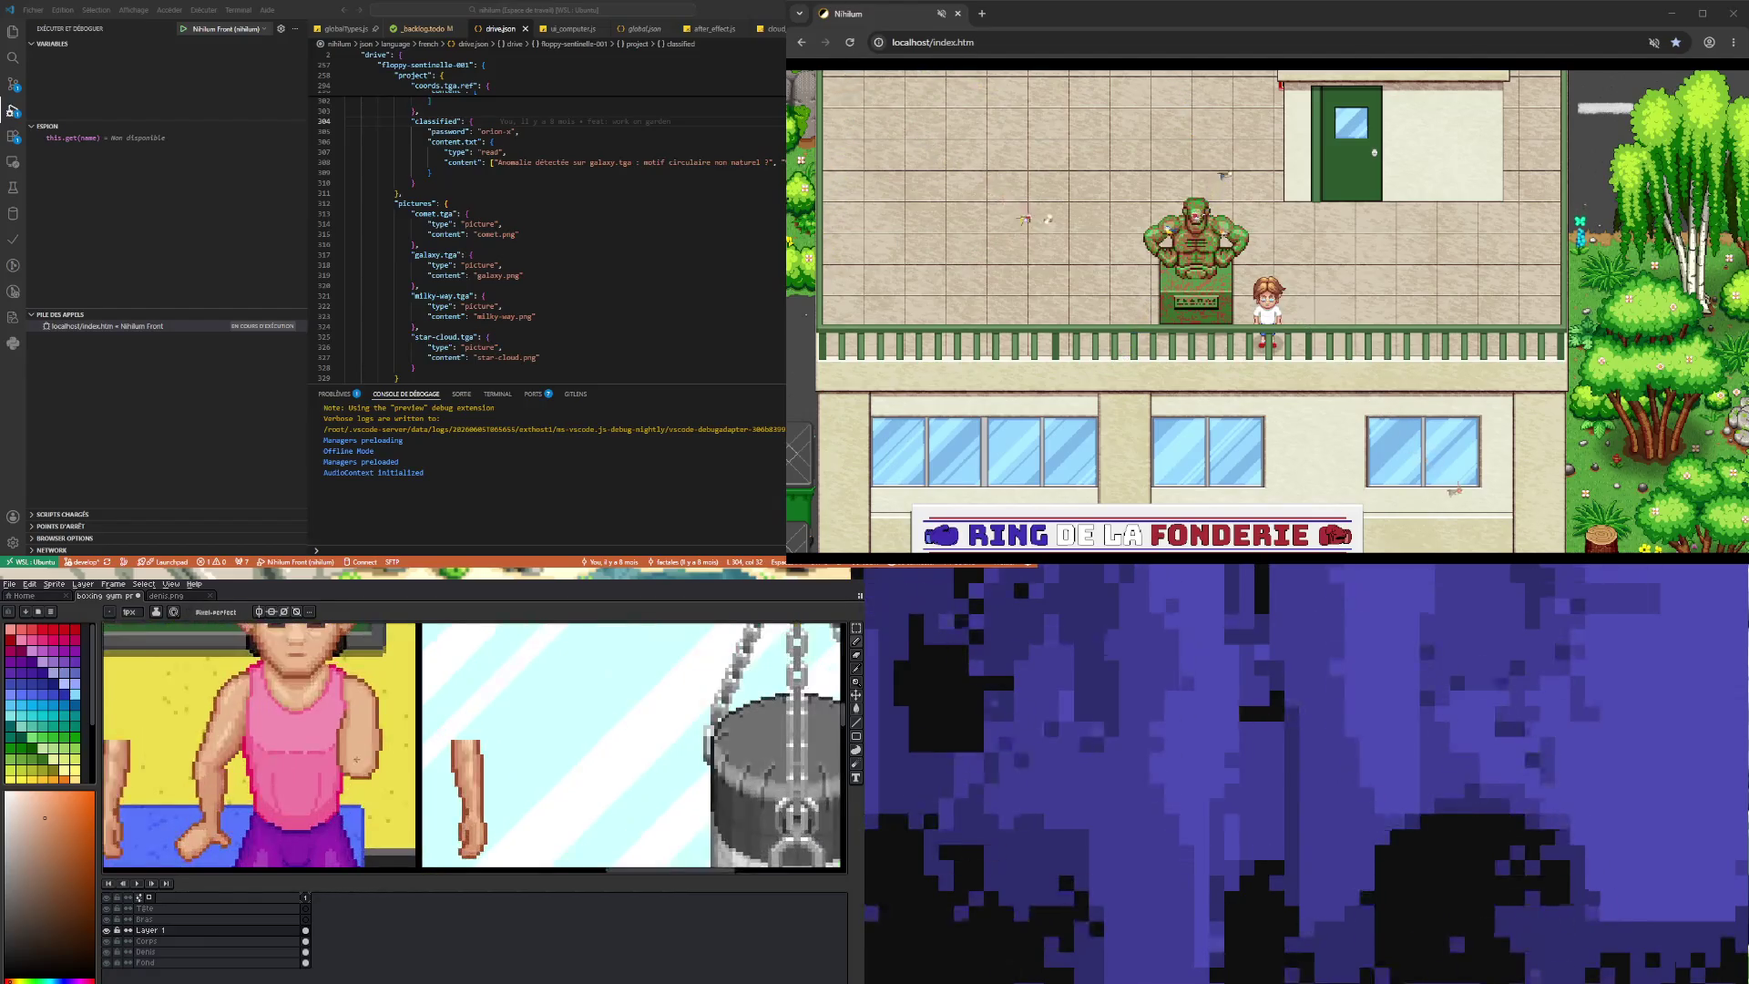
scroll(356, 758, down, 2)
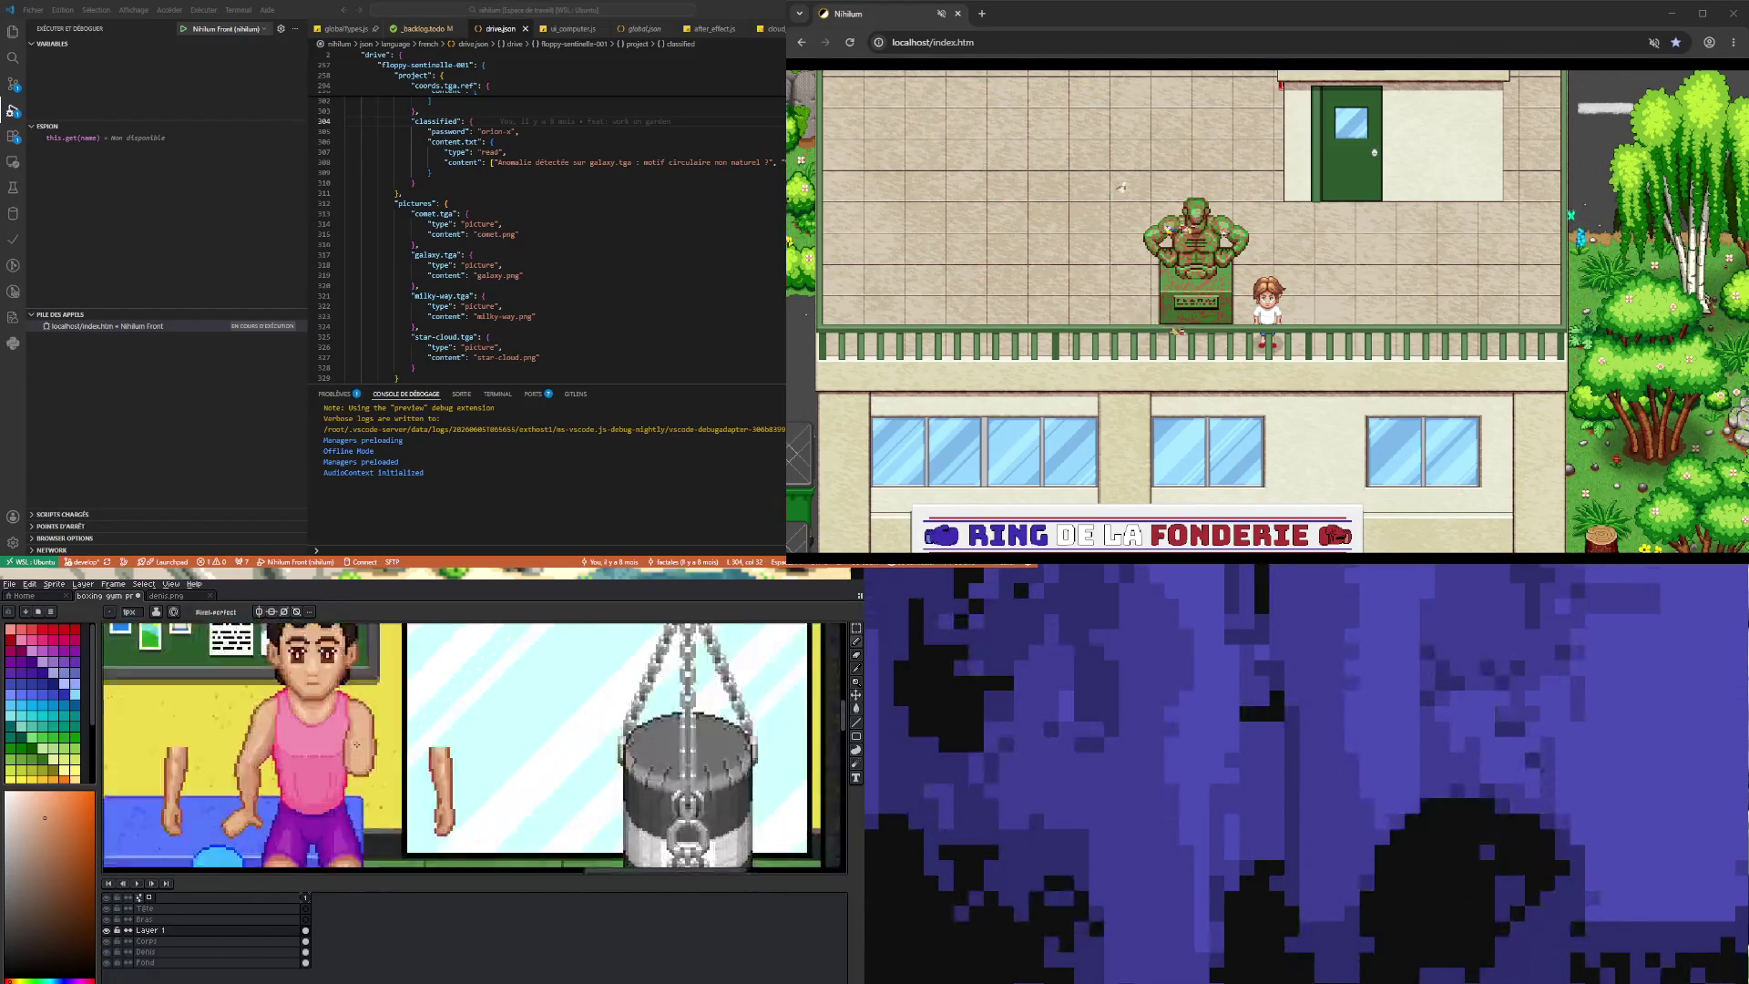
scroll(357, 747, up, 2)
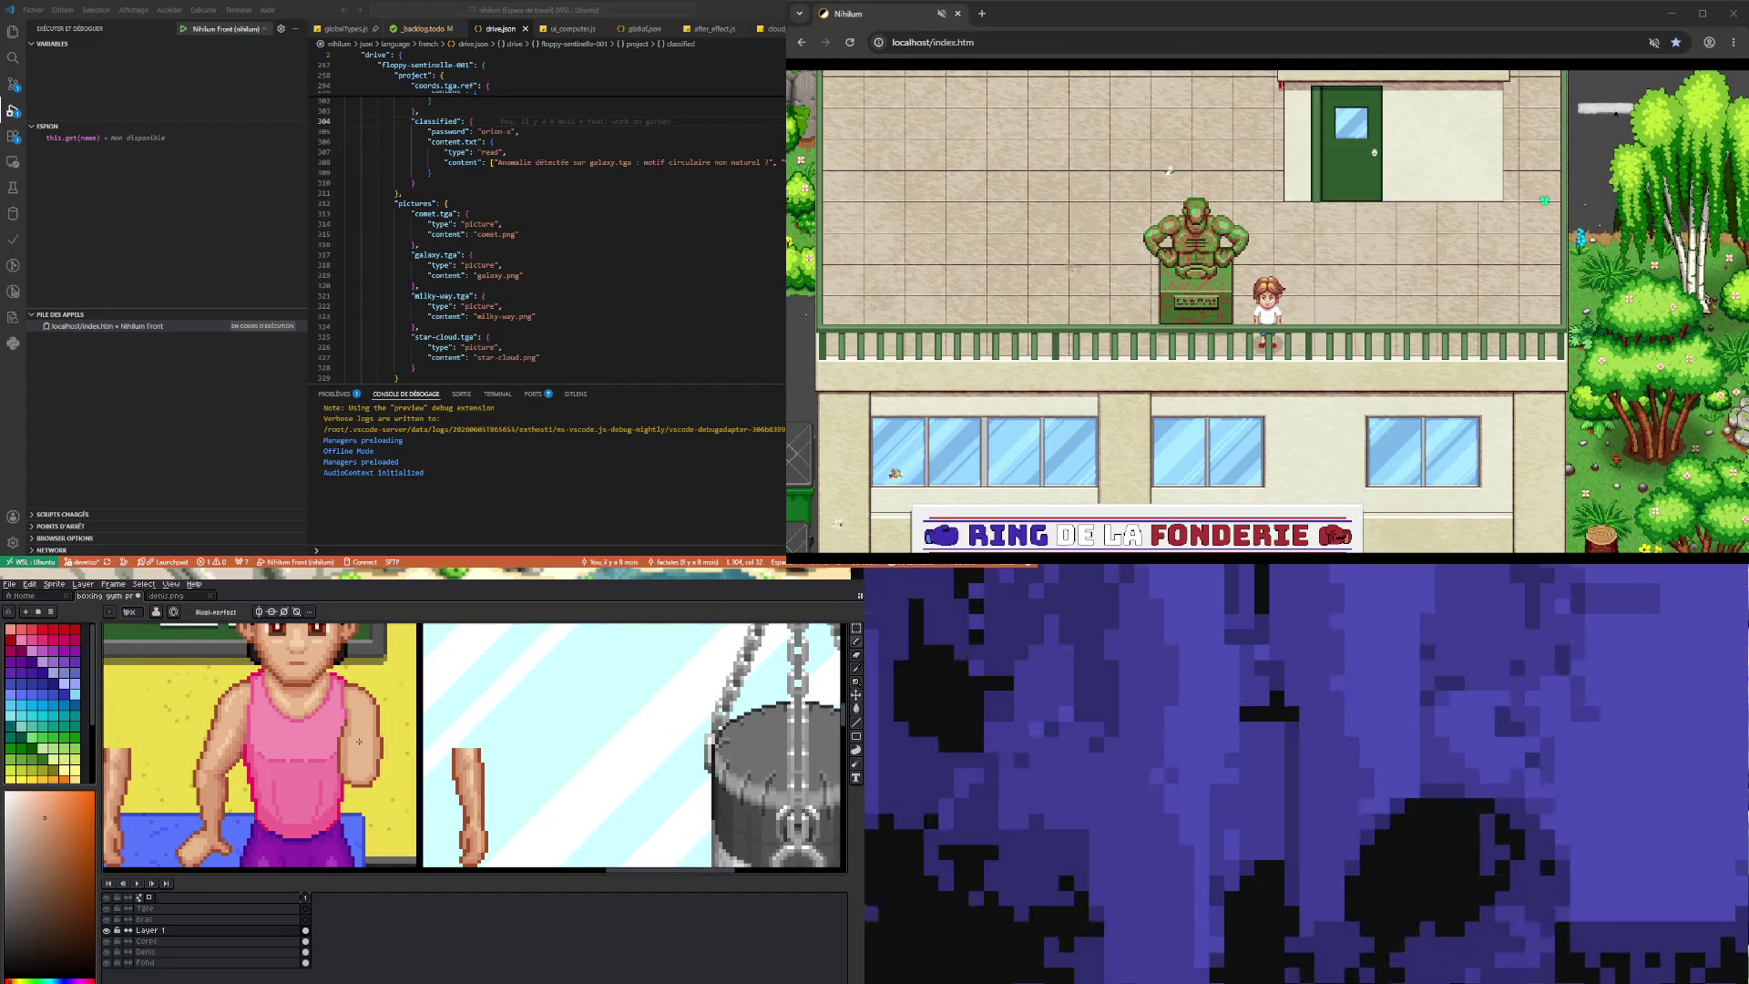
scroll(359, 741, down, 2)
scroll(359, 741, up, 2)
scroll(358, 742, down, 2)
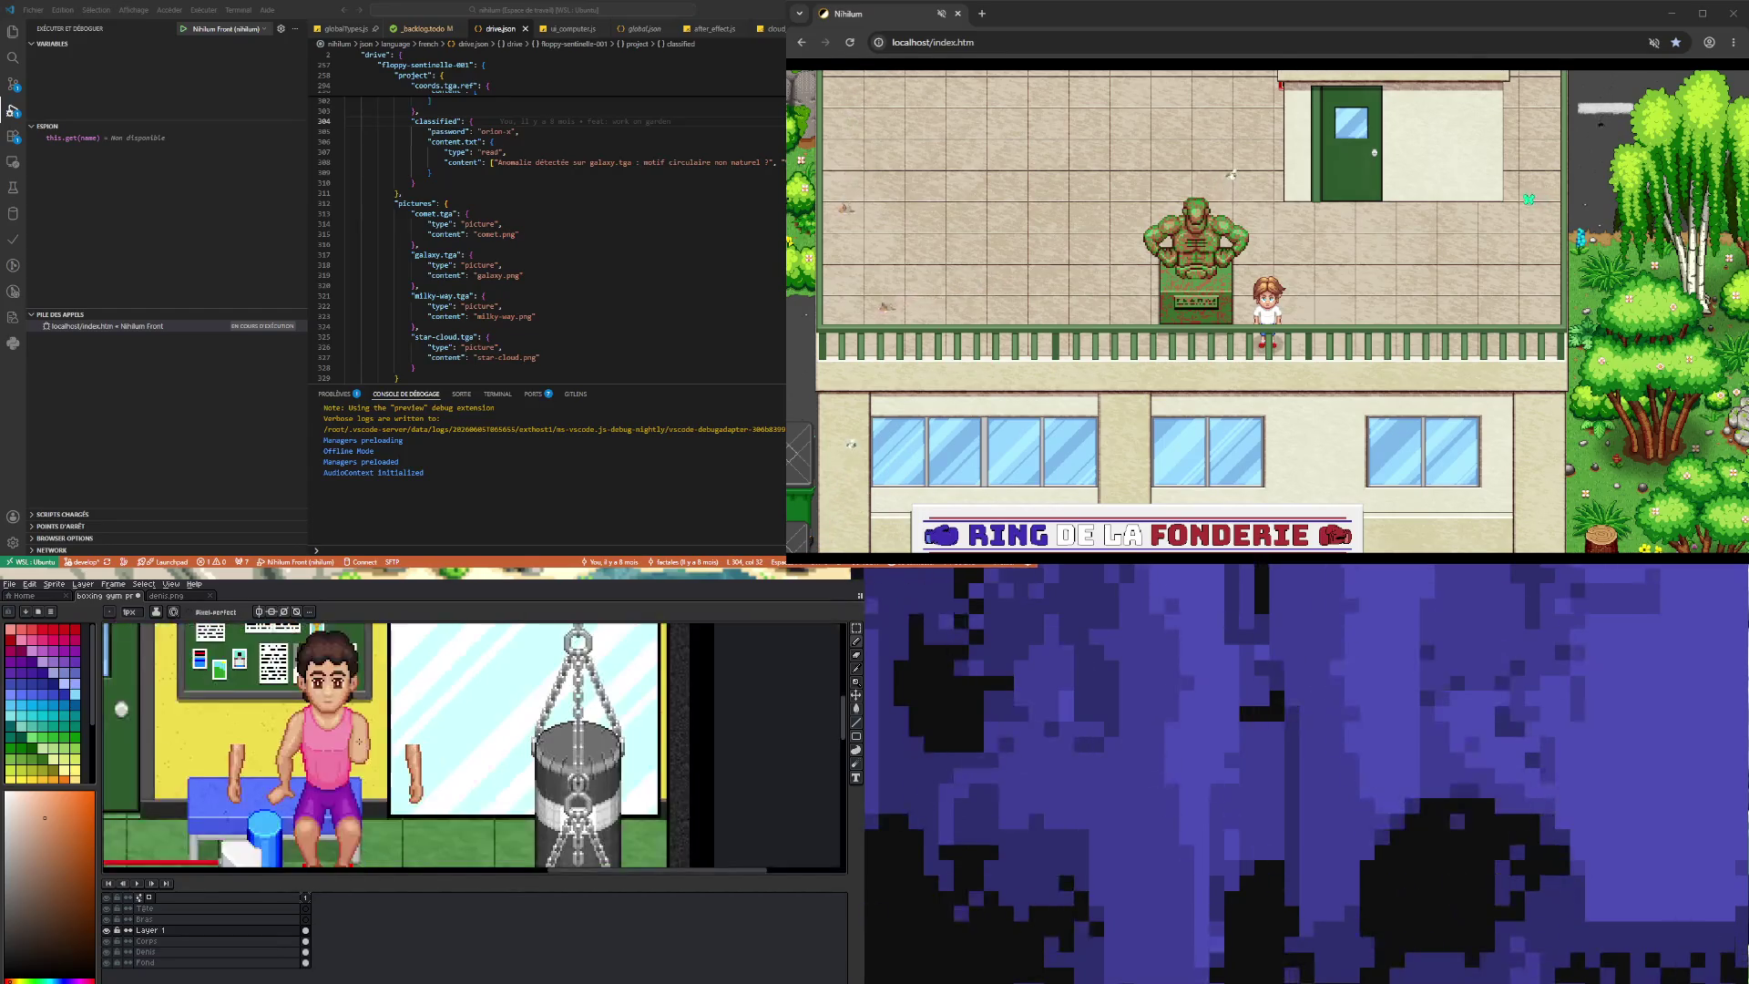
scroll(348, 731, up, 2)
scroll(364, 815, up, 1)
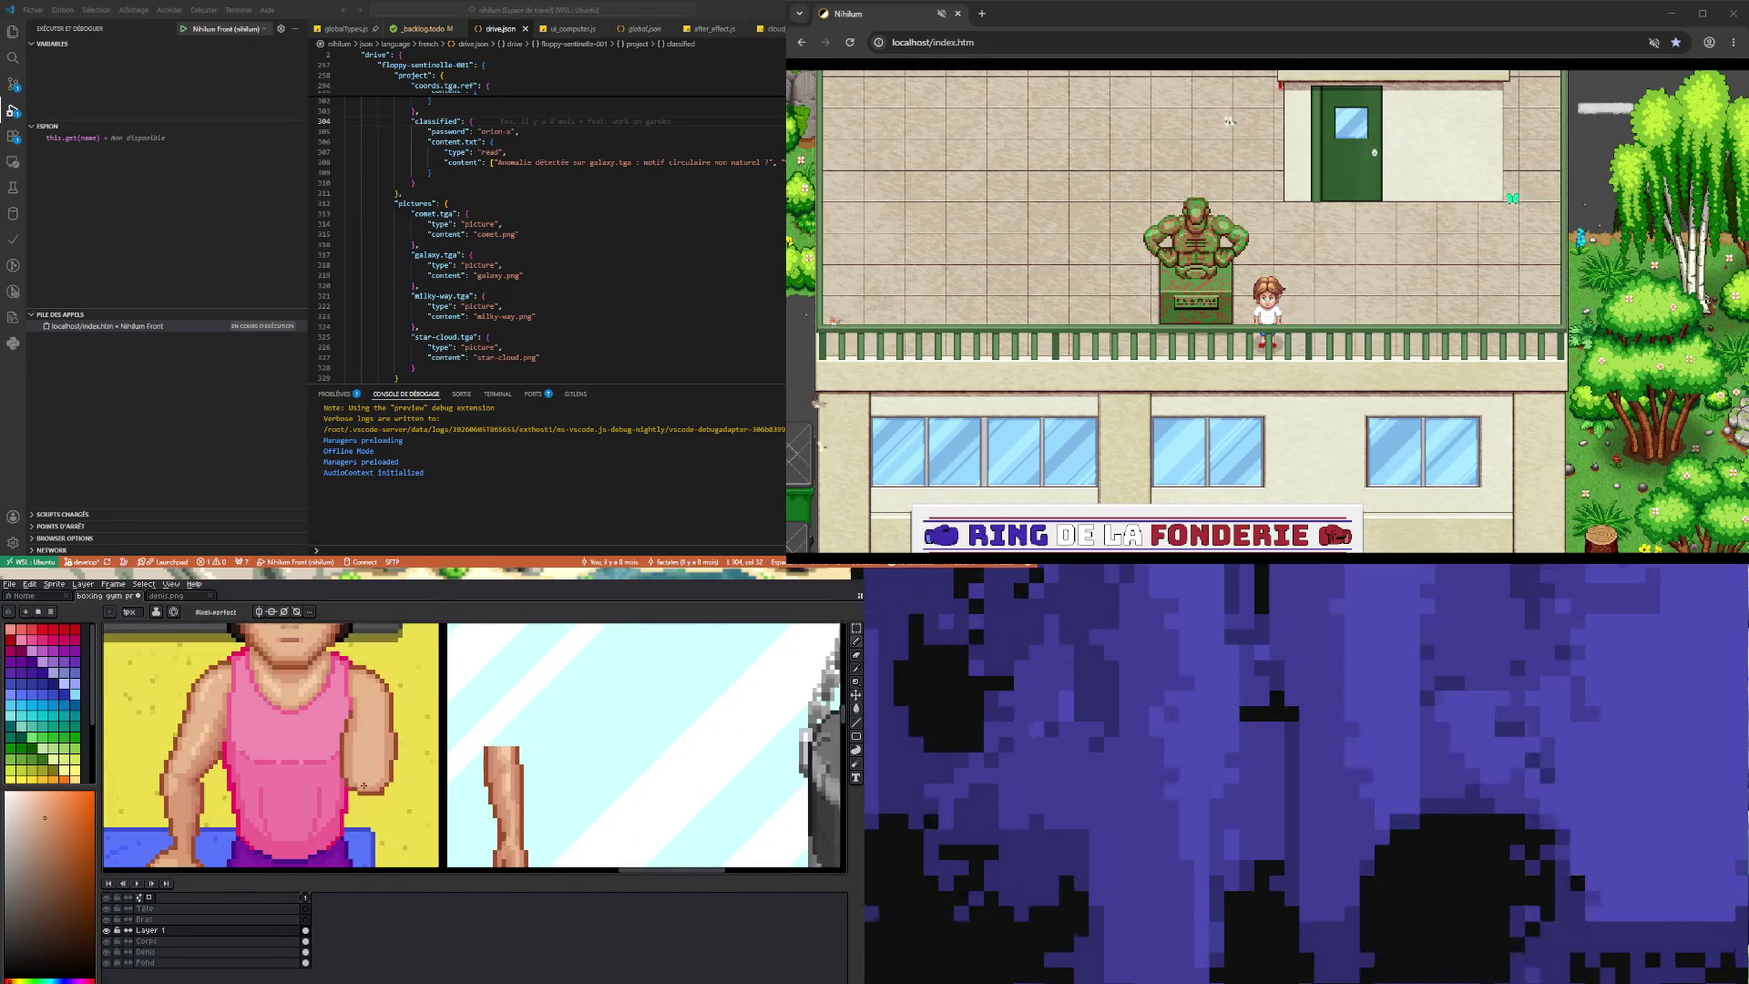
scroll(387, 791, up, 2)
key(b)
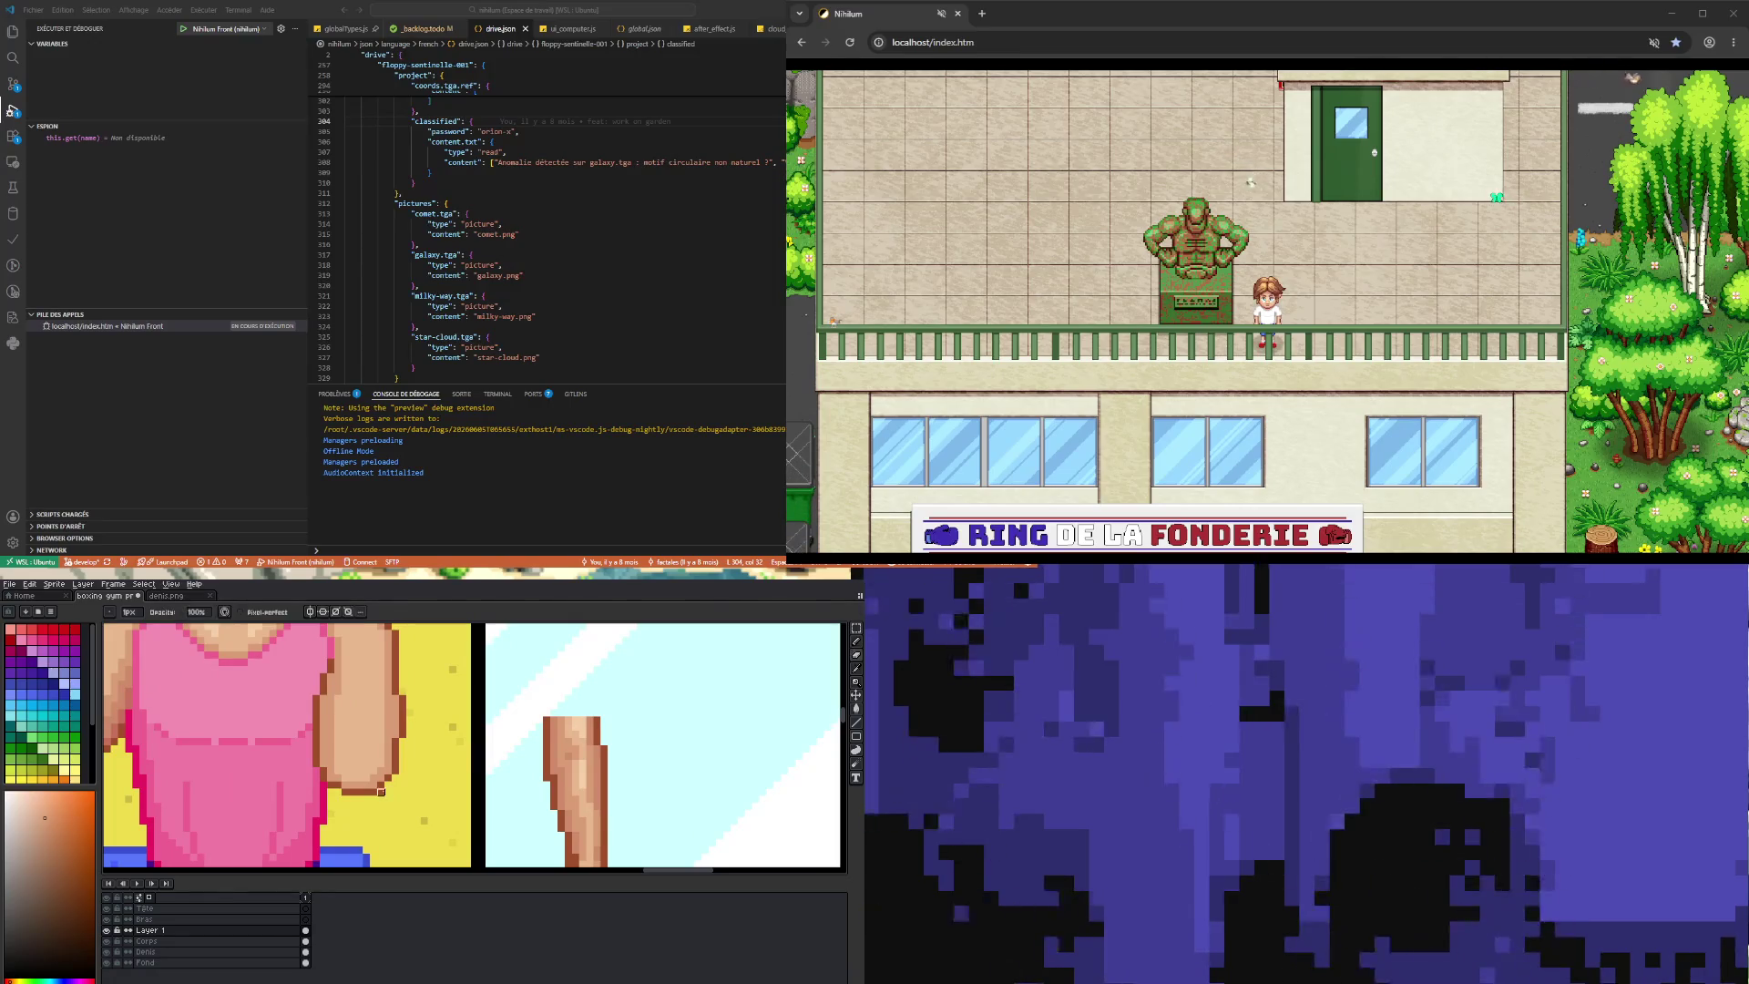
scroll(388, 791, down, 3)
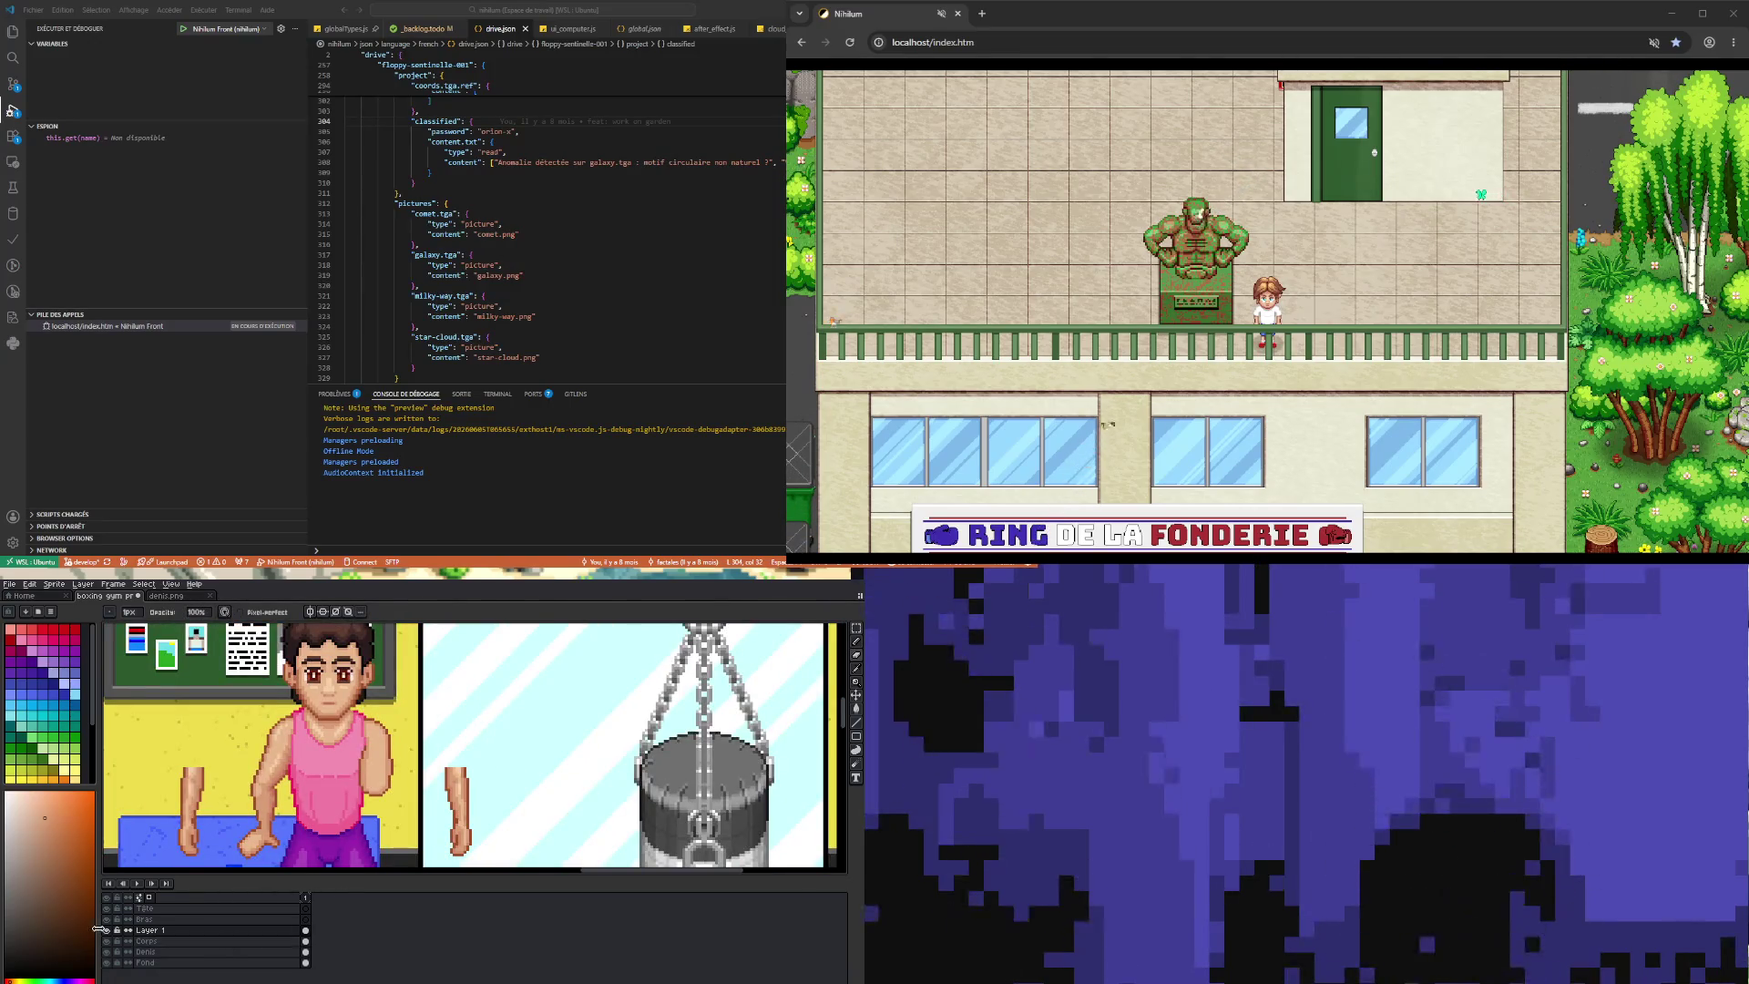
click(107, 929)
click(108, 929)
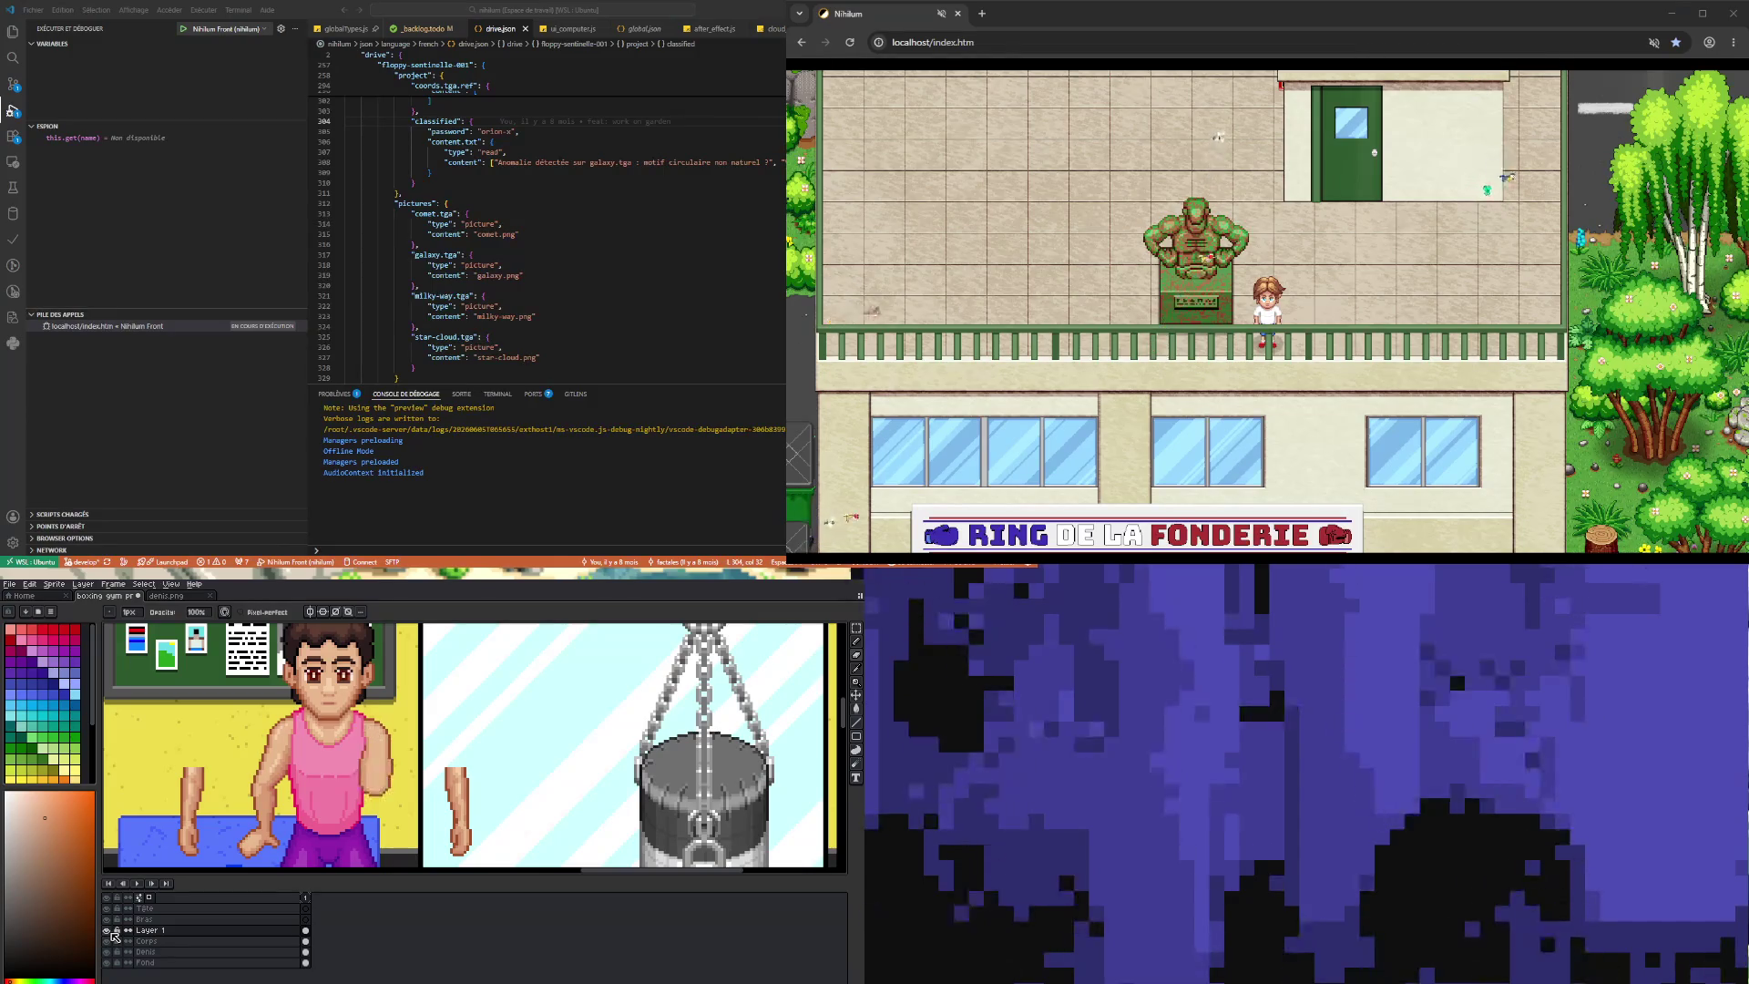
click(107, 930)
click(108, 930)
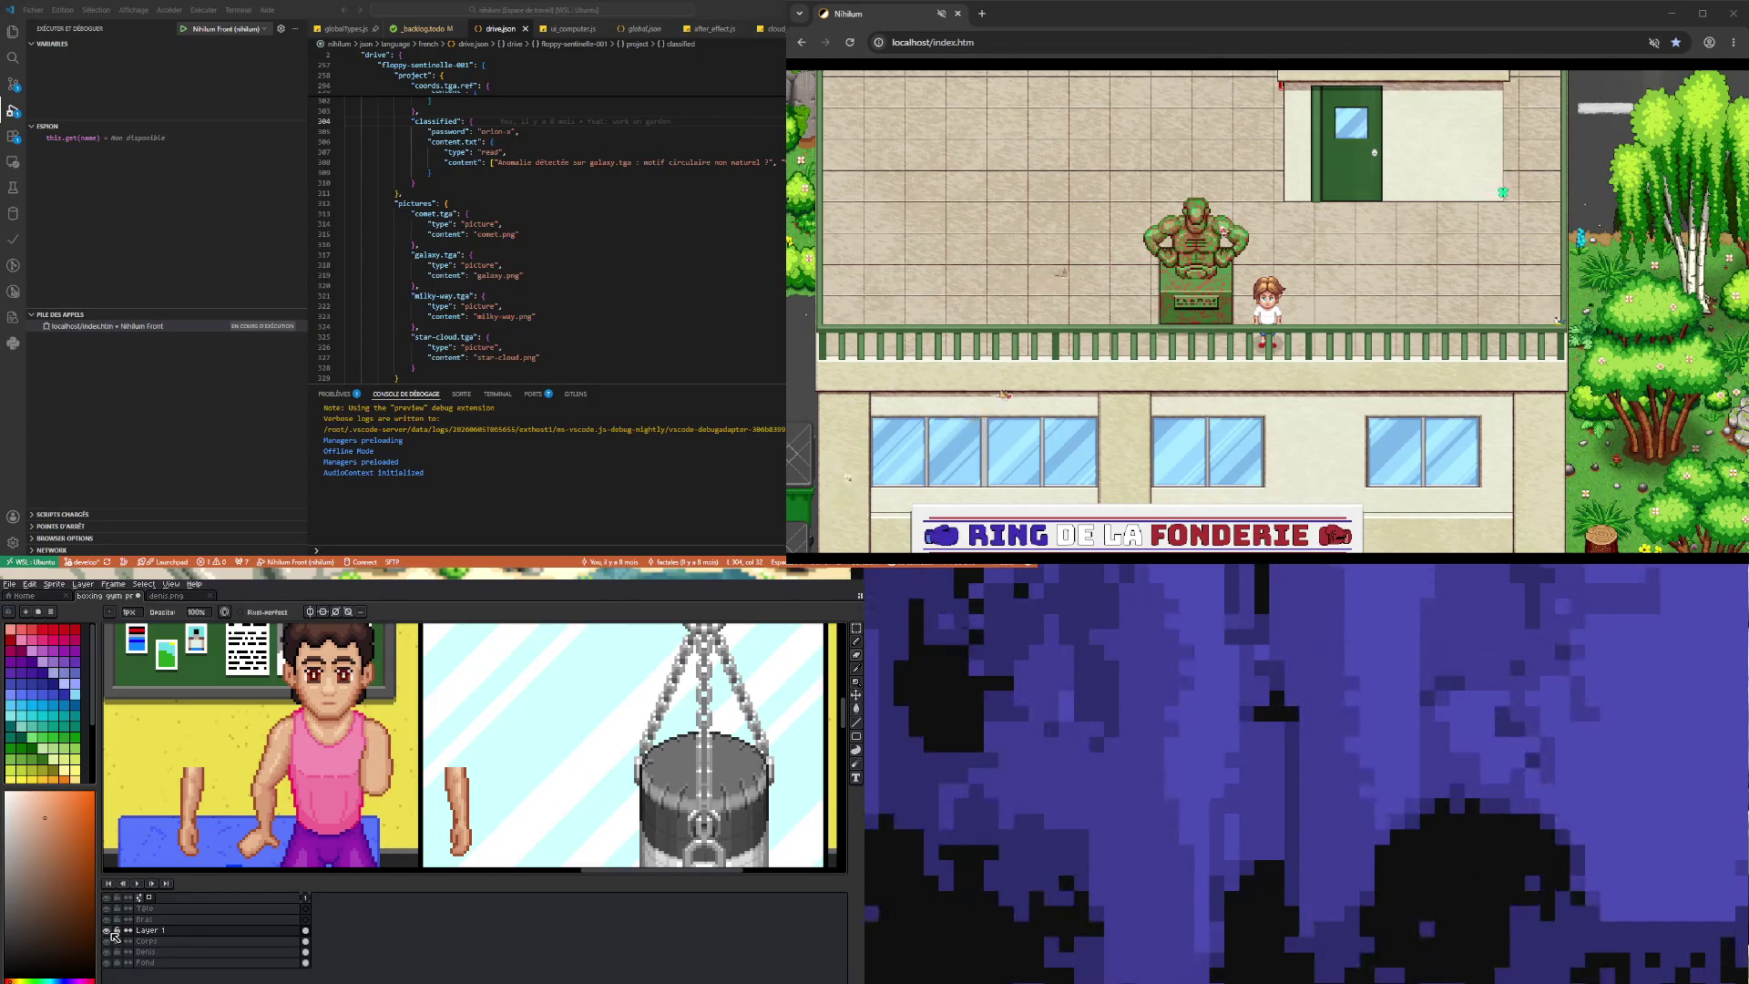
scroll(378, 784, down, 2)
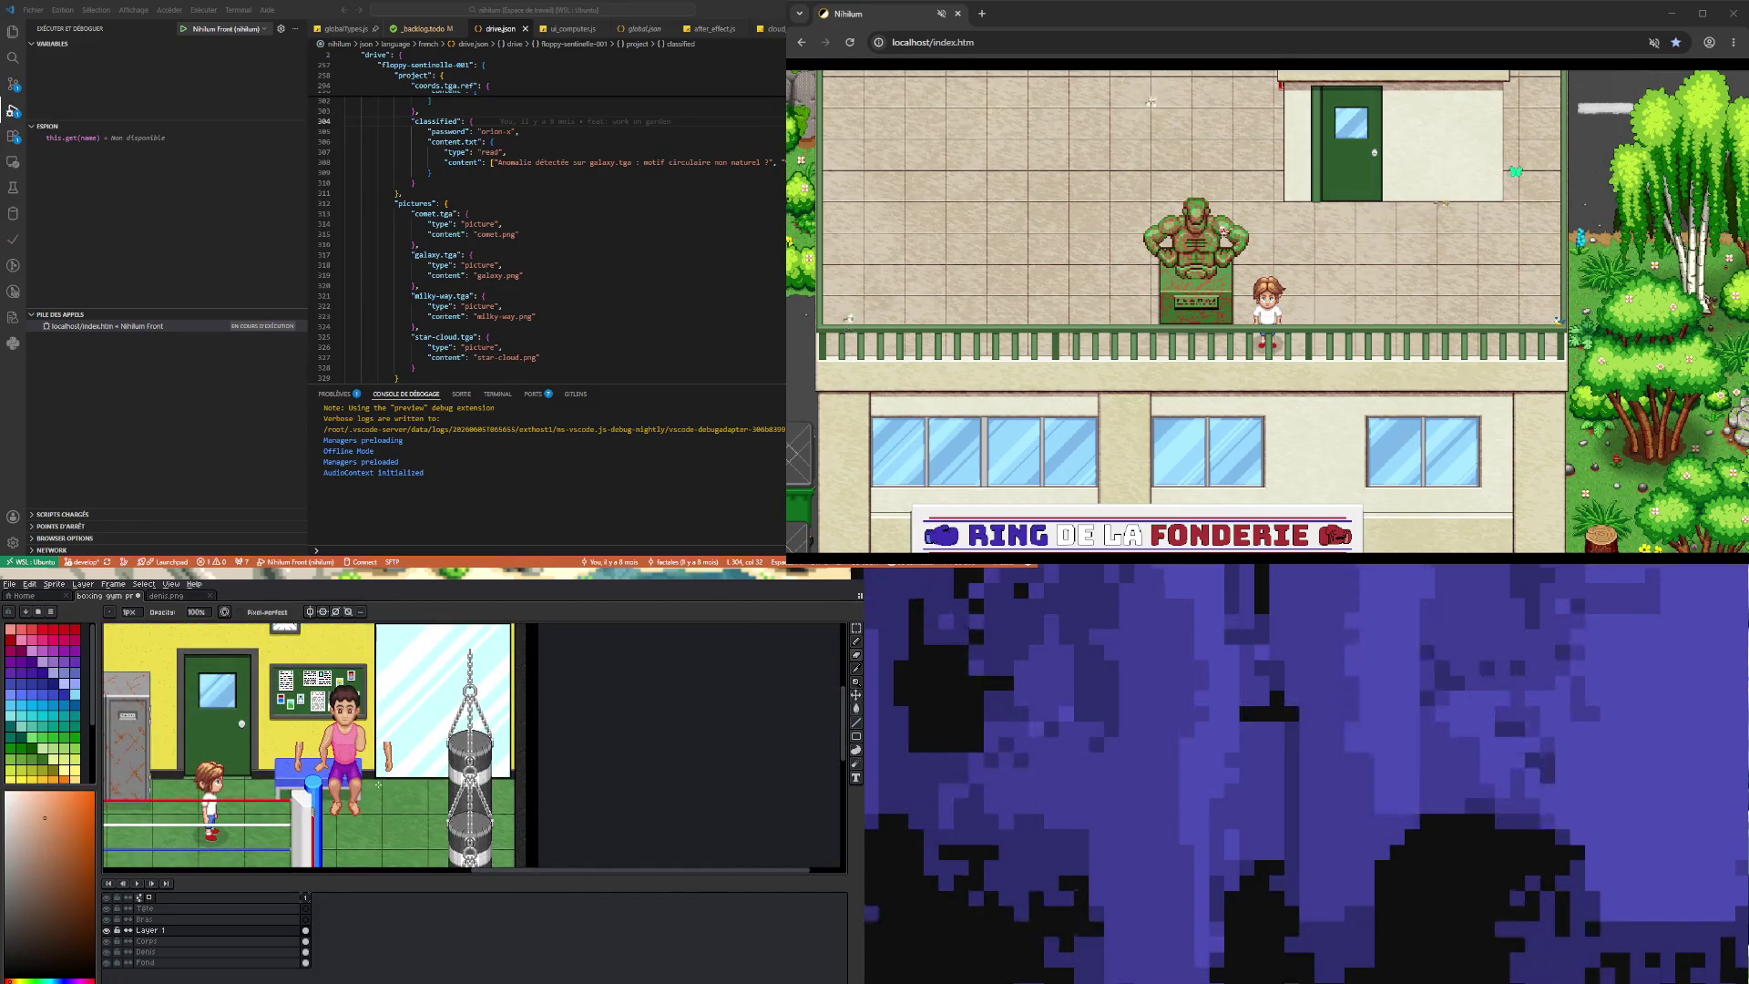
scroll(378, 785, up, 2)
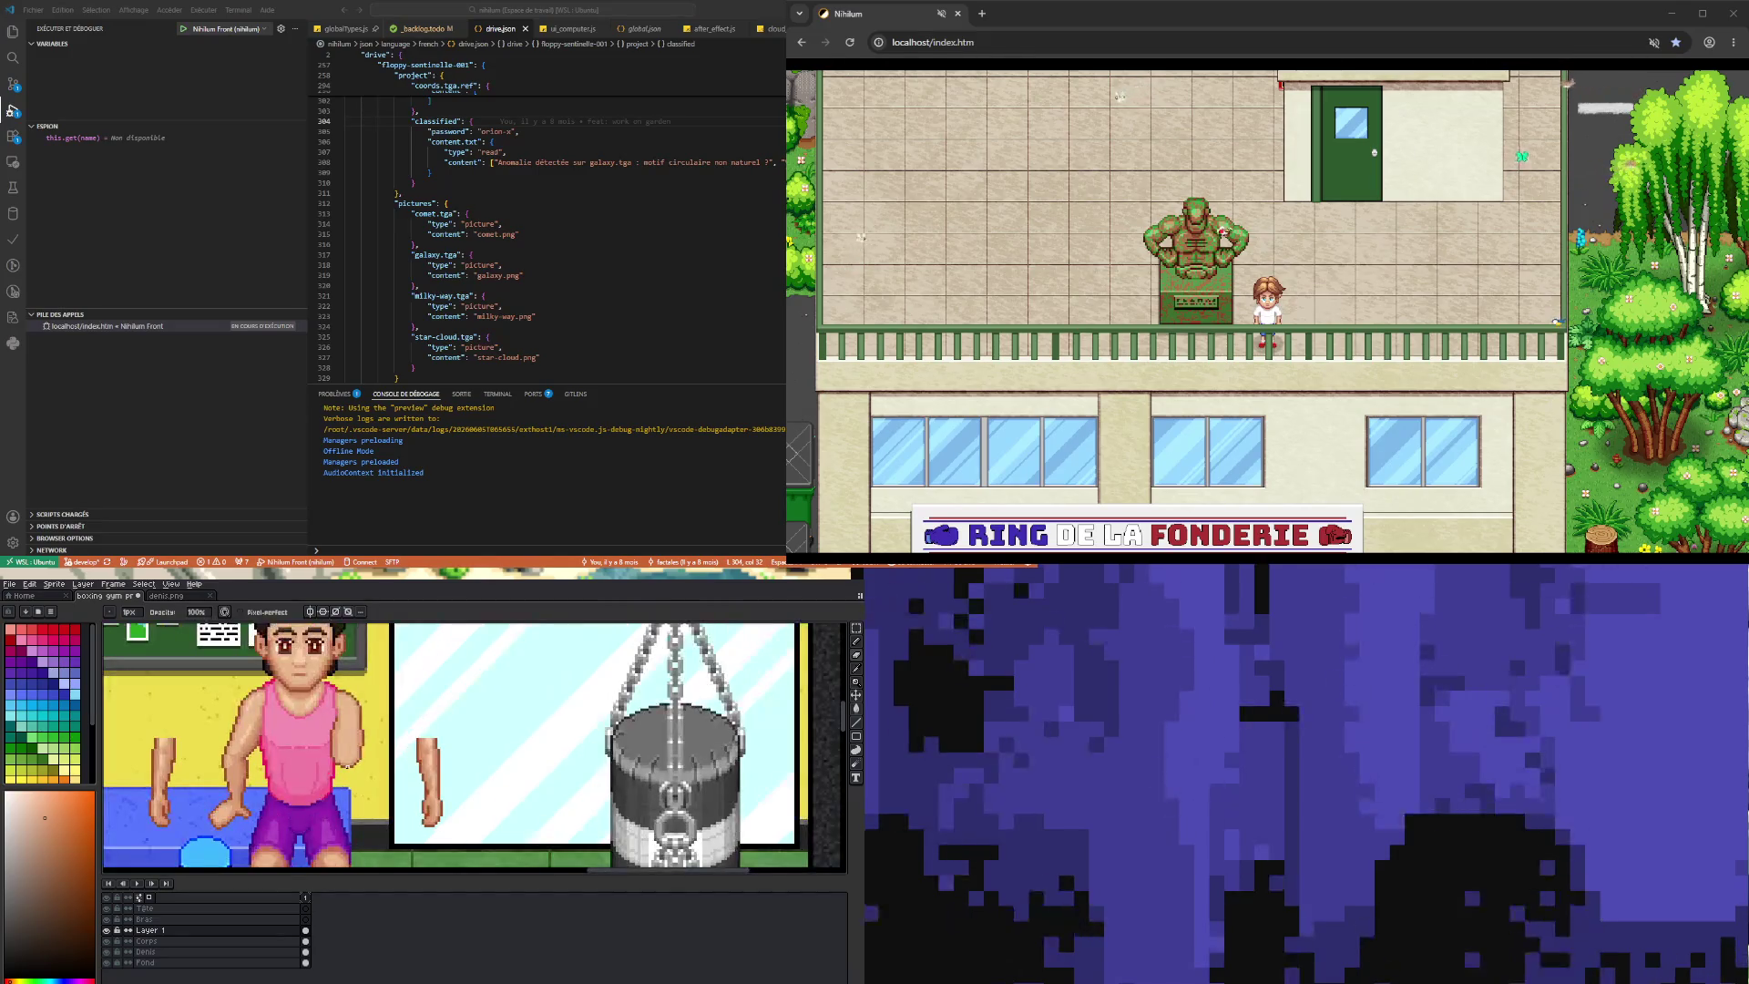
double_click(203, 931)
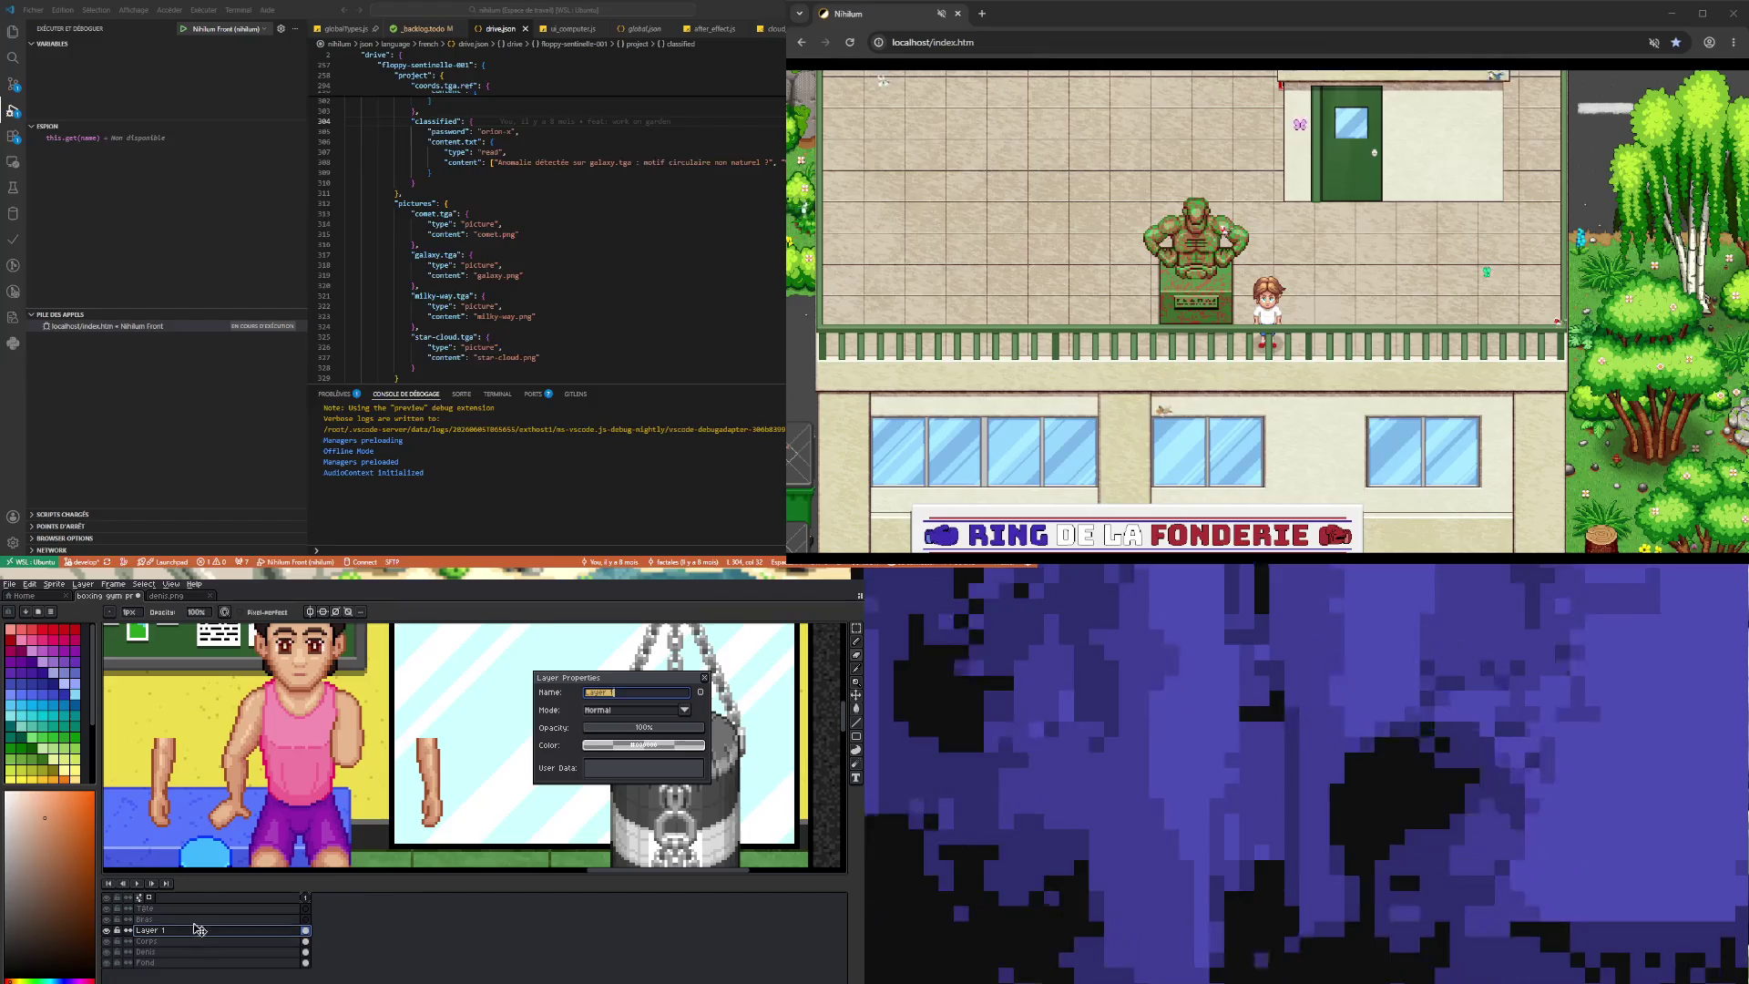
- Open the File menu and dismiss it with Esc without saving
scroll(300, 785, down, 3)
scroll(301, 785, up, 3)
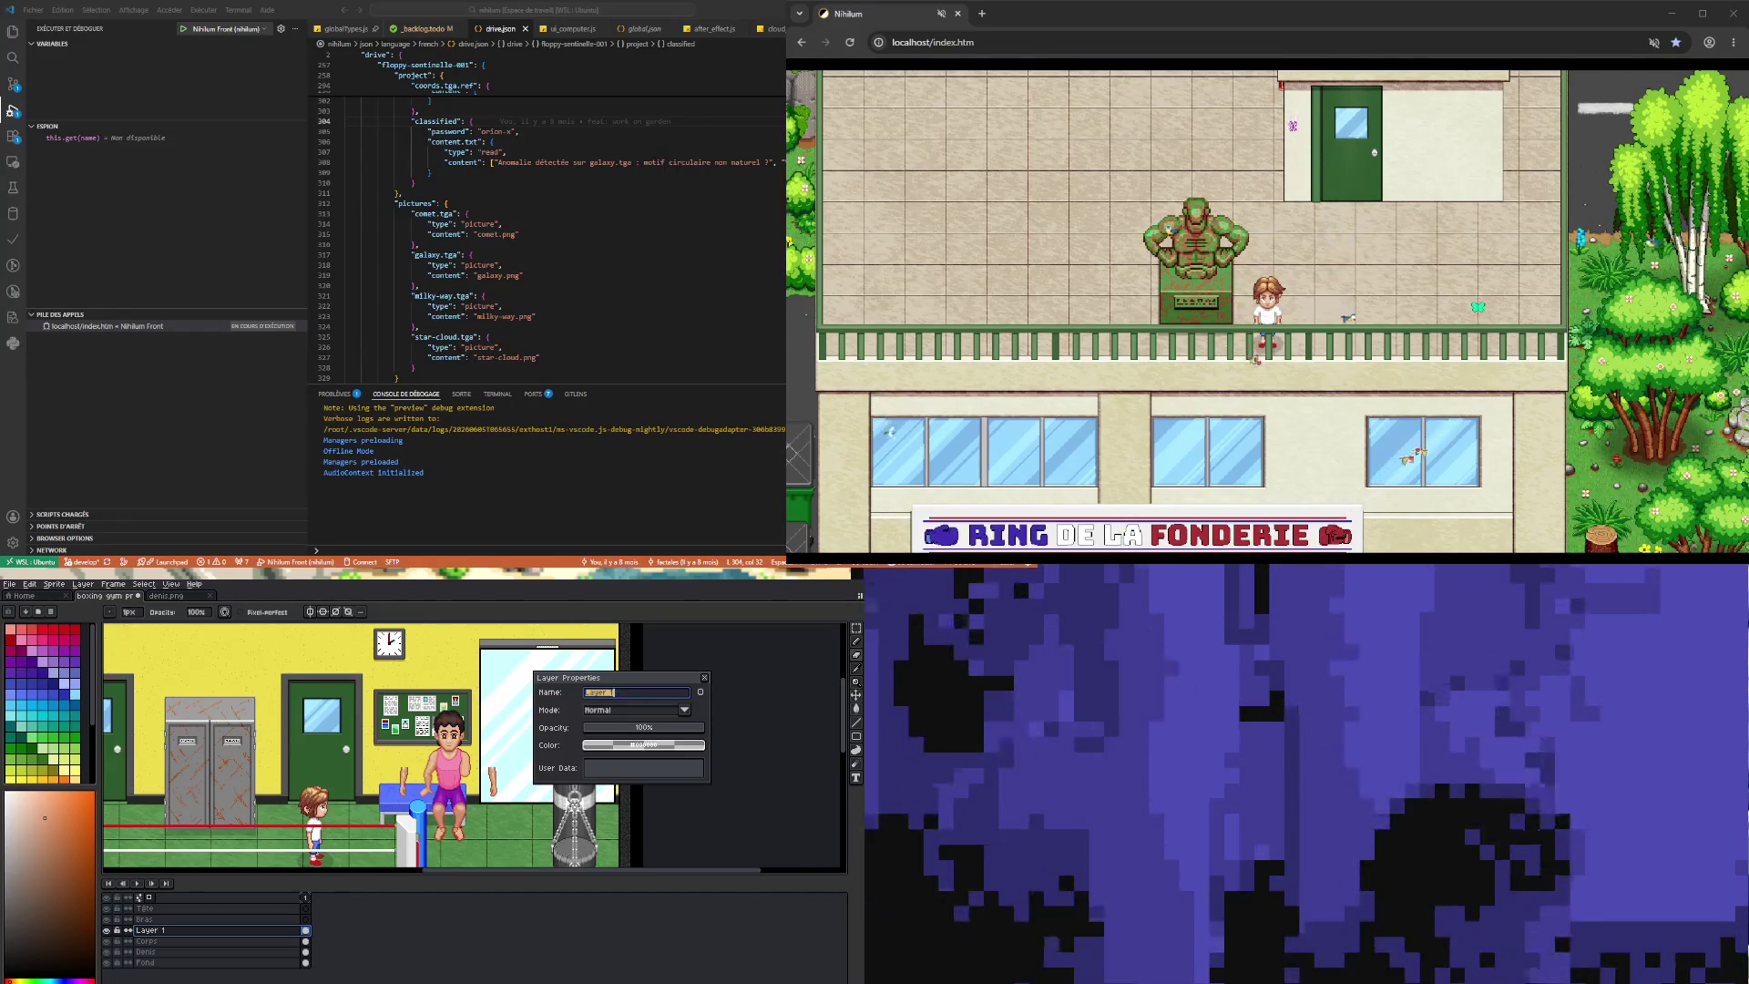
scroll(317, 761, down, 2)
scroll(317, 763, up, 2)
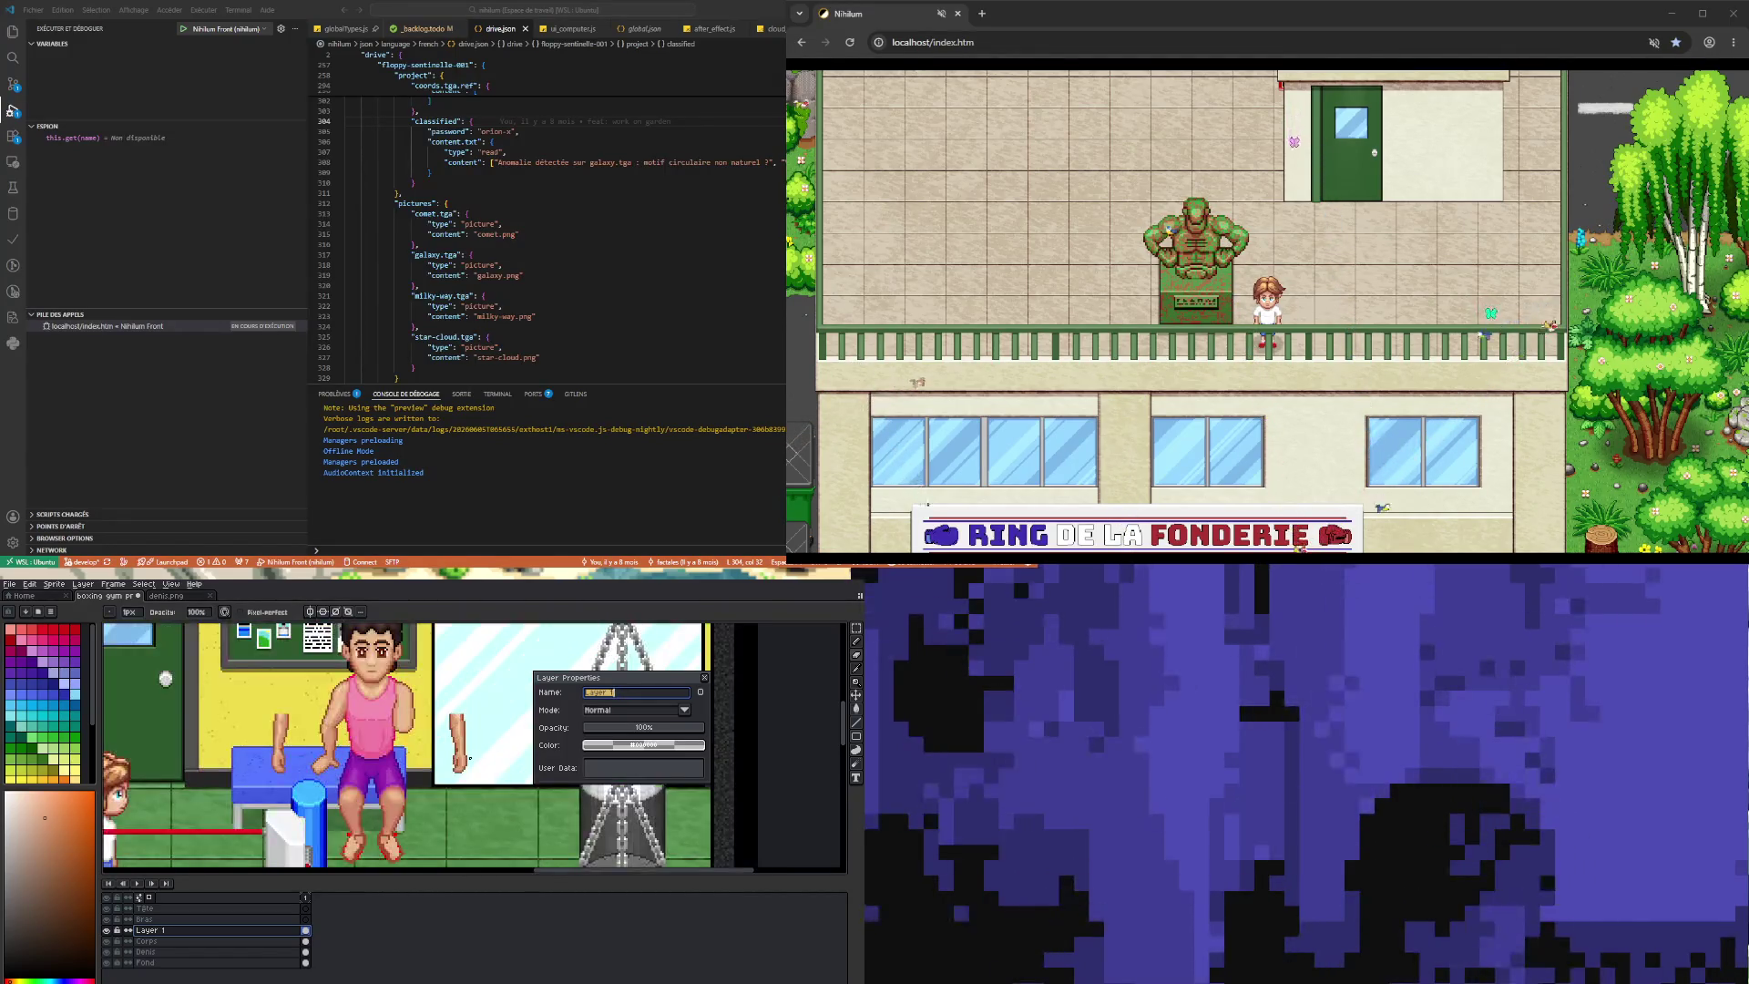
click(9, 584)
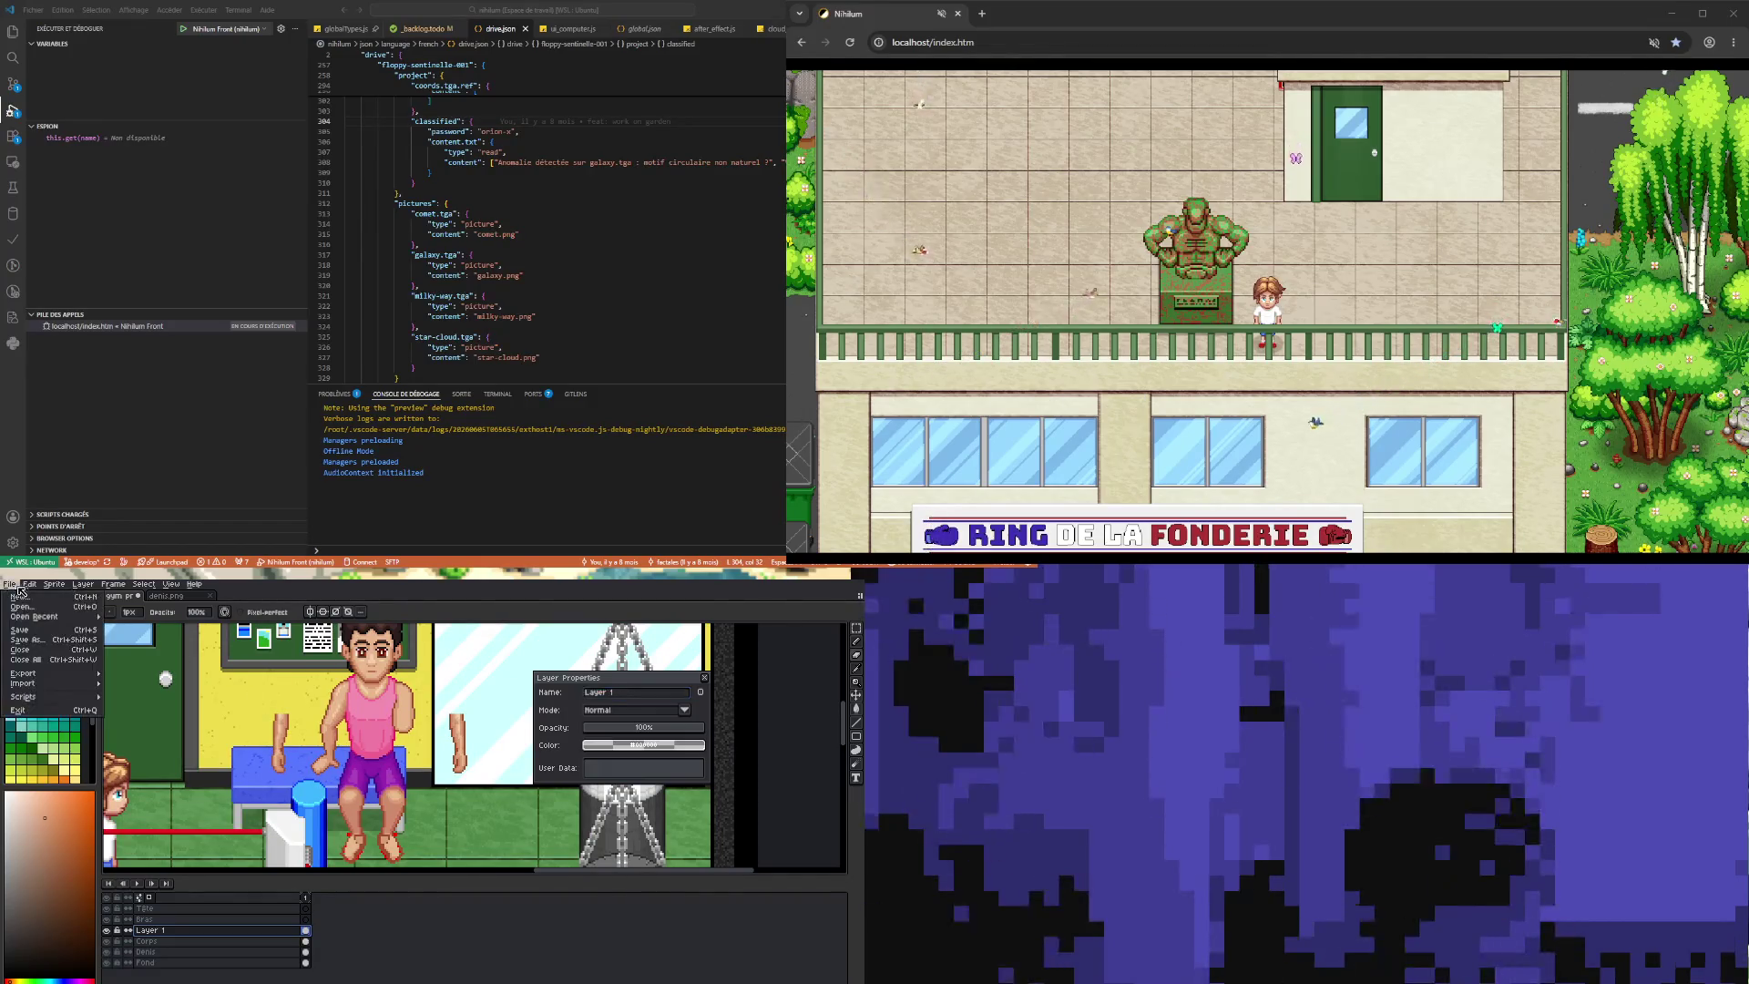
key(Escape)
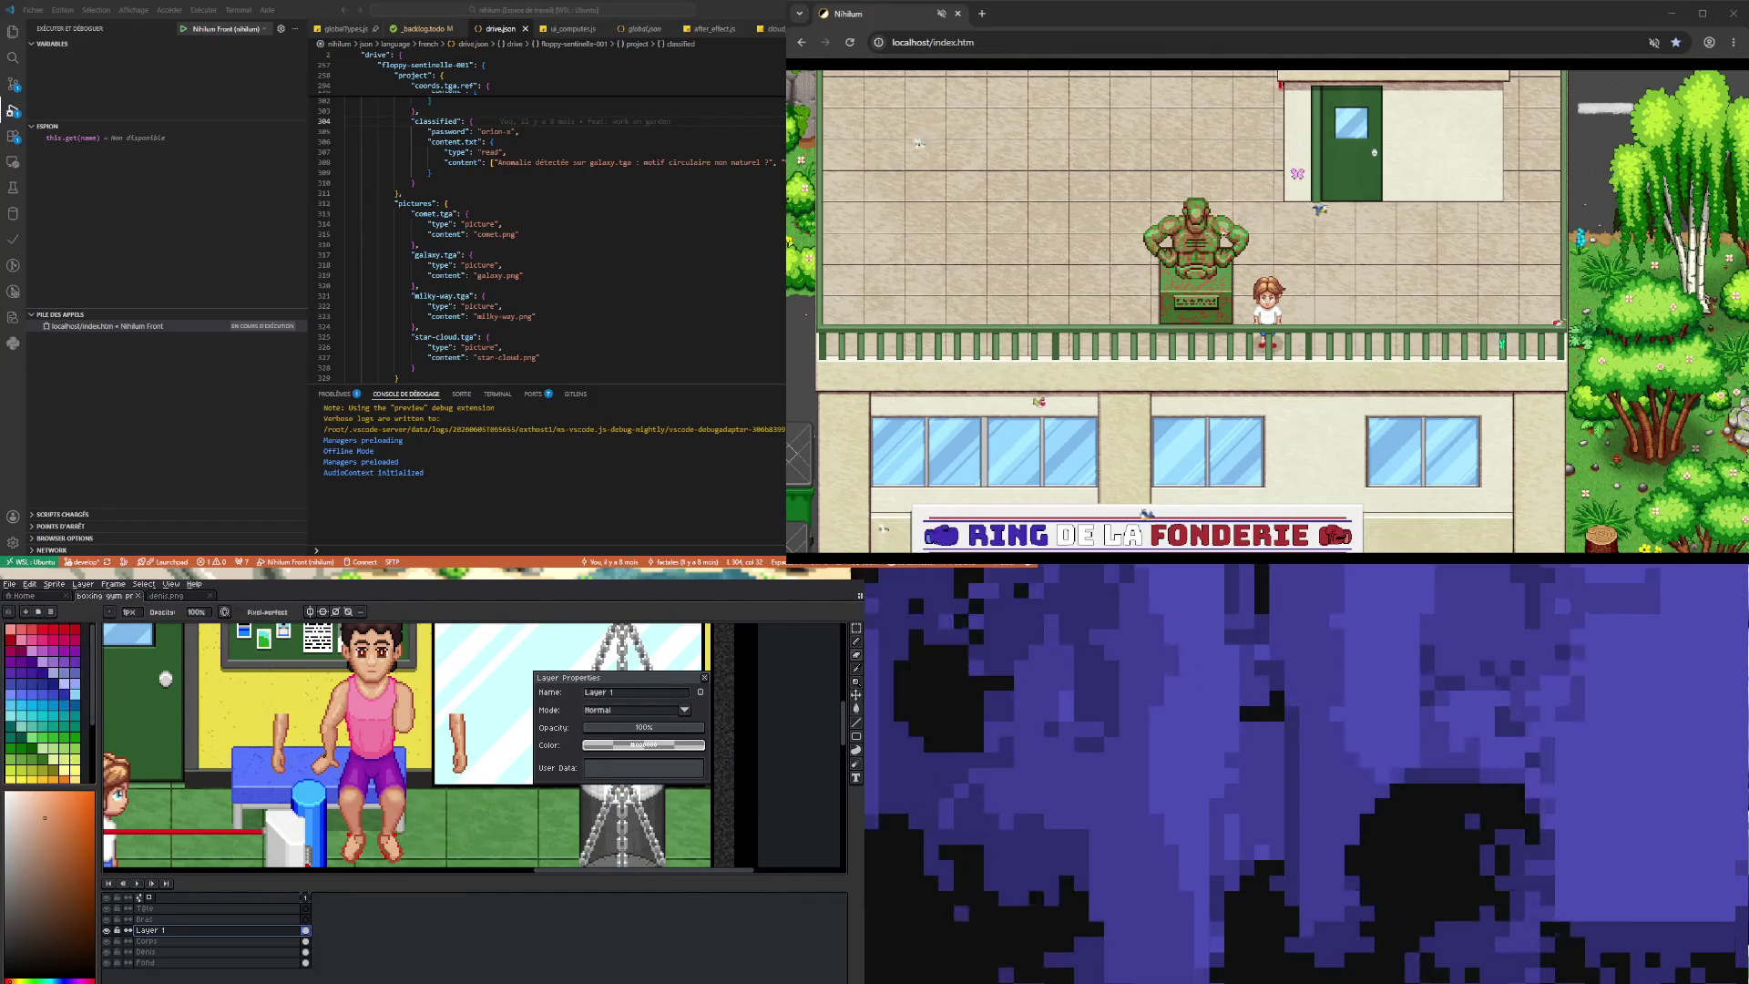
- Sample a skin colour from the boxer's arm
scroll(323, 734, down, 2)
scroll(397, 745, up, 2)
scroll(397, 745, down, 2)
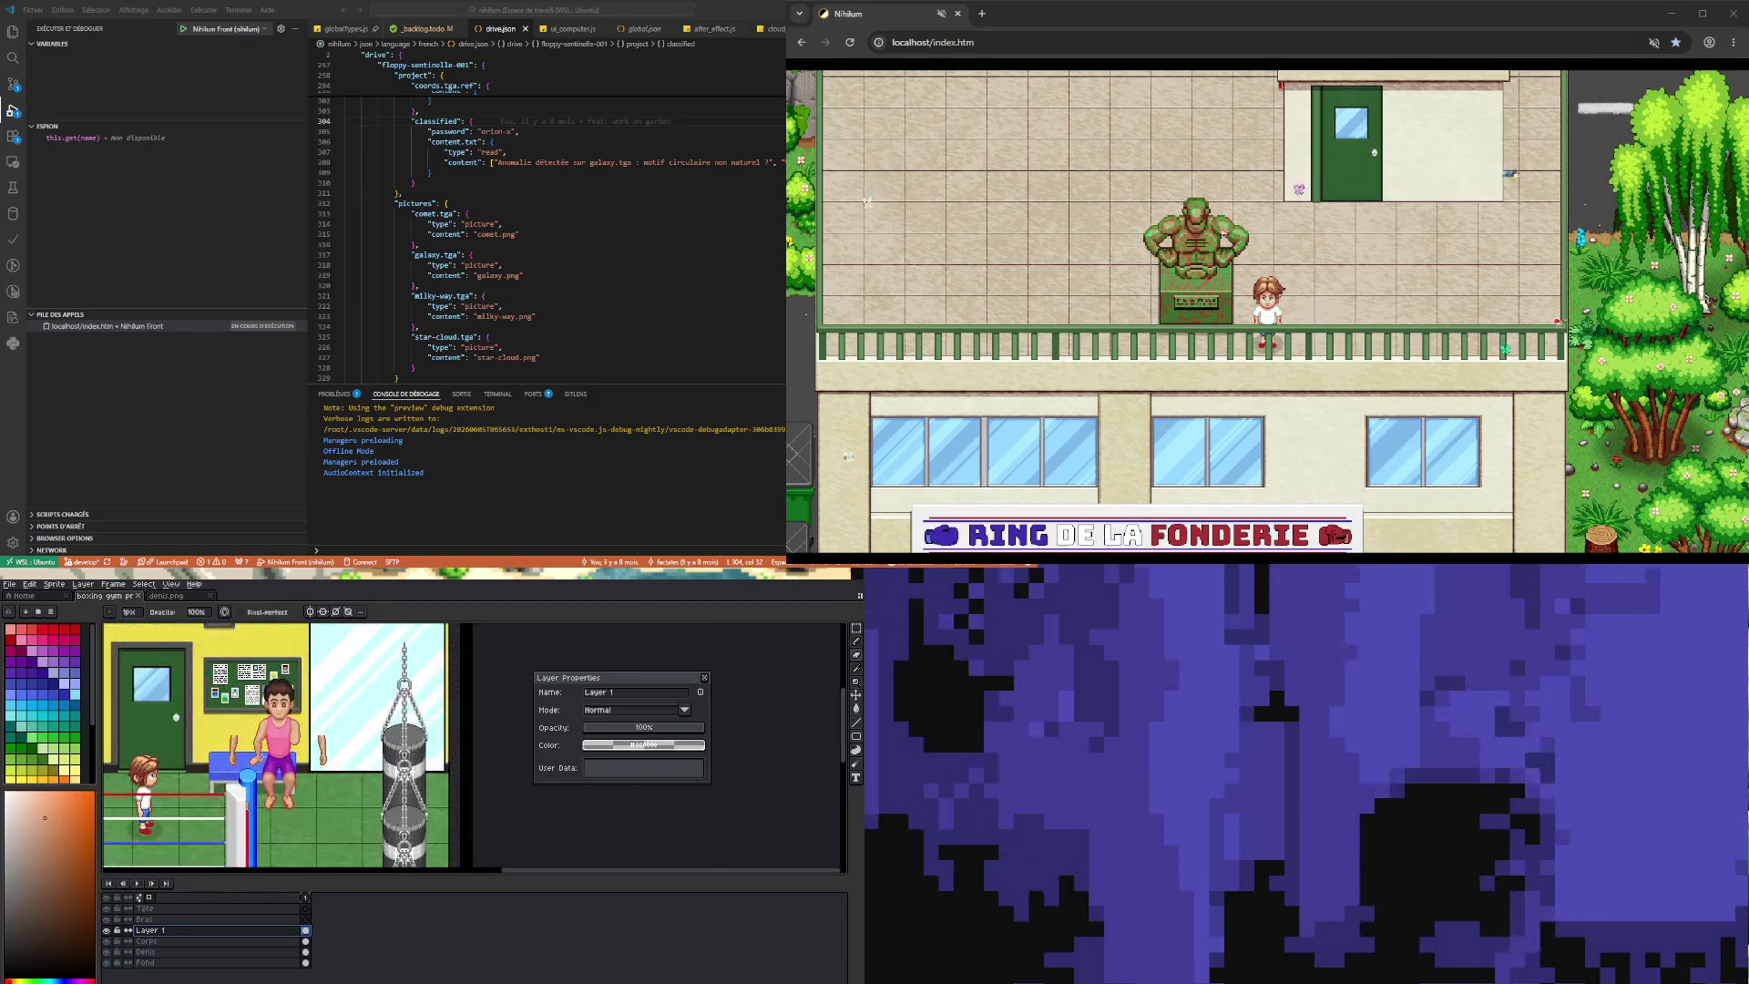
scroll(397, 745, up, 2)
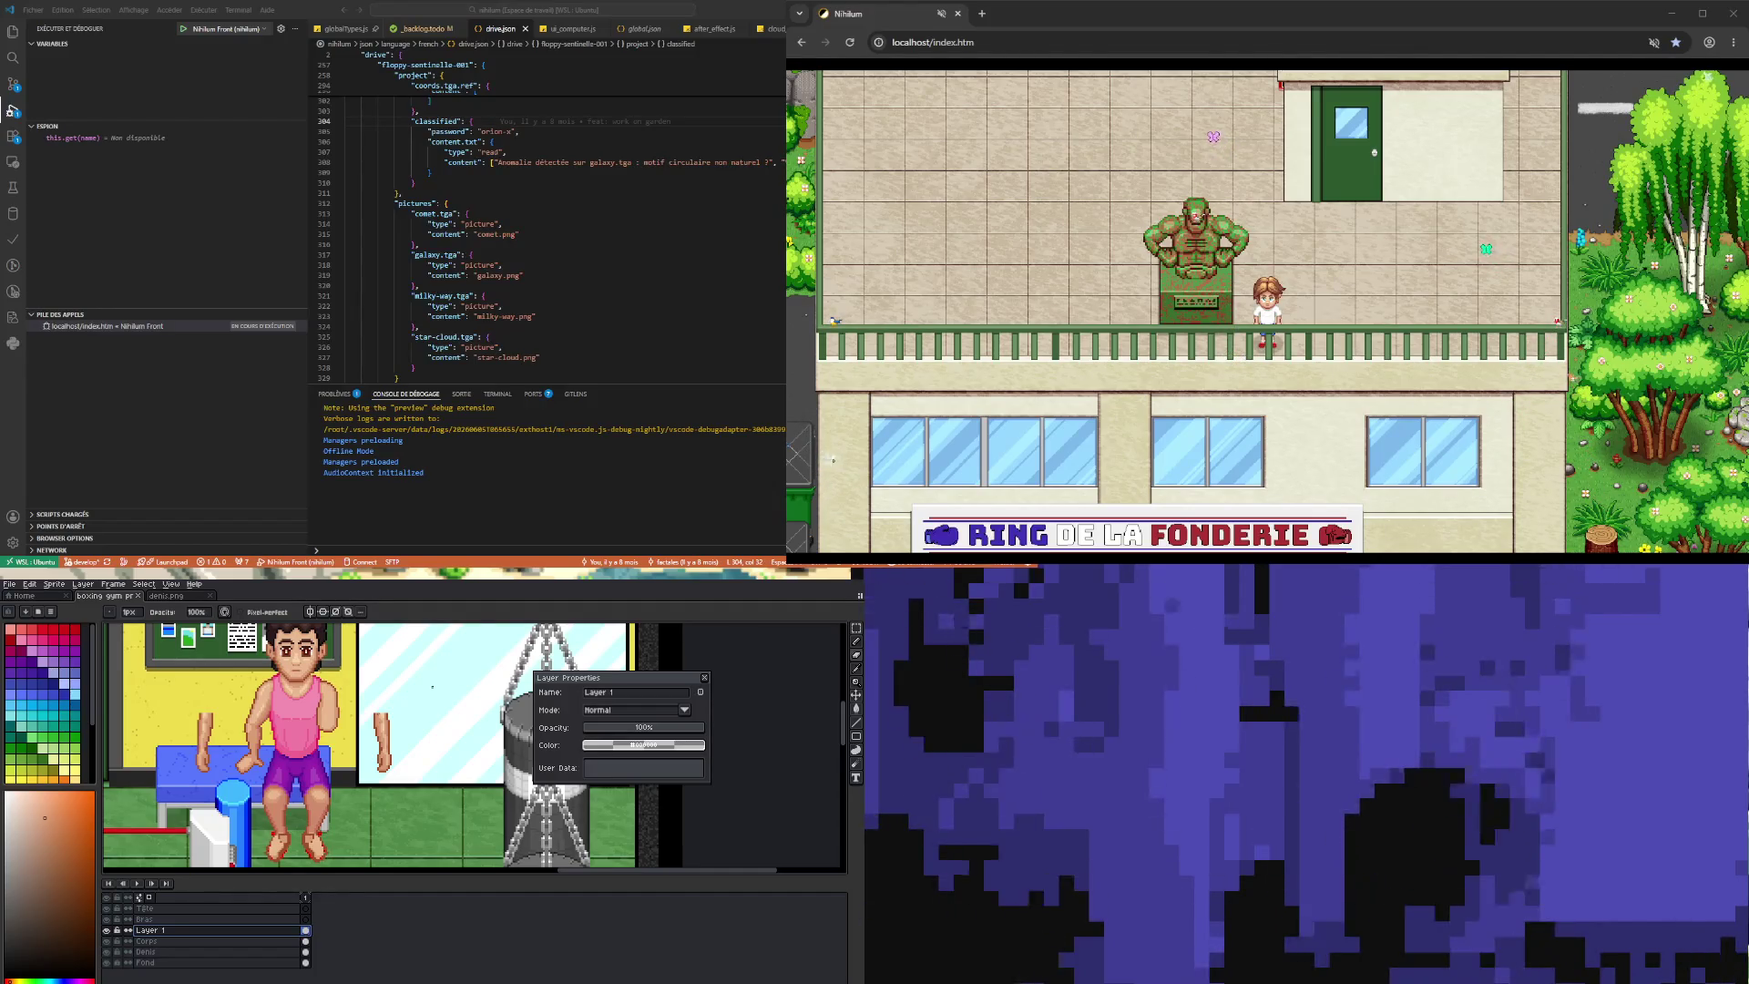
scroll(334, 710, up, 3)
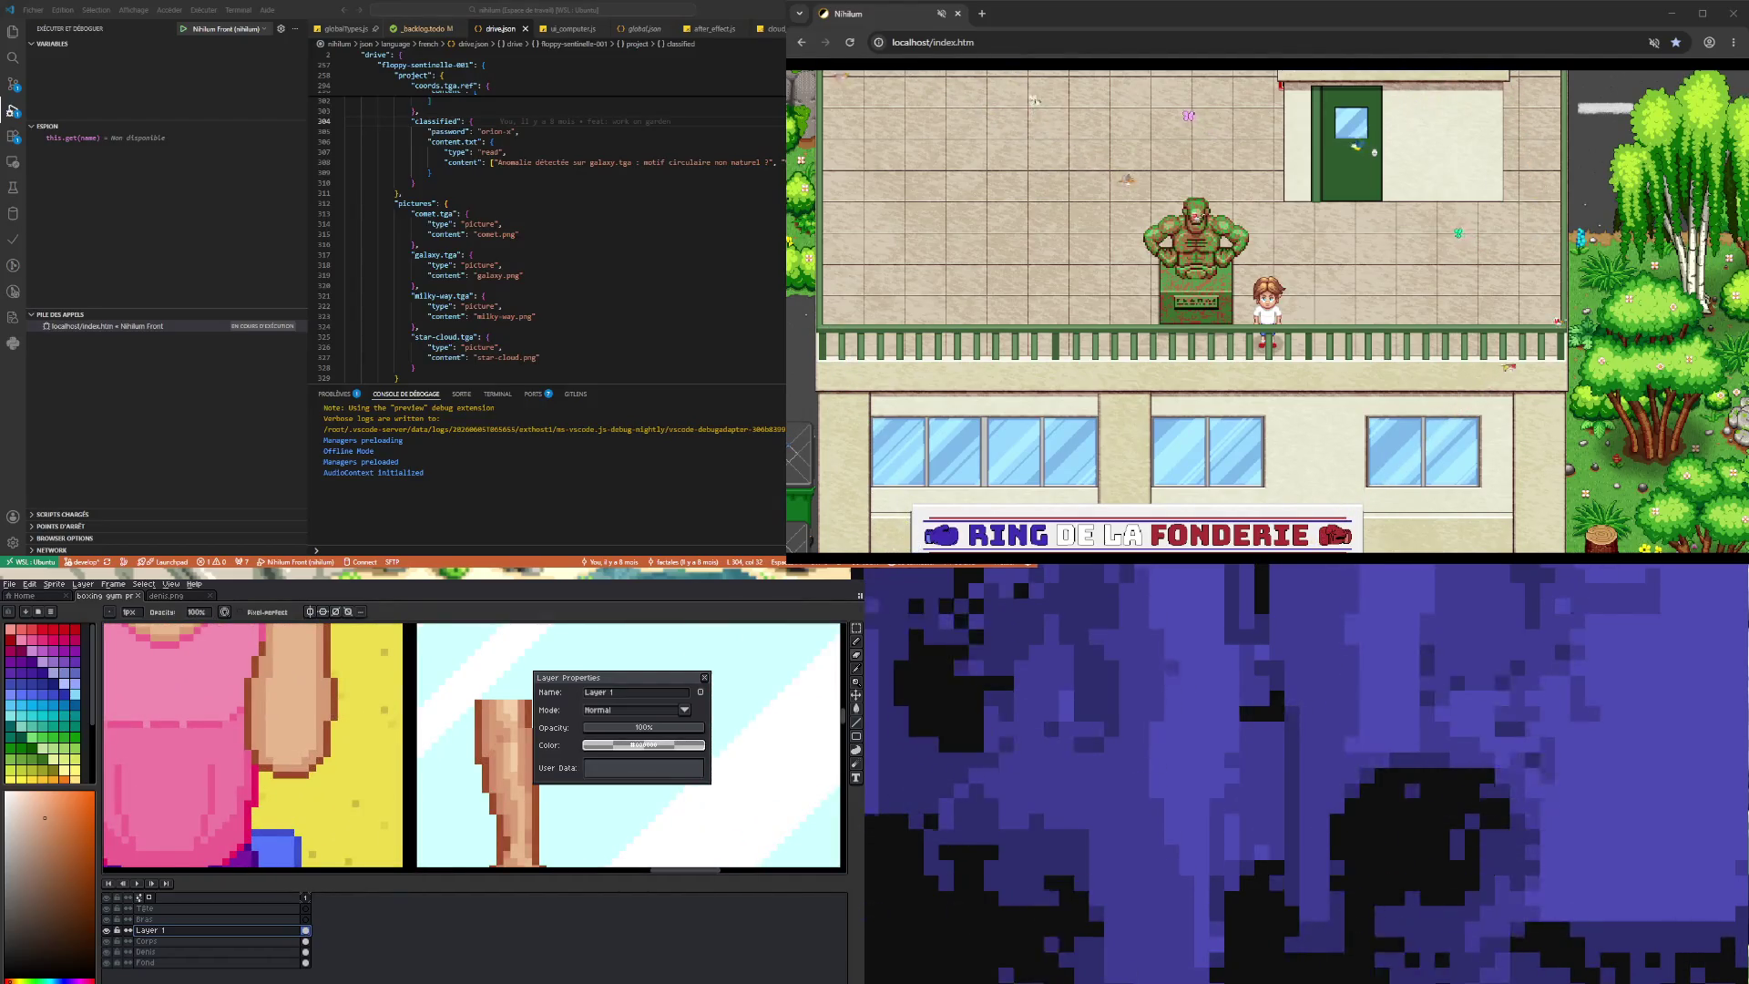
alt+click(320, 732)
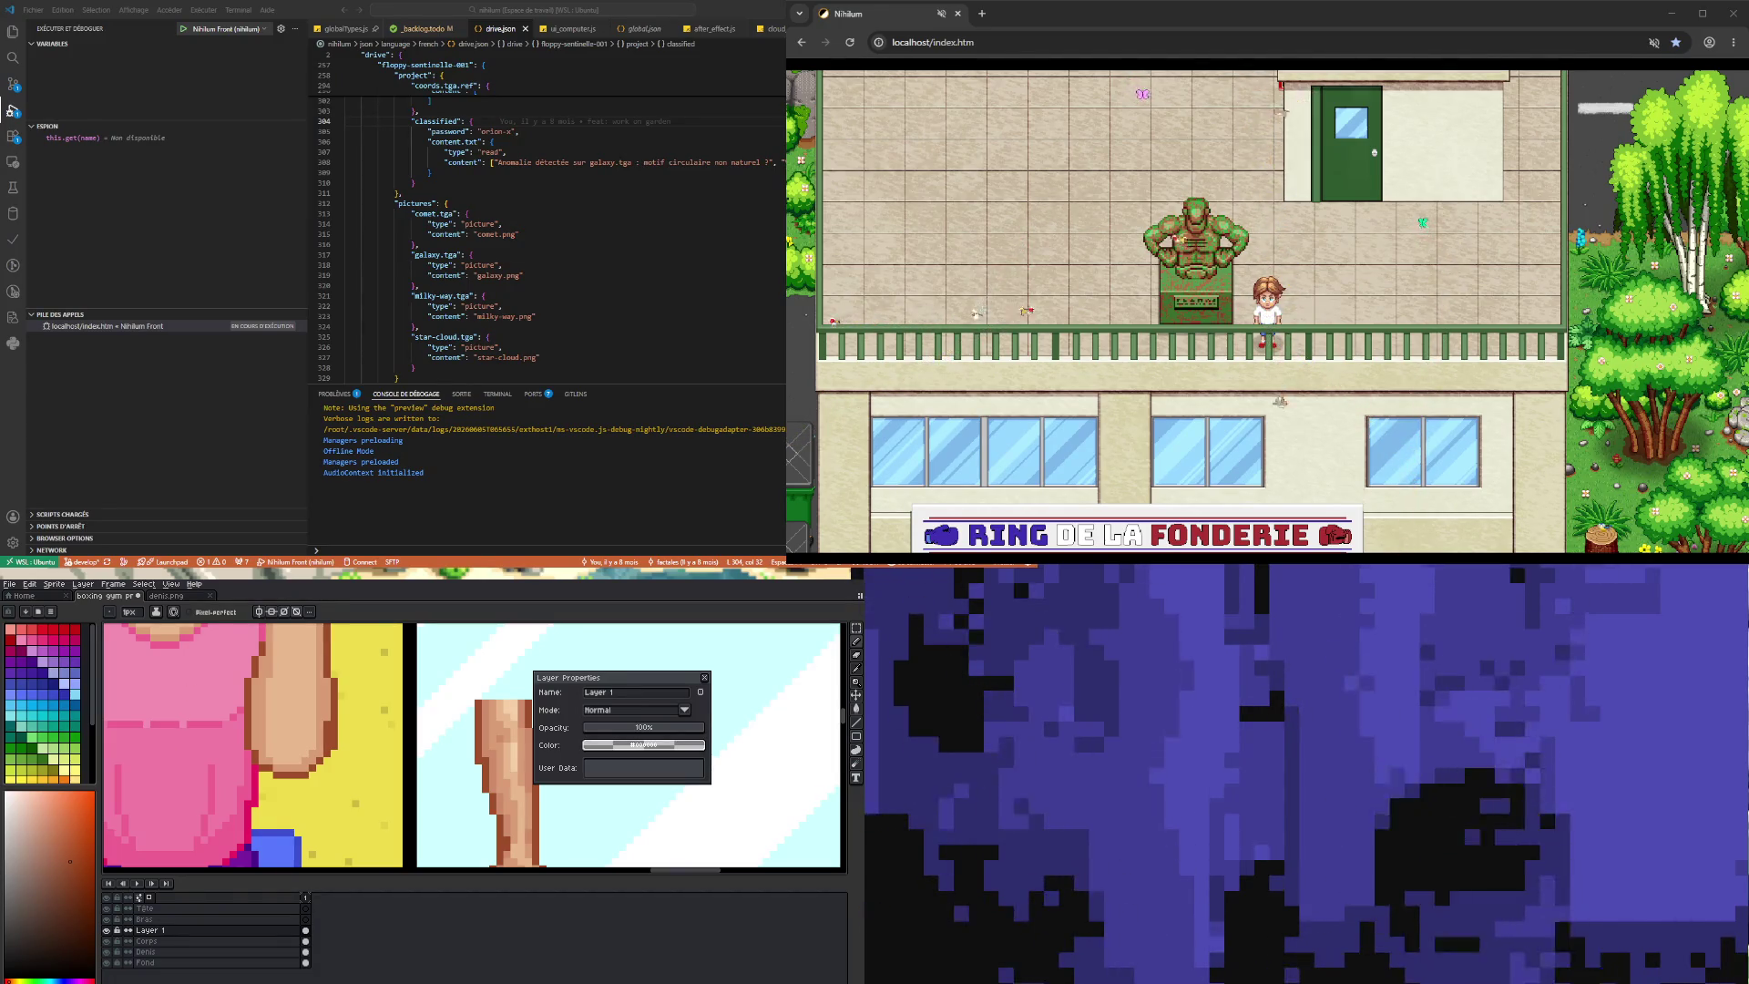
- Eyedrop a skin tone from the boxer's arm with I and return to the Pencil
key(i)
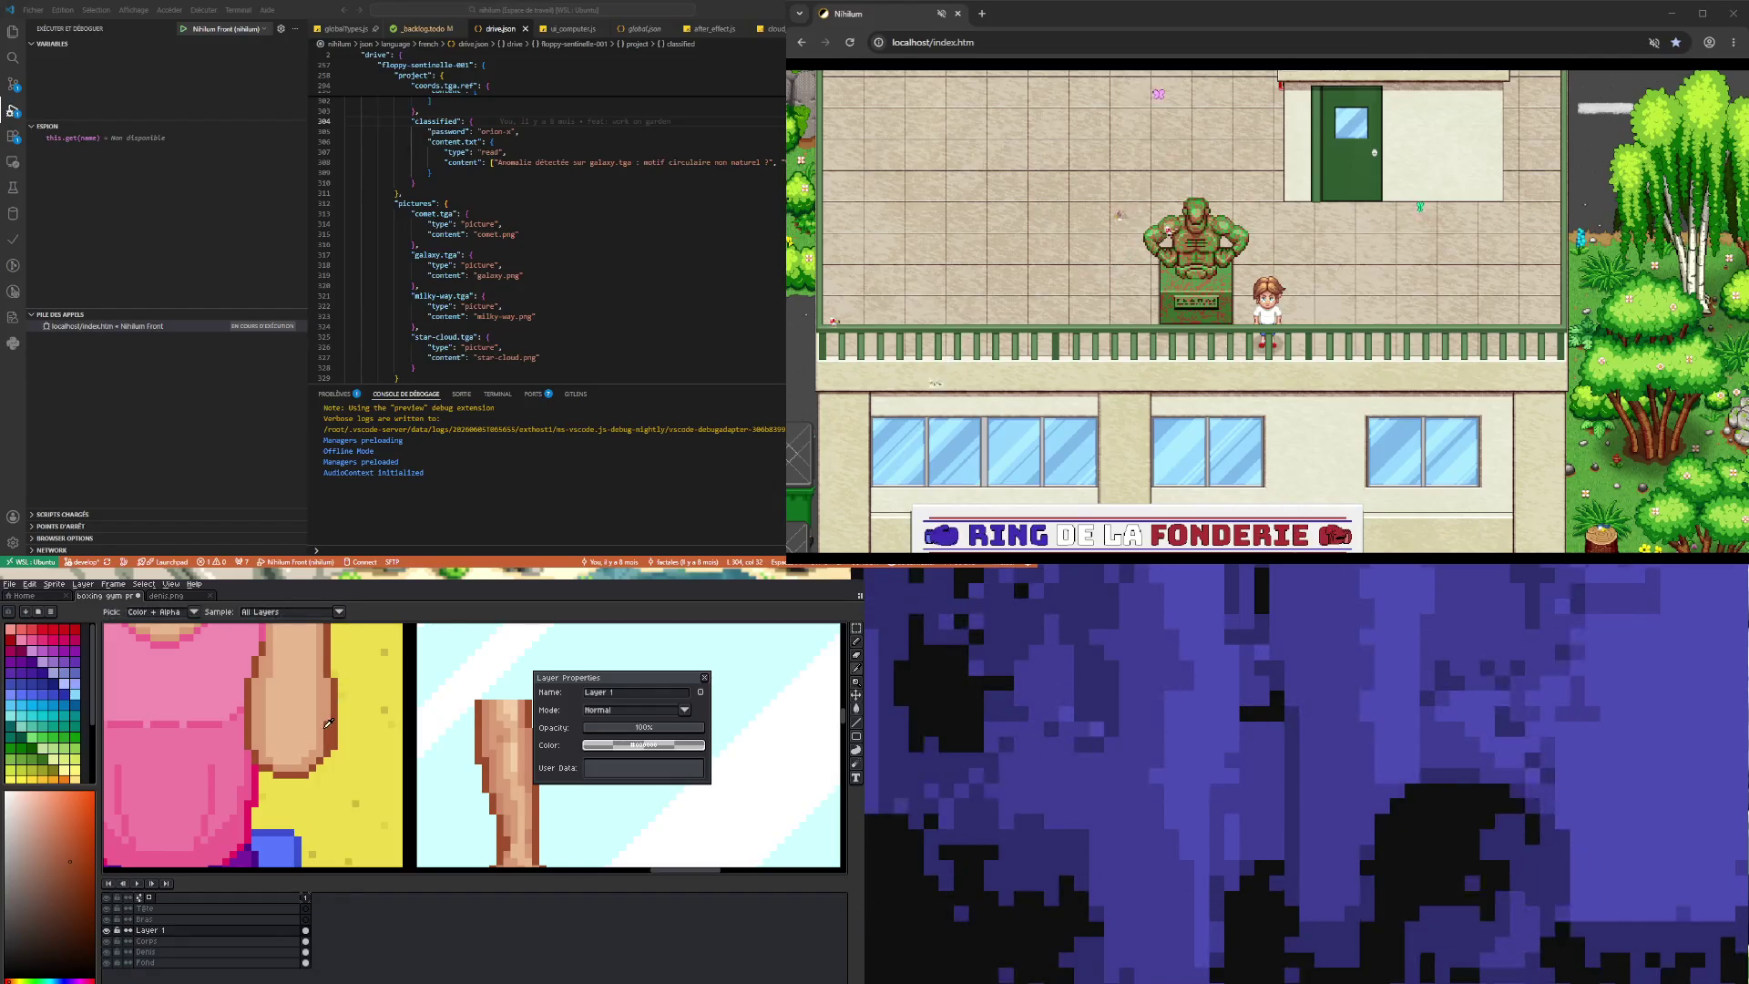
click(325, 725)
key(b)
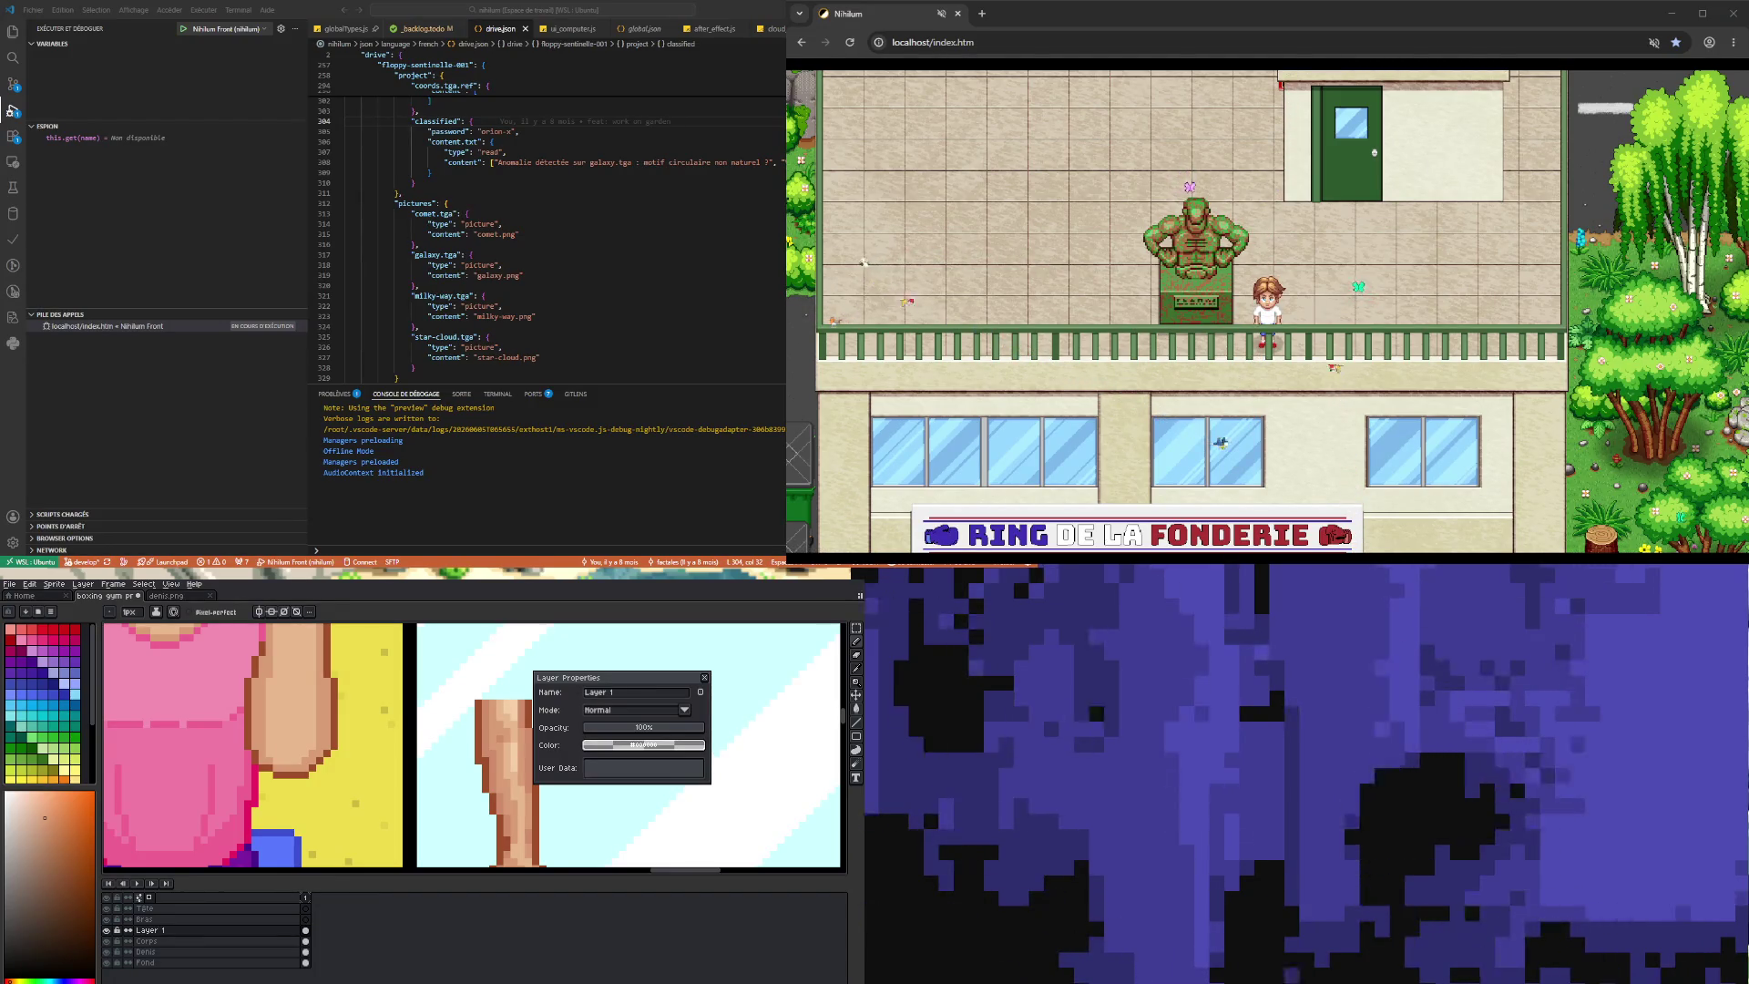
scroll(629, 745, down, 3)
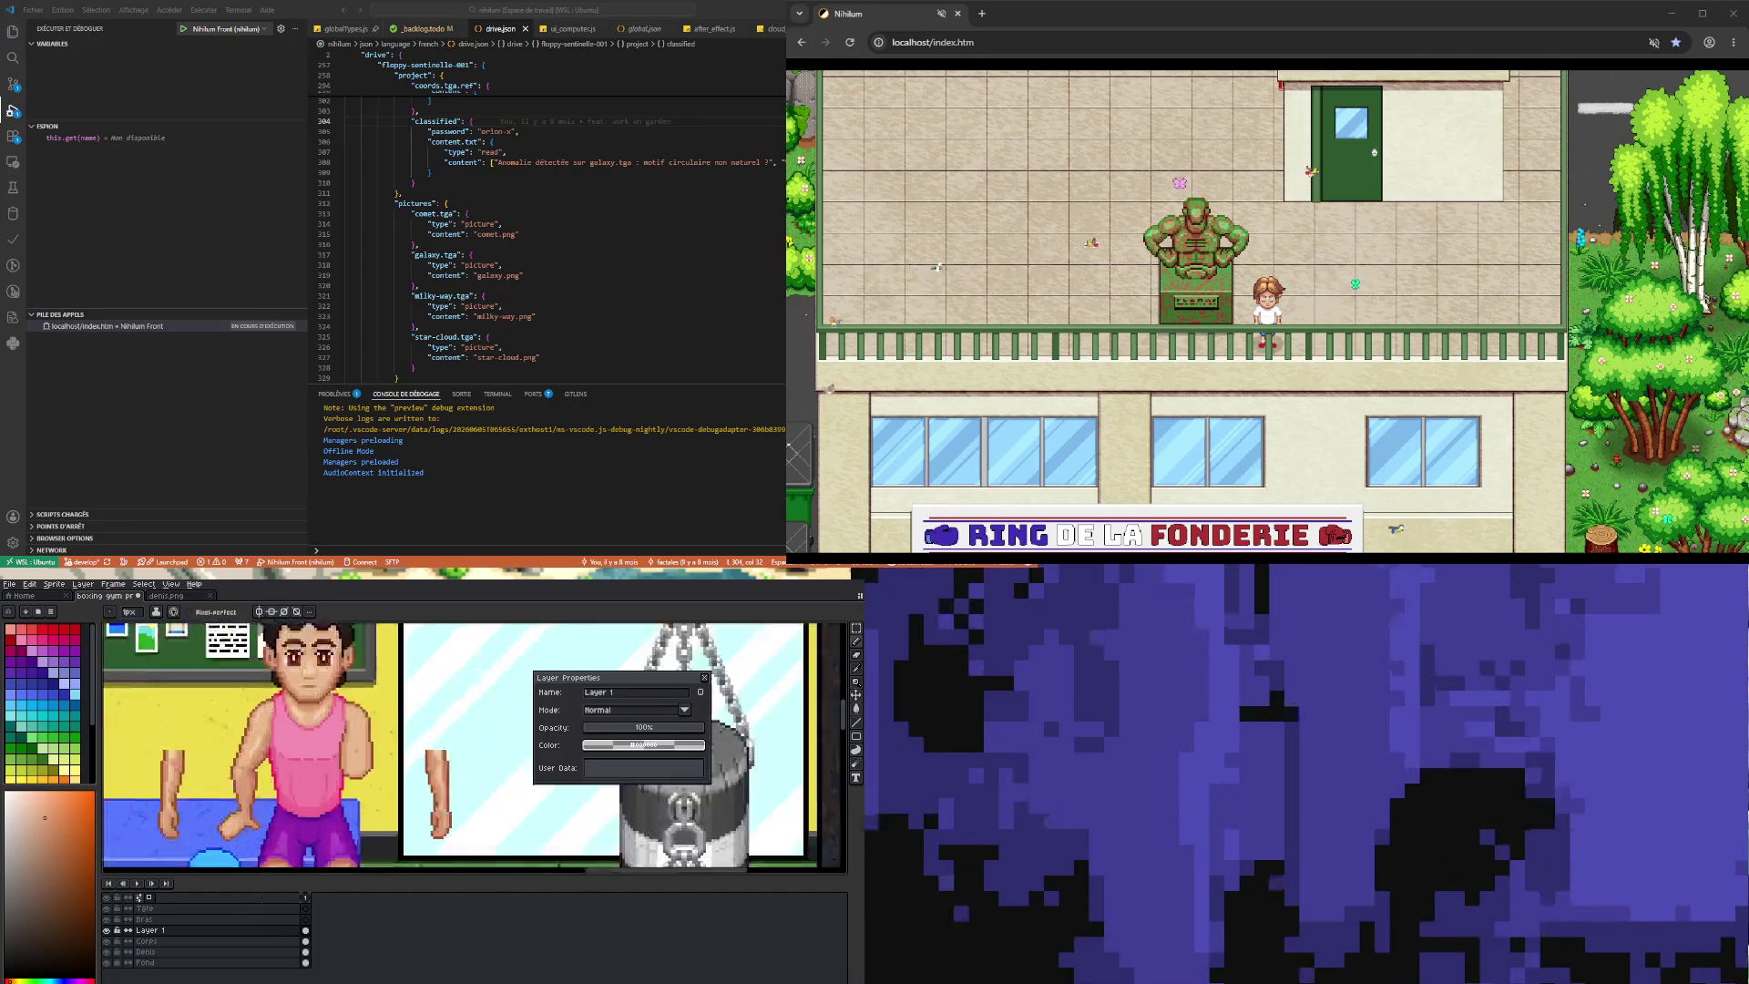
scroll(347, 692, up, 2)
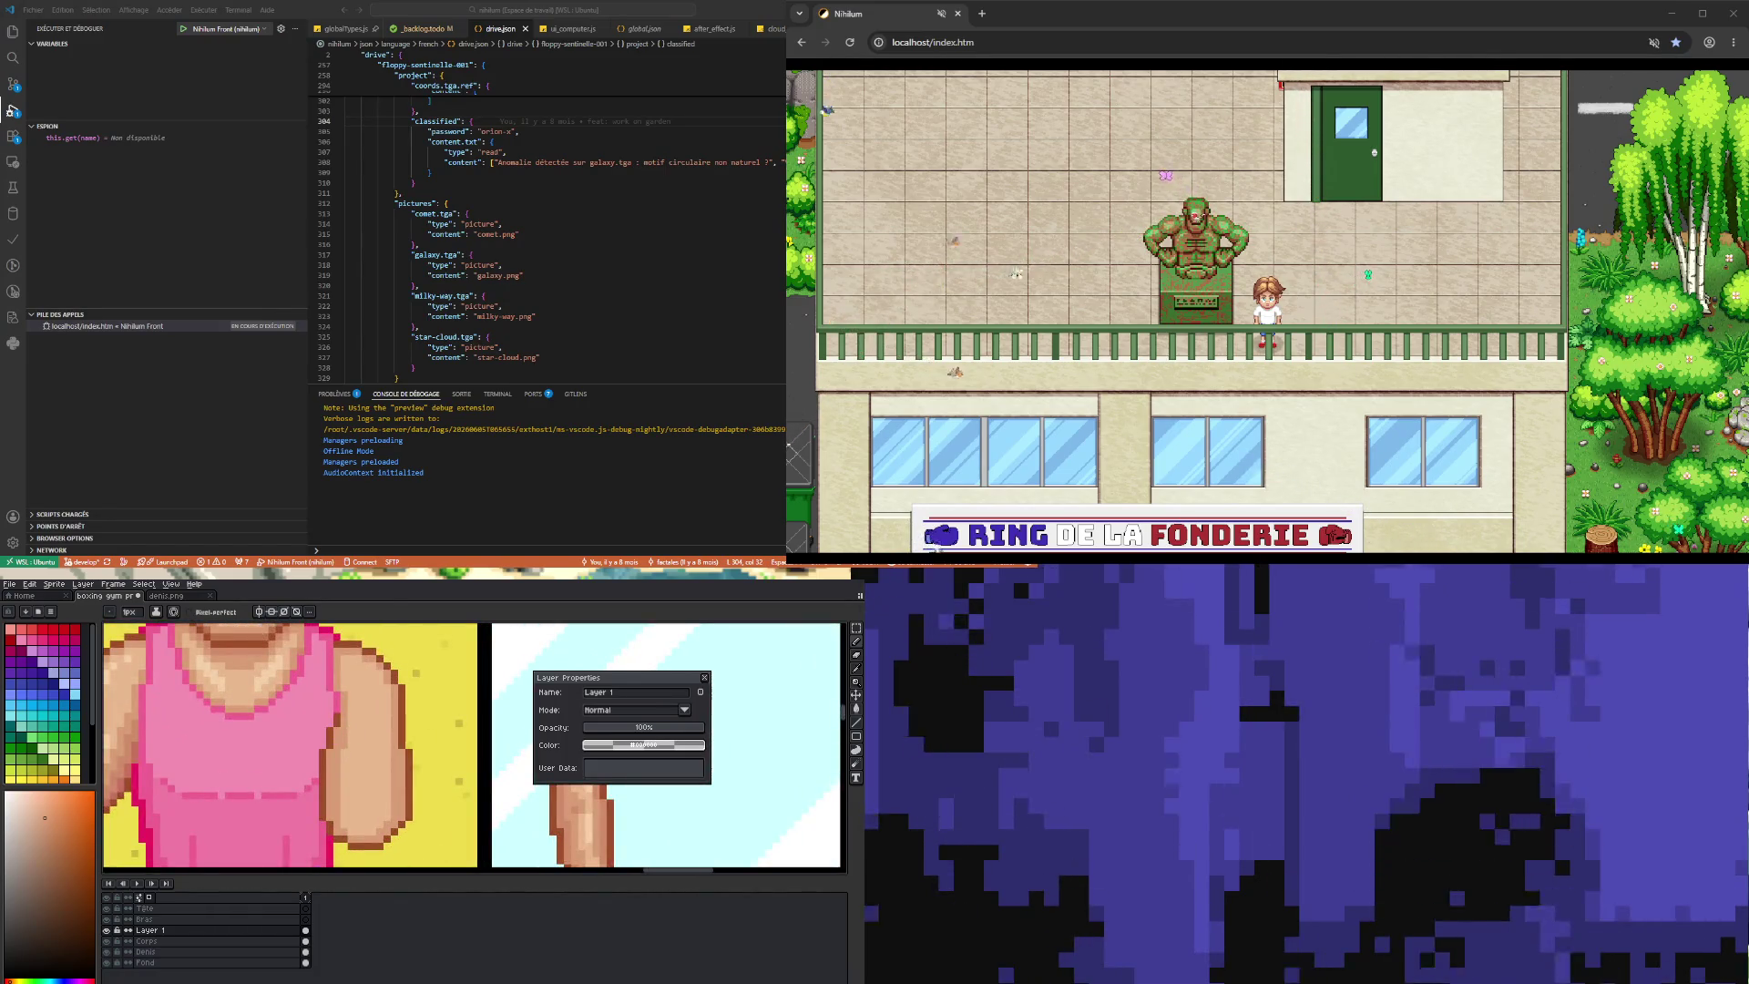
key(b)
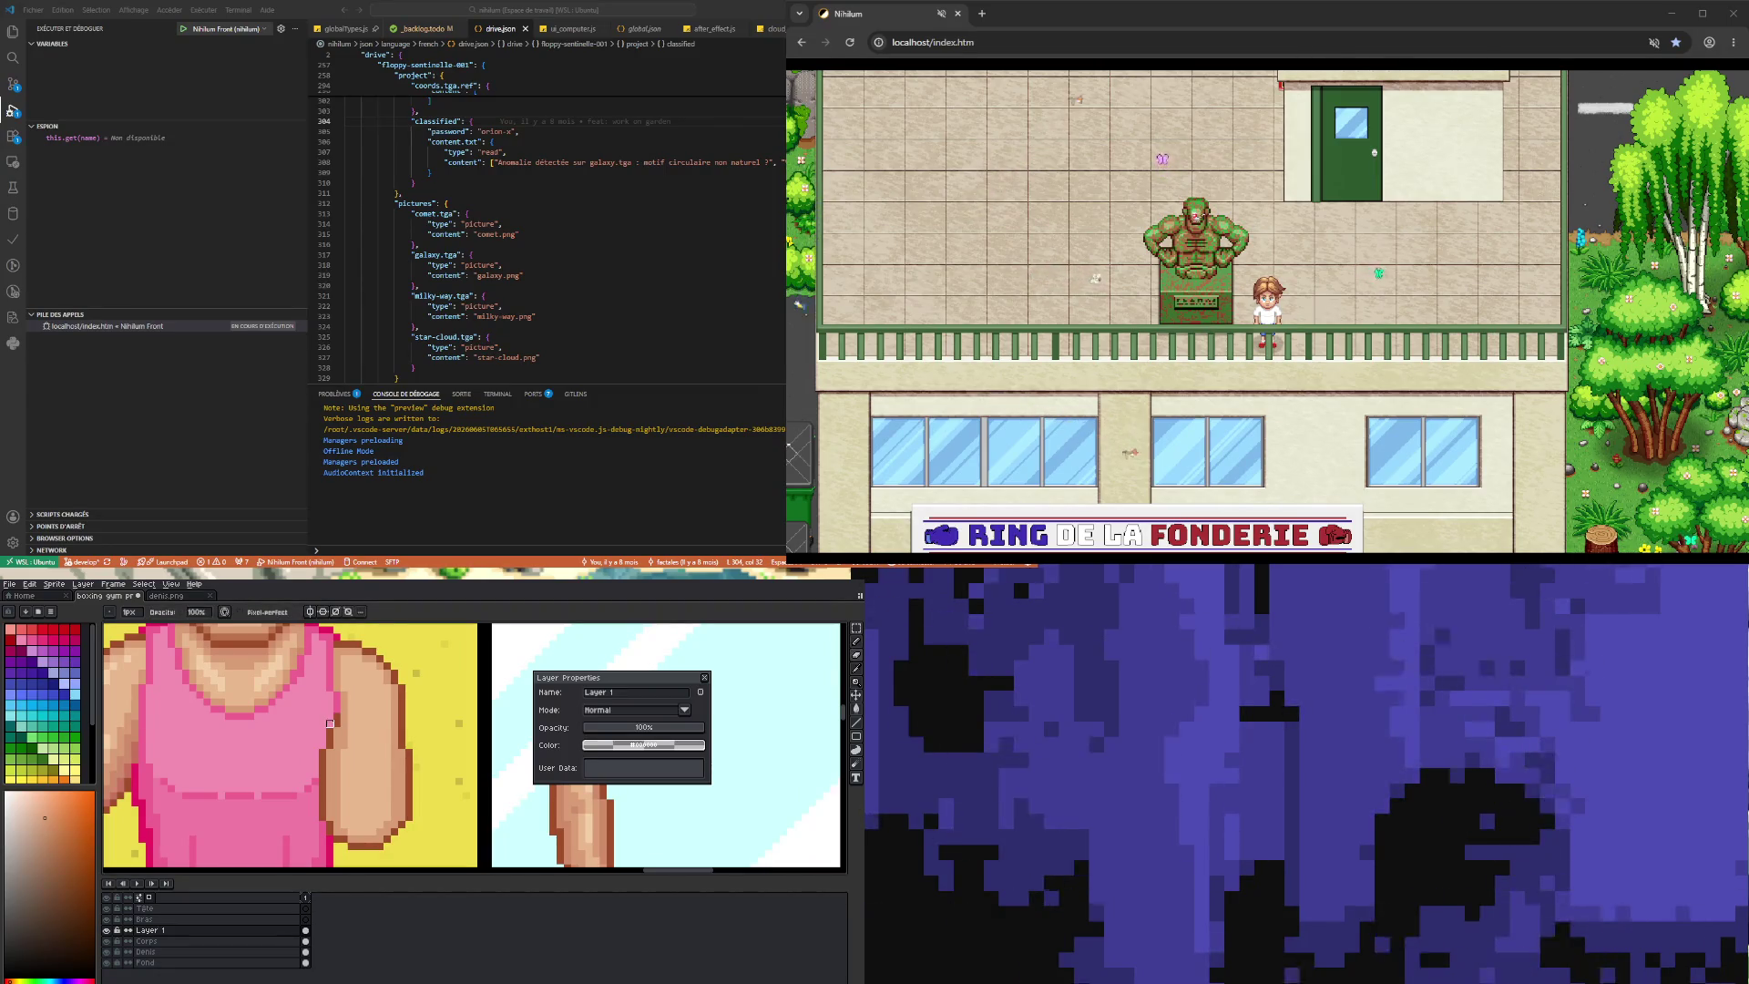
scroll(337, 788, down, 2)
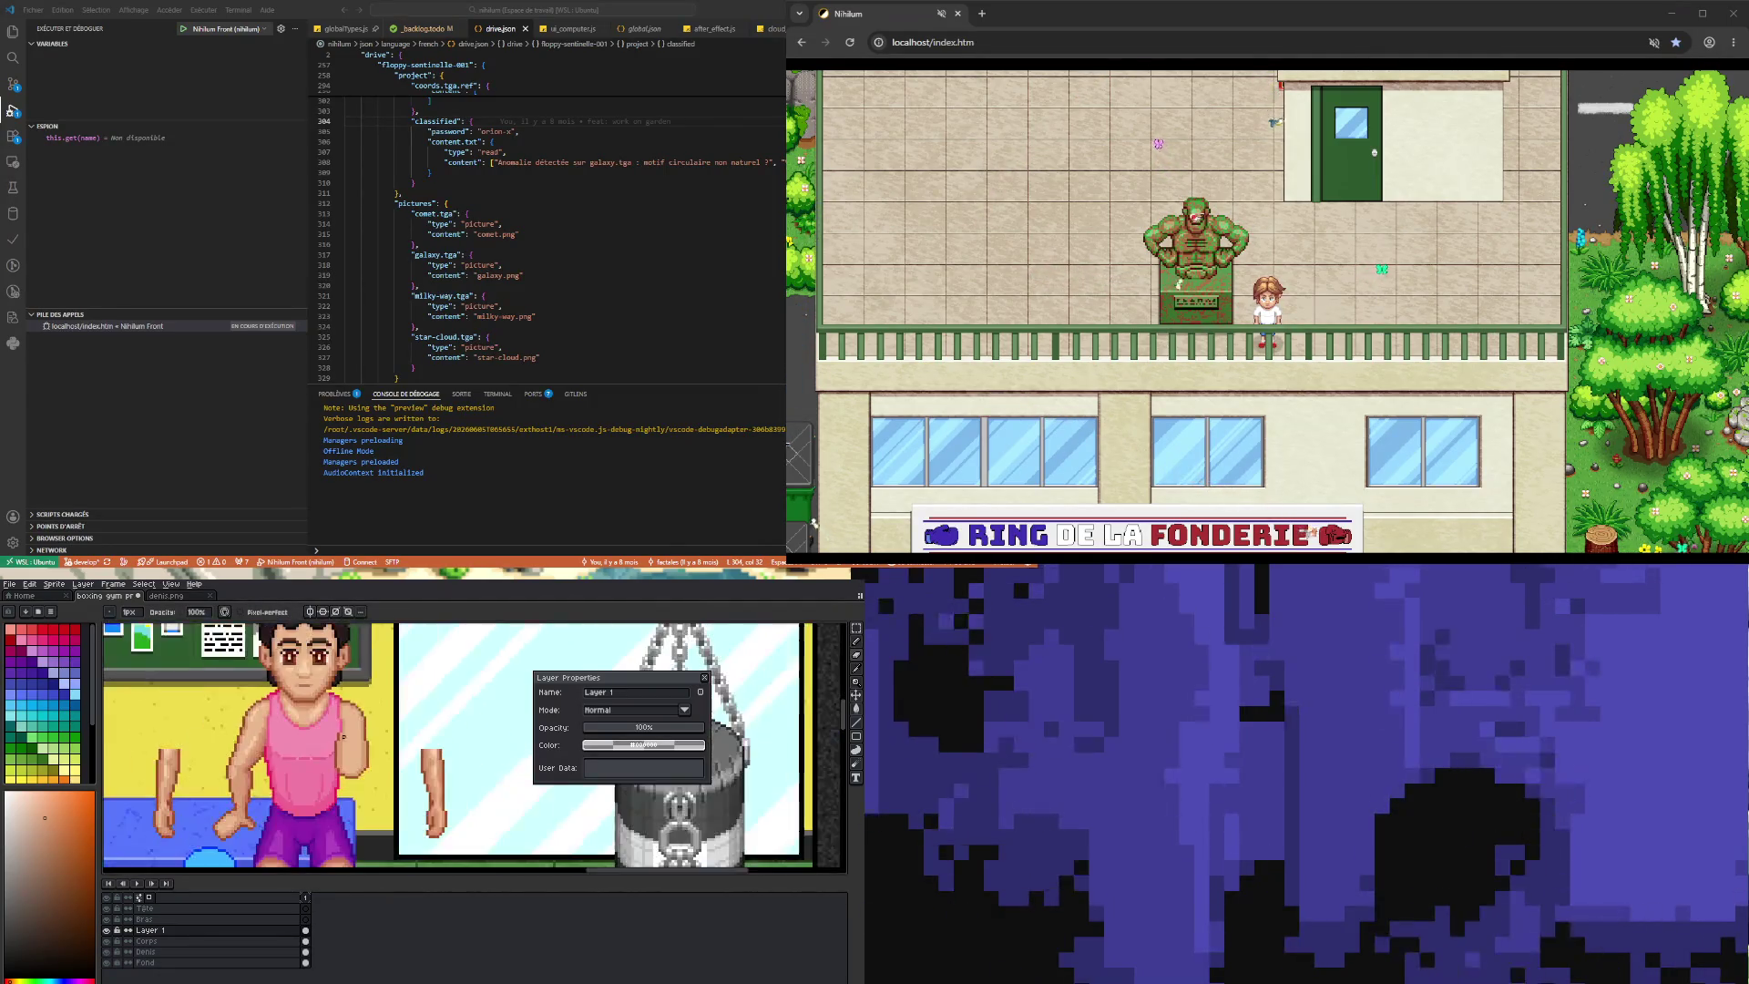
- Rename Layer 1 to 'Bras derr'
scroll(357, 771, down, 1)
scroll(357, 771, up, 1)
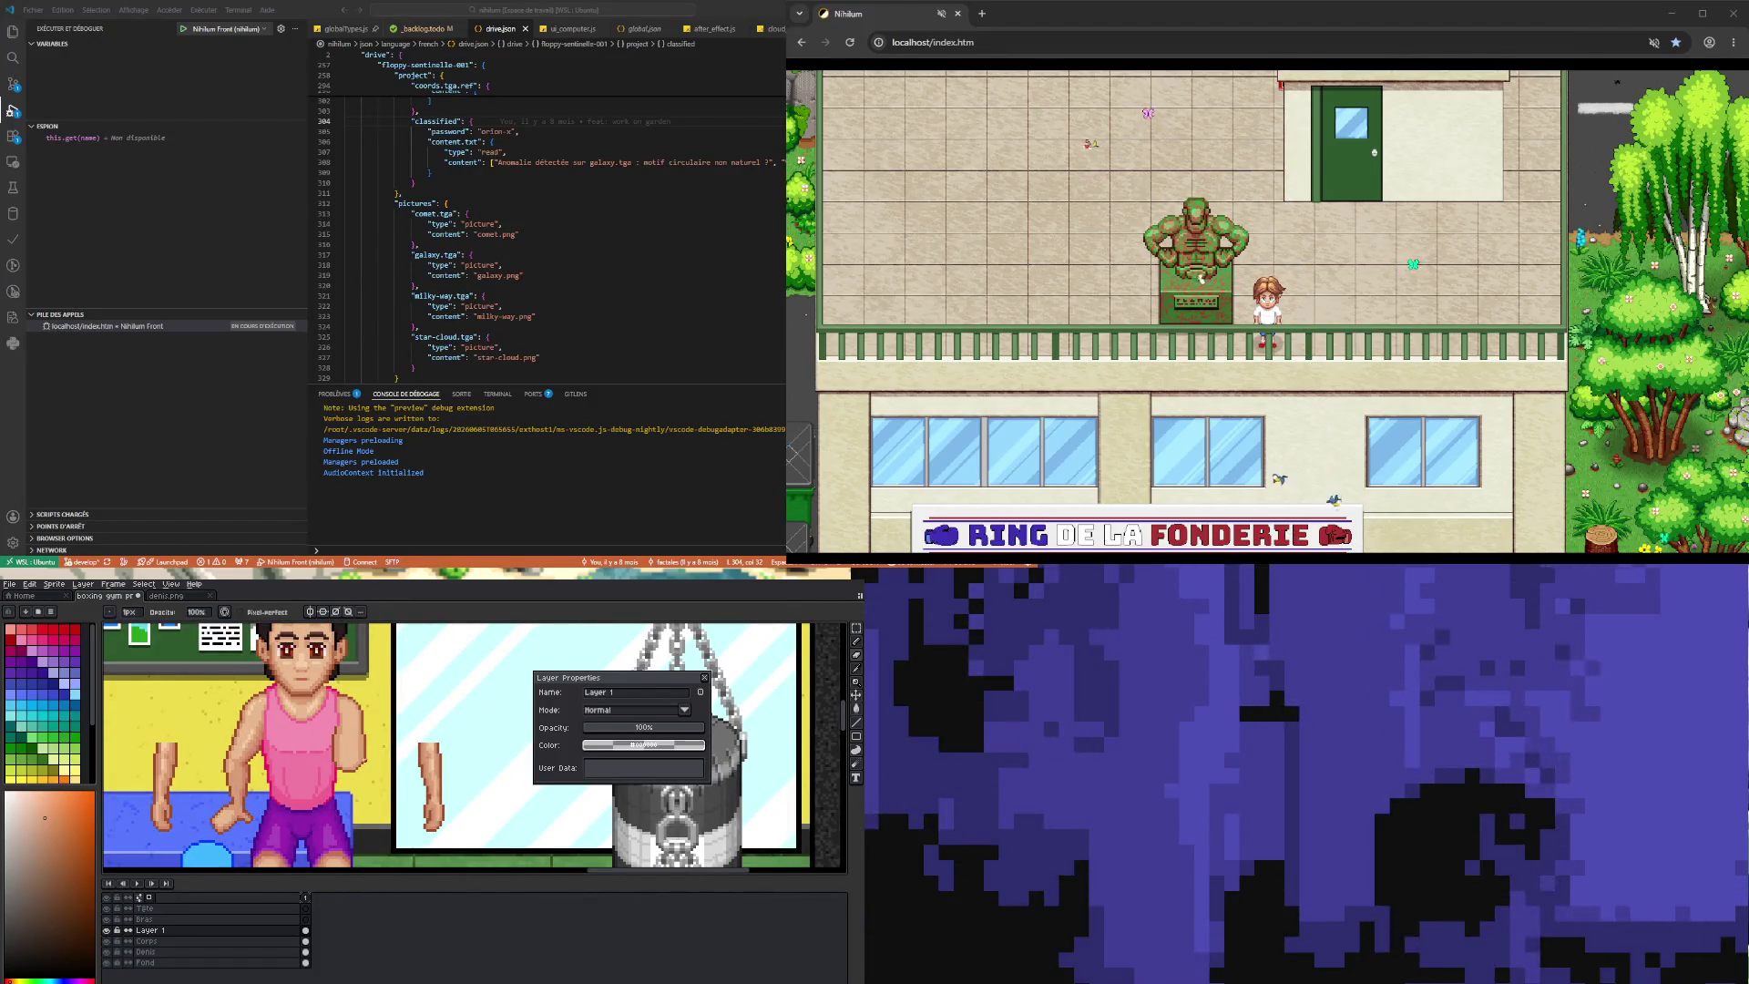
double_click(191, 930)
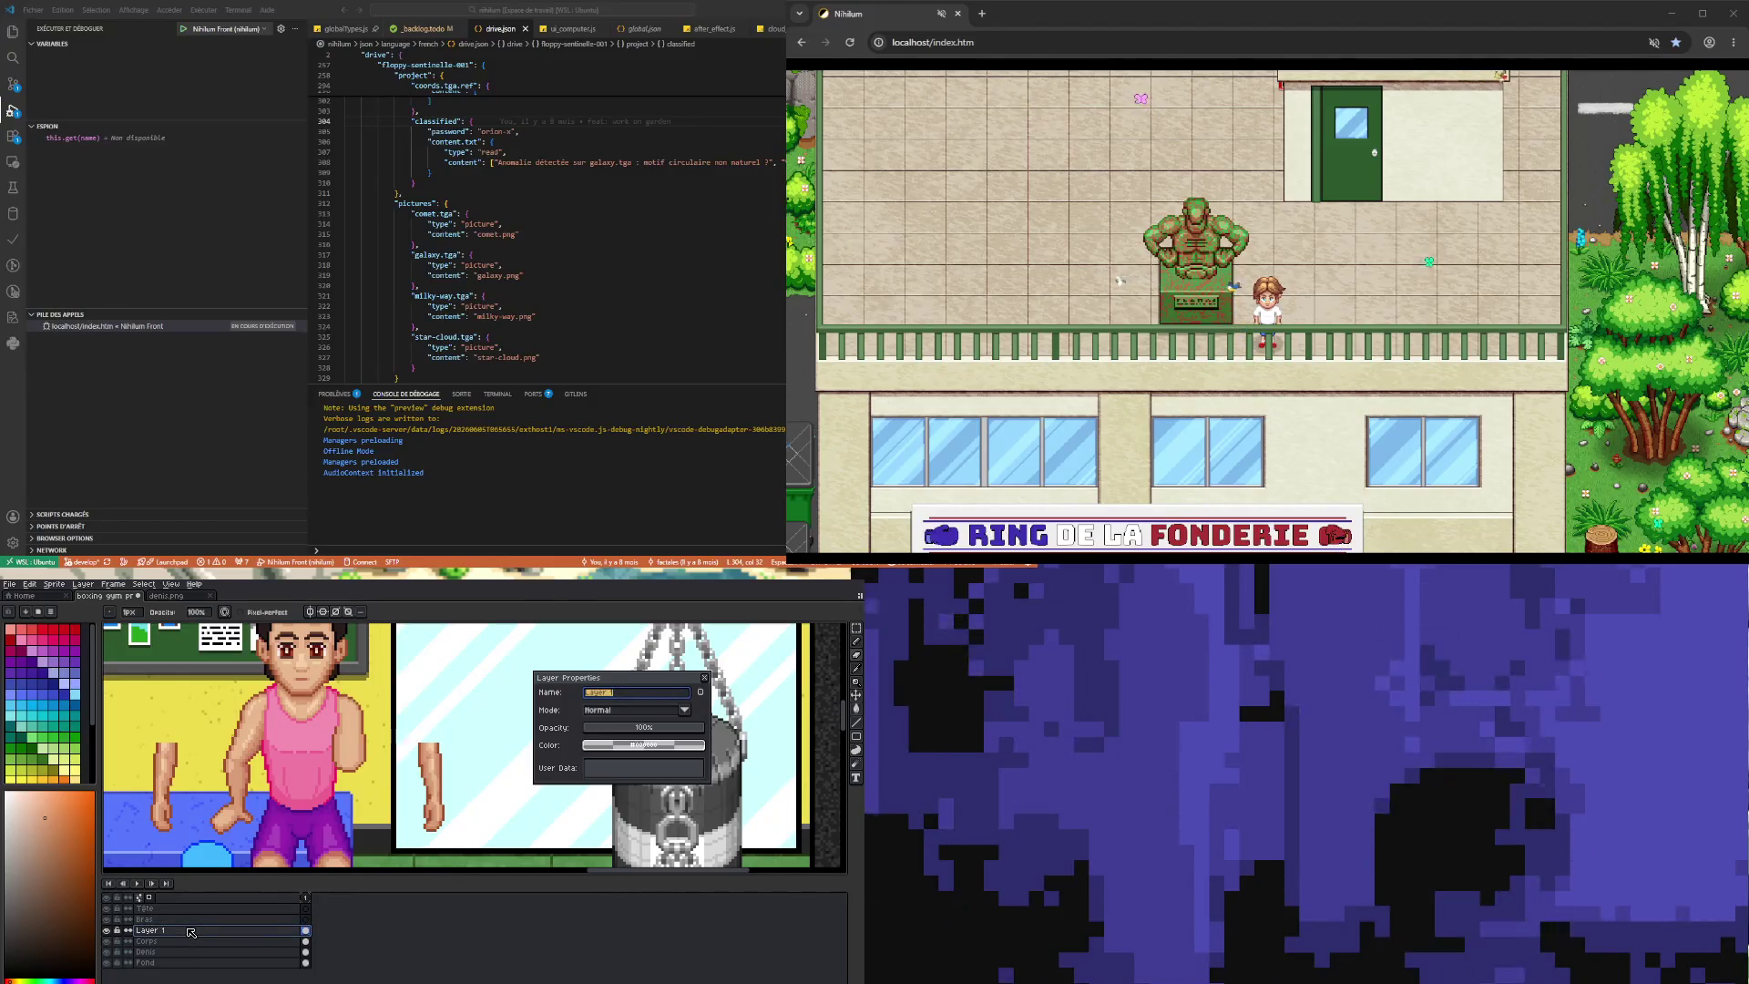
text(Bras derr)
key(Return)
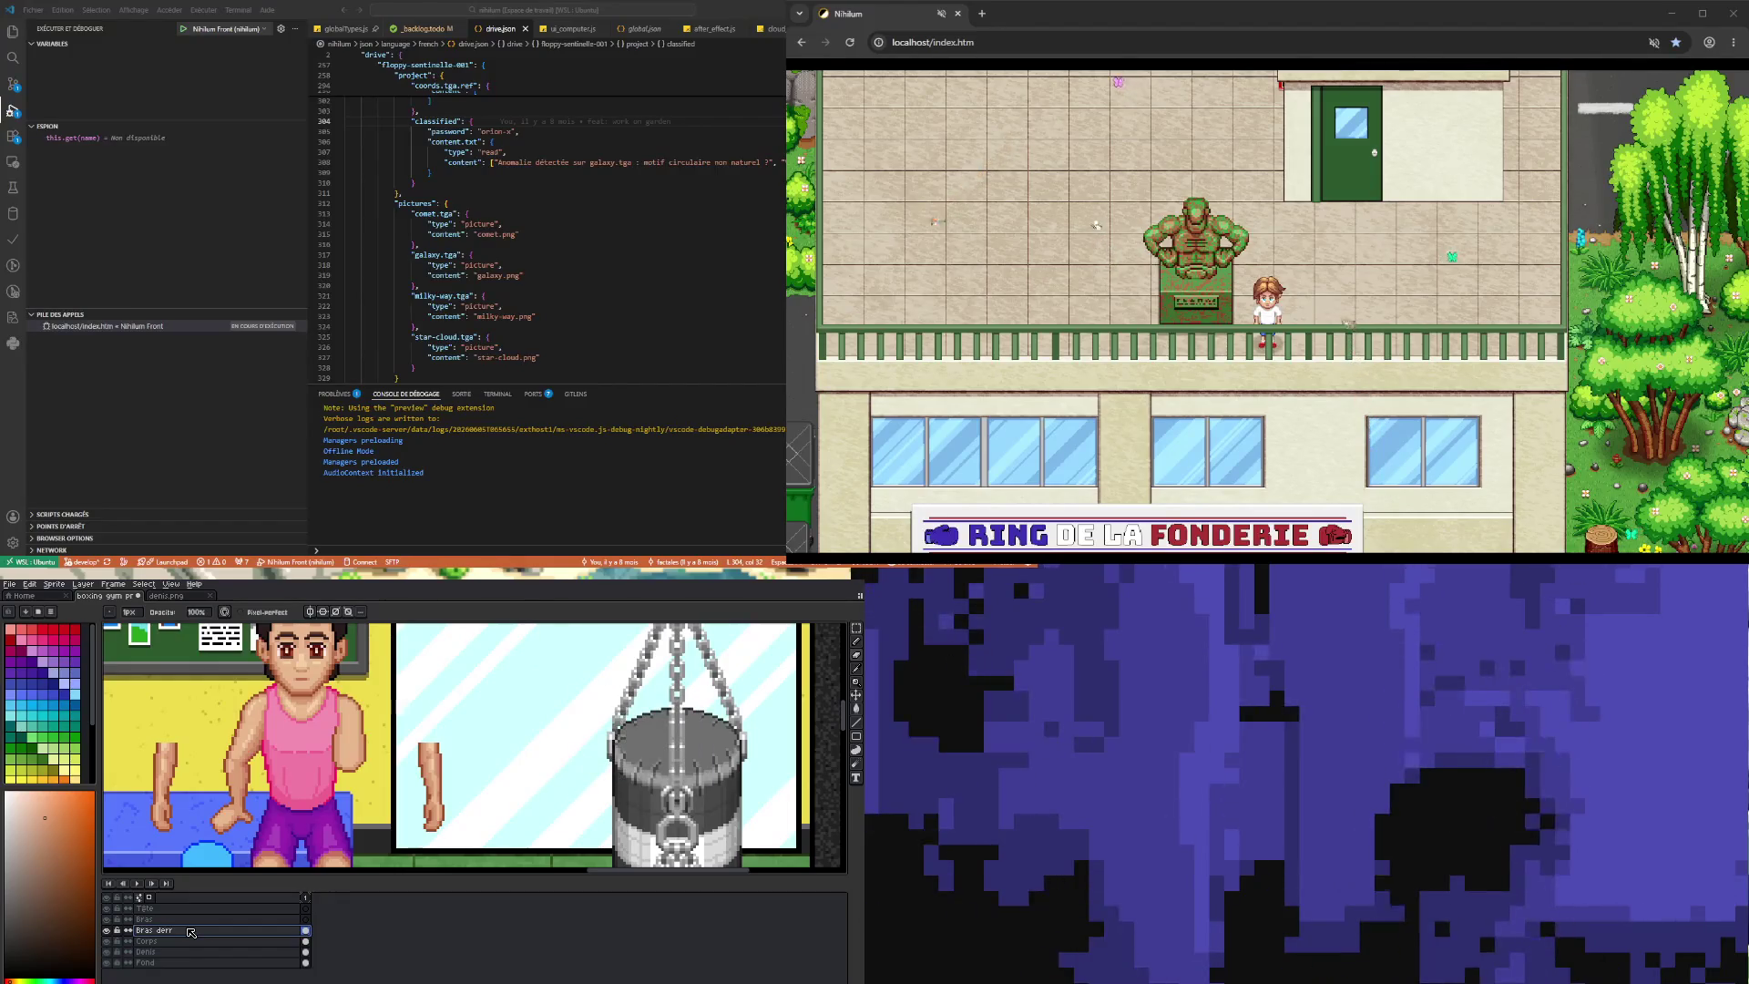
- Rename the Bras layer to 'Bras dev'
double_click(182, 919)
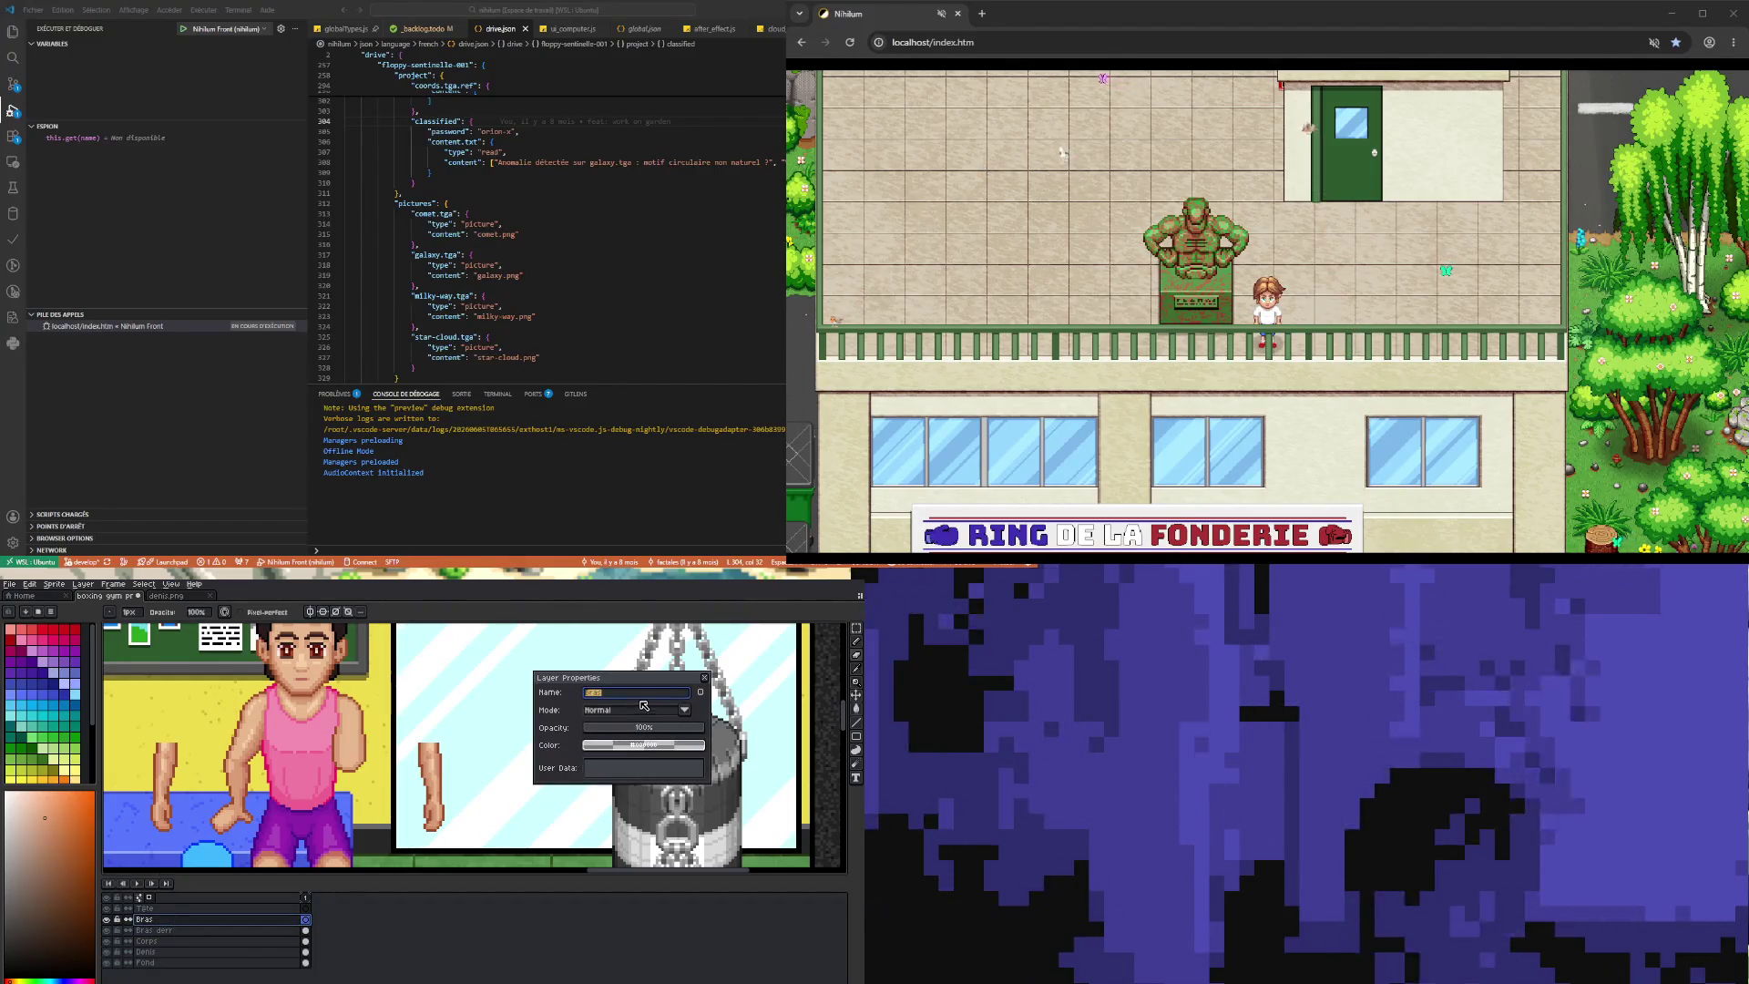
text( dev)
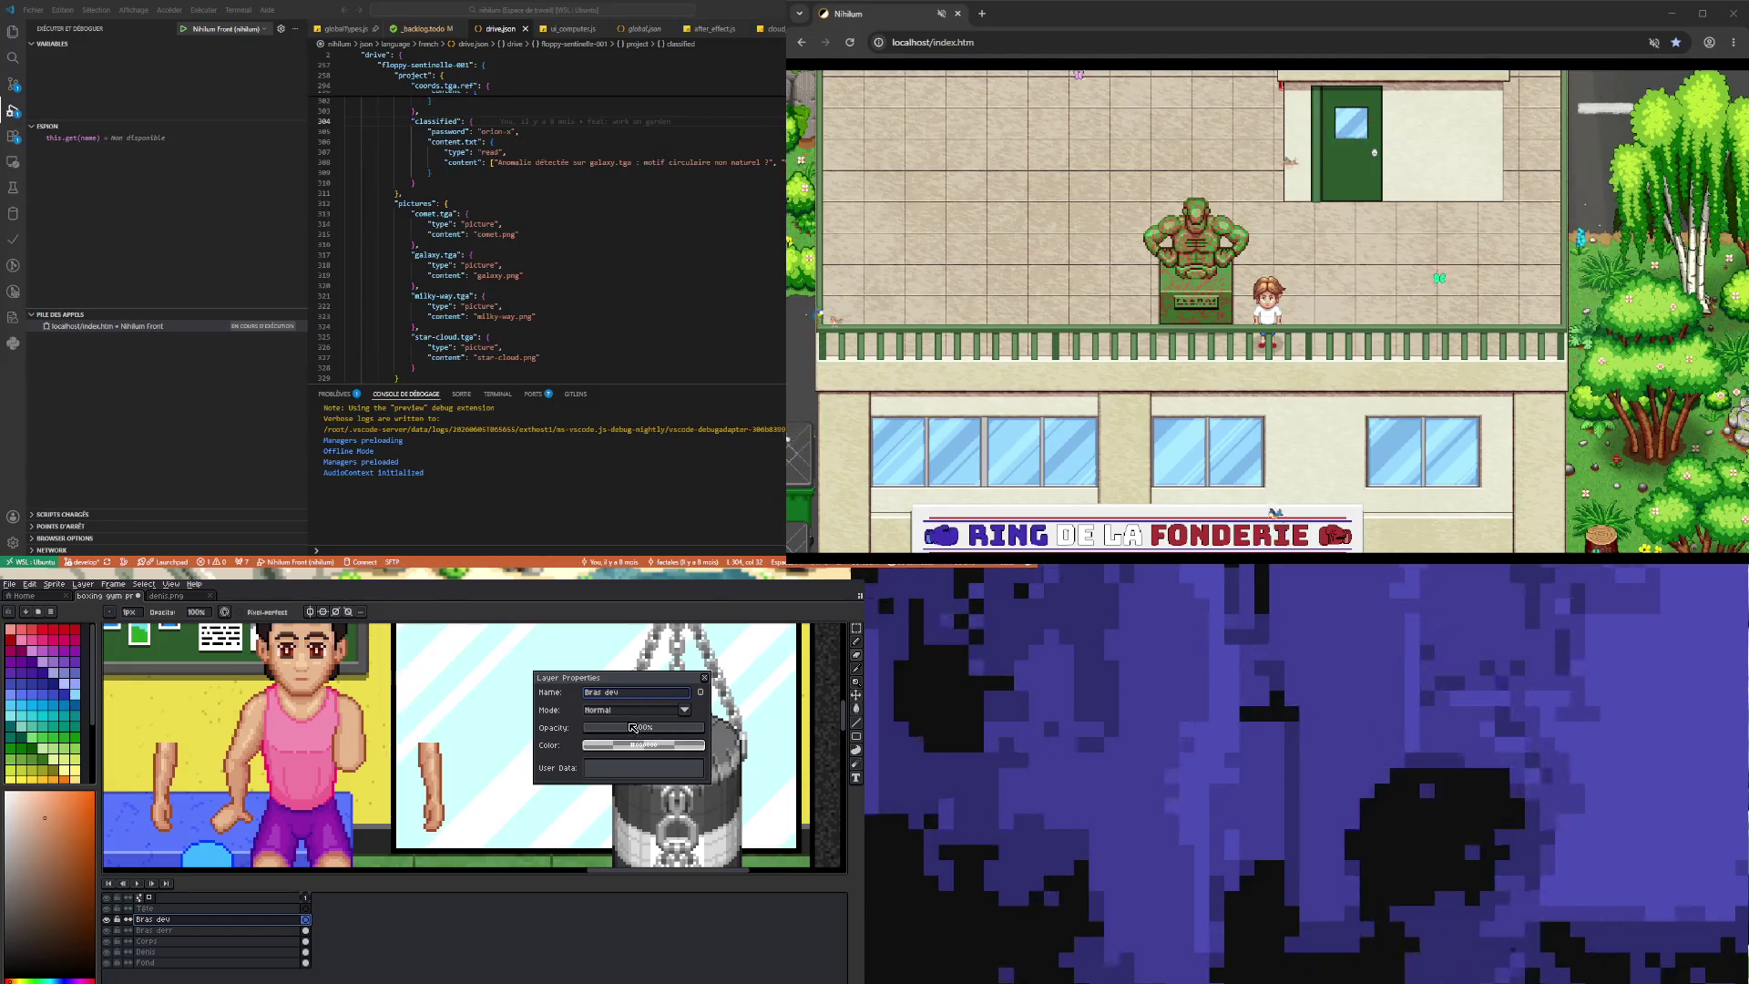
key(Return)
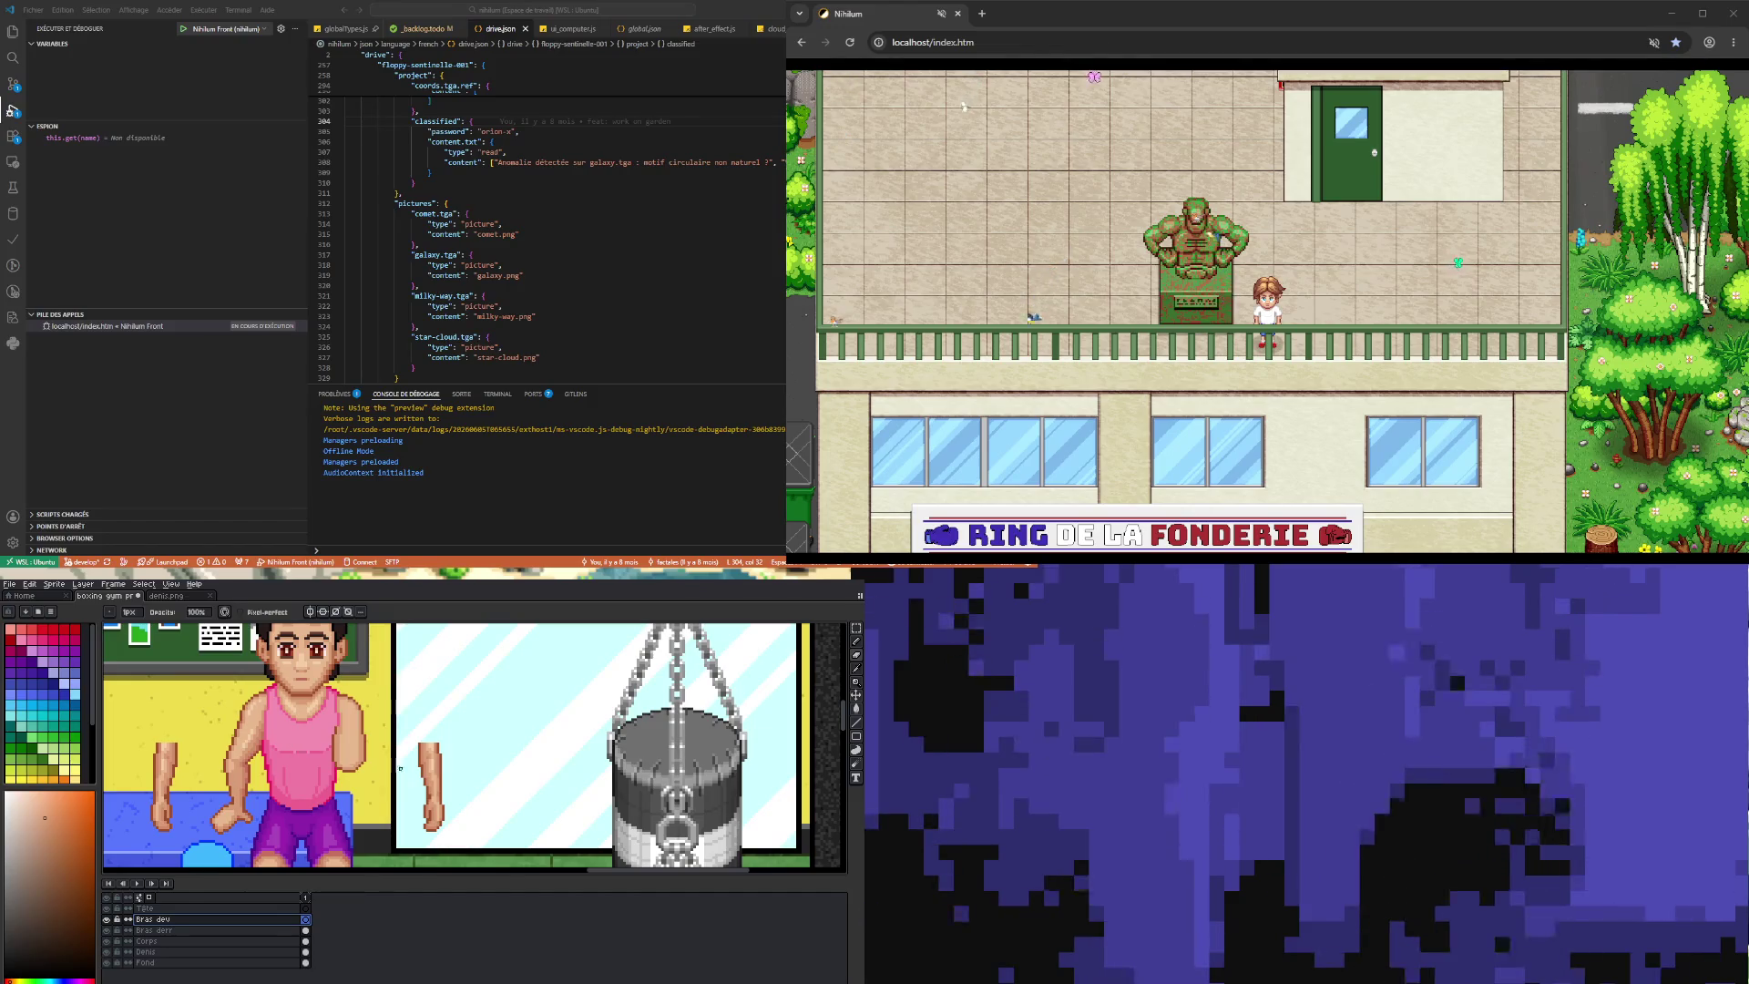
scroll(466, 747, down, 2)
scroll(466, 747, up, 1)
scroll(466, 747, up, 1)
scroll(467, 747, down, 2)
scroll(346, 763, up, 2)
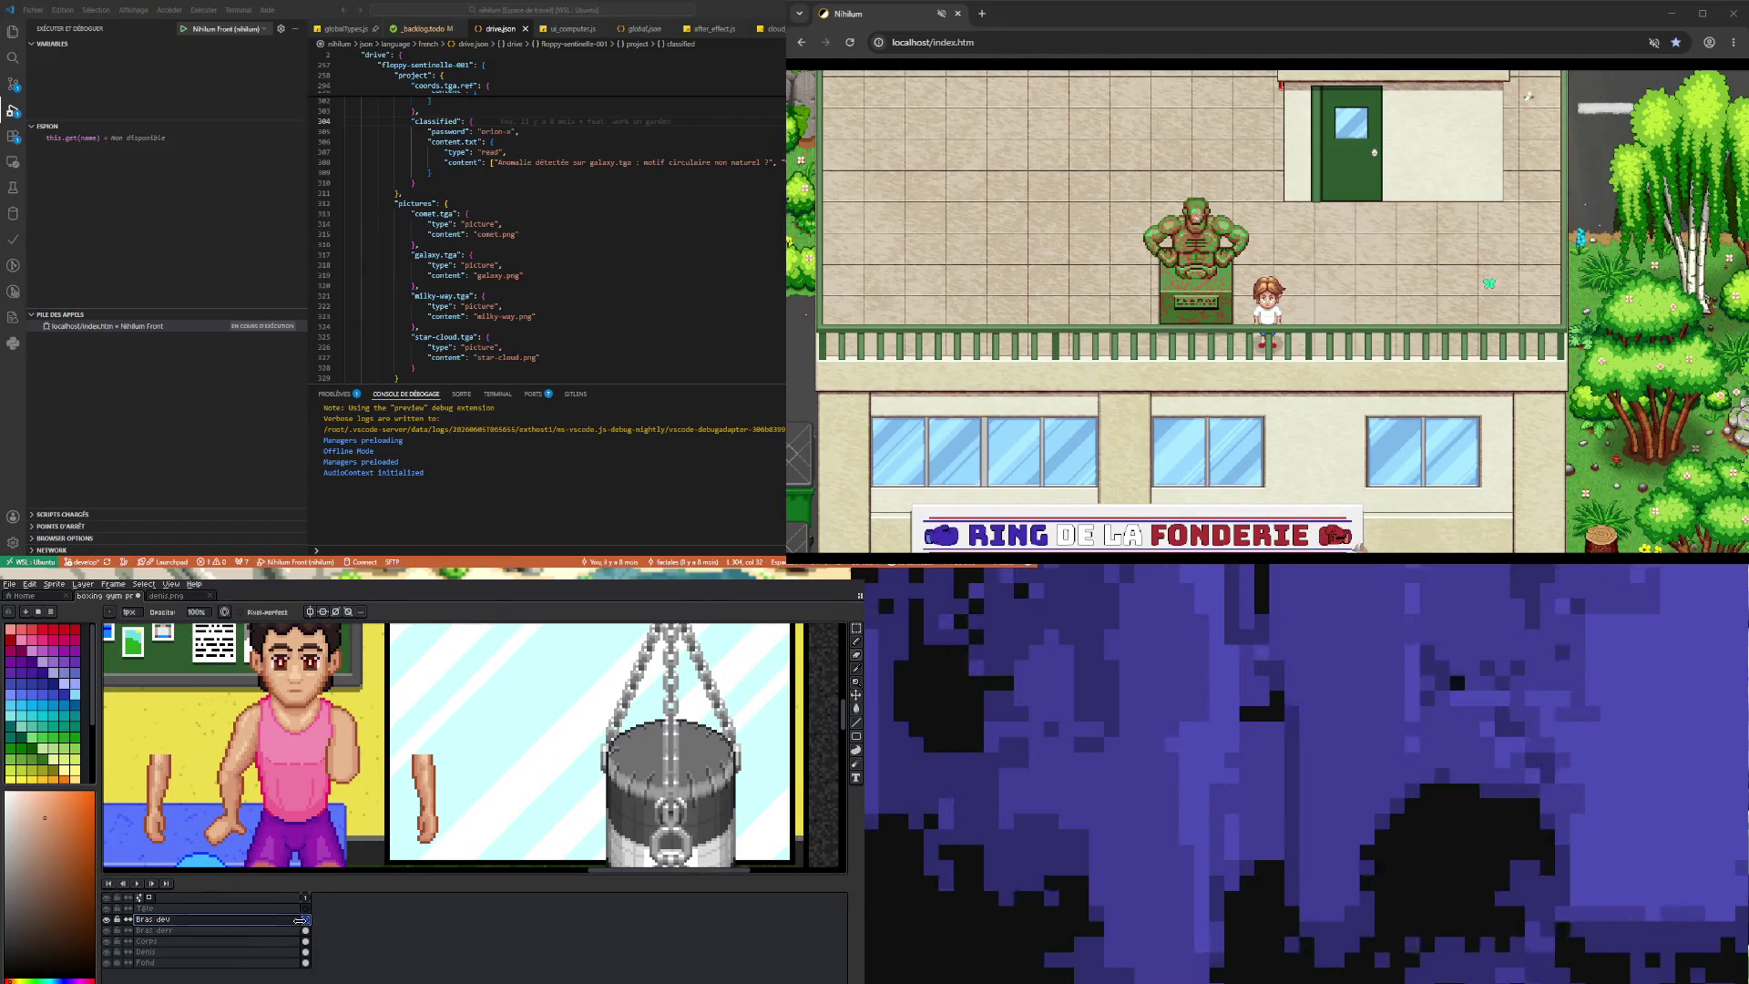
scroll(330, 830, down, 1)
scroll(348, 795, up, 1)
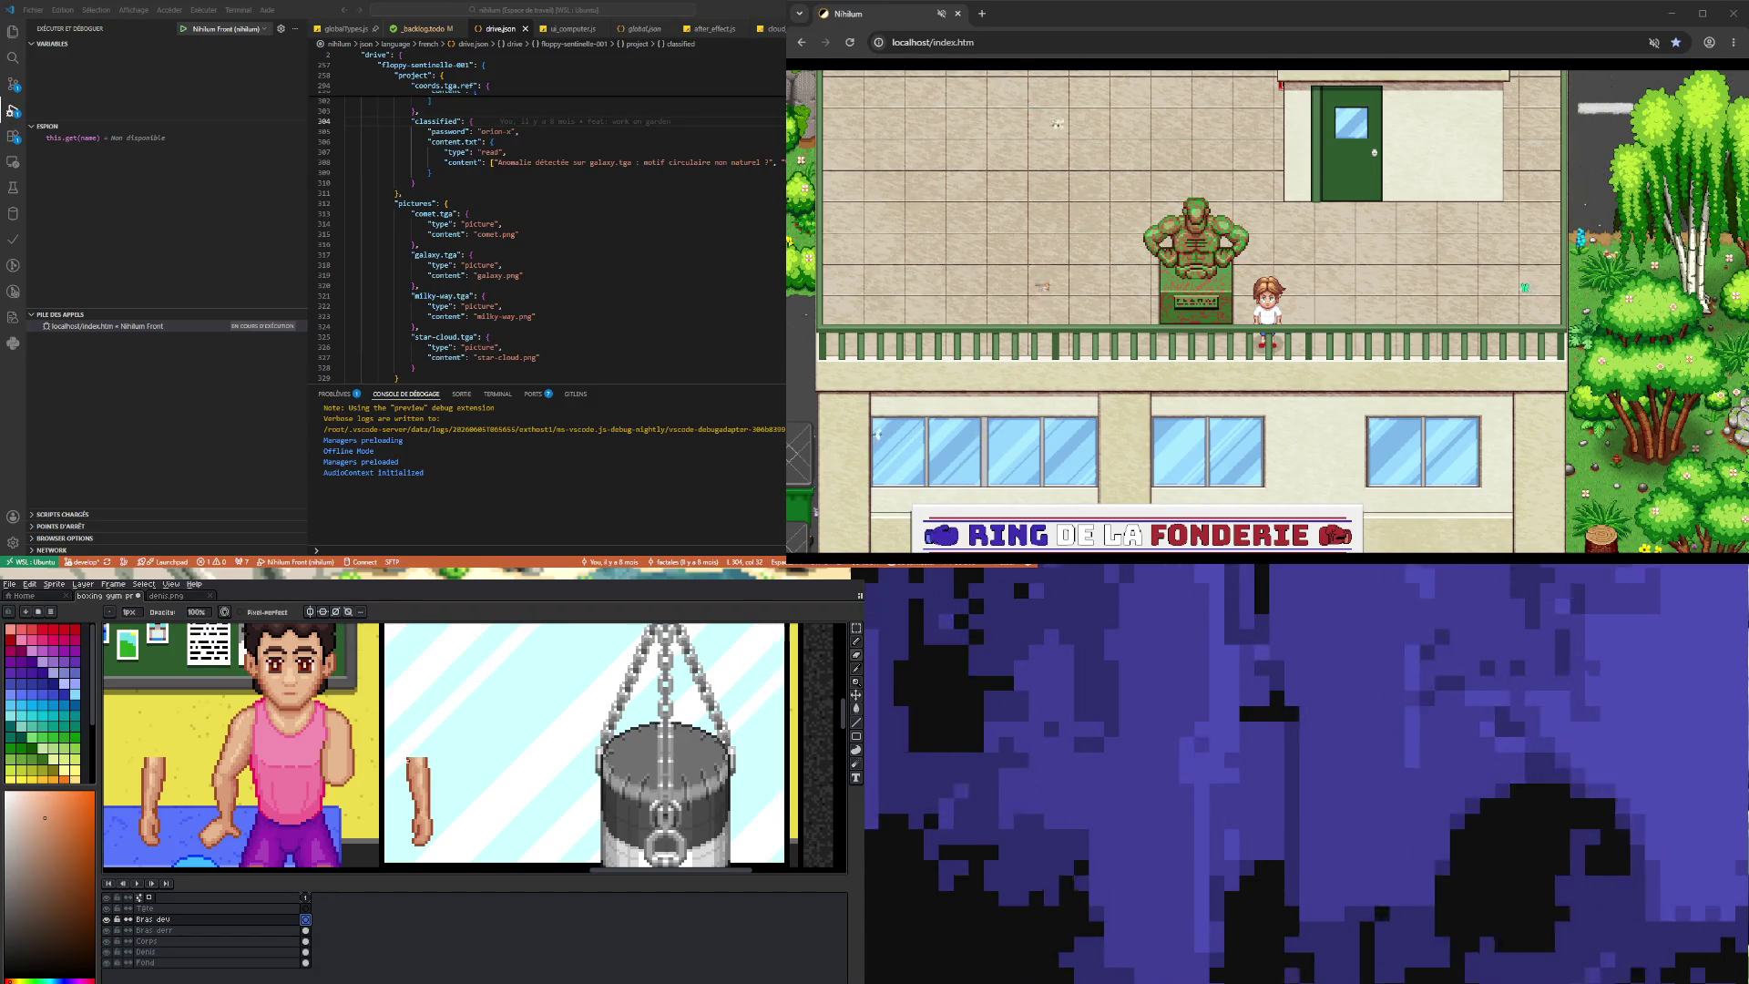
click(858, 670)
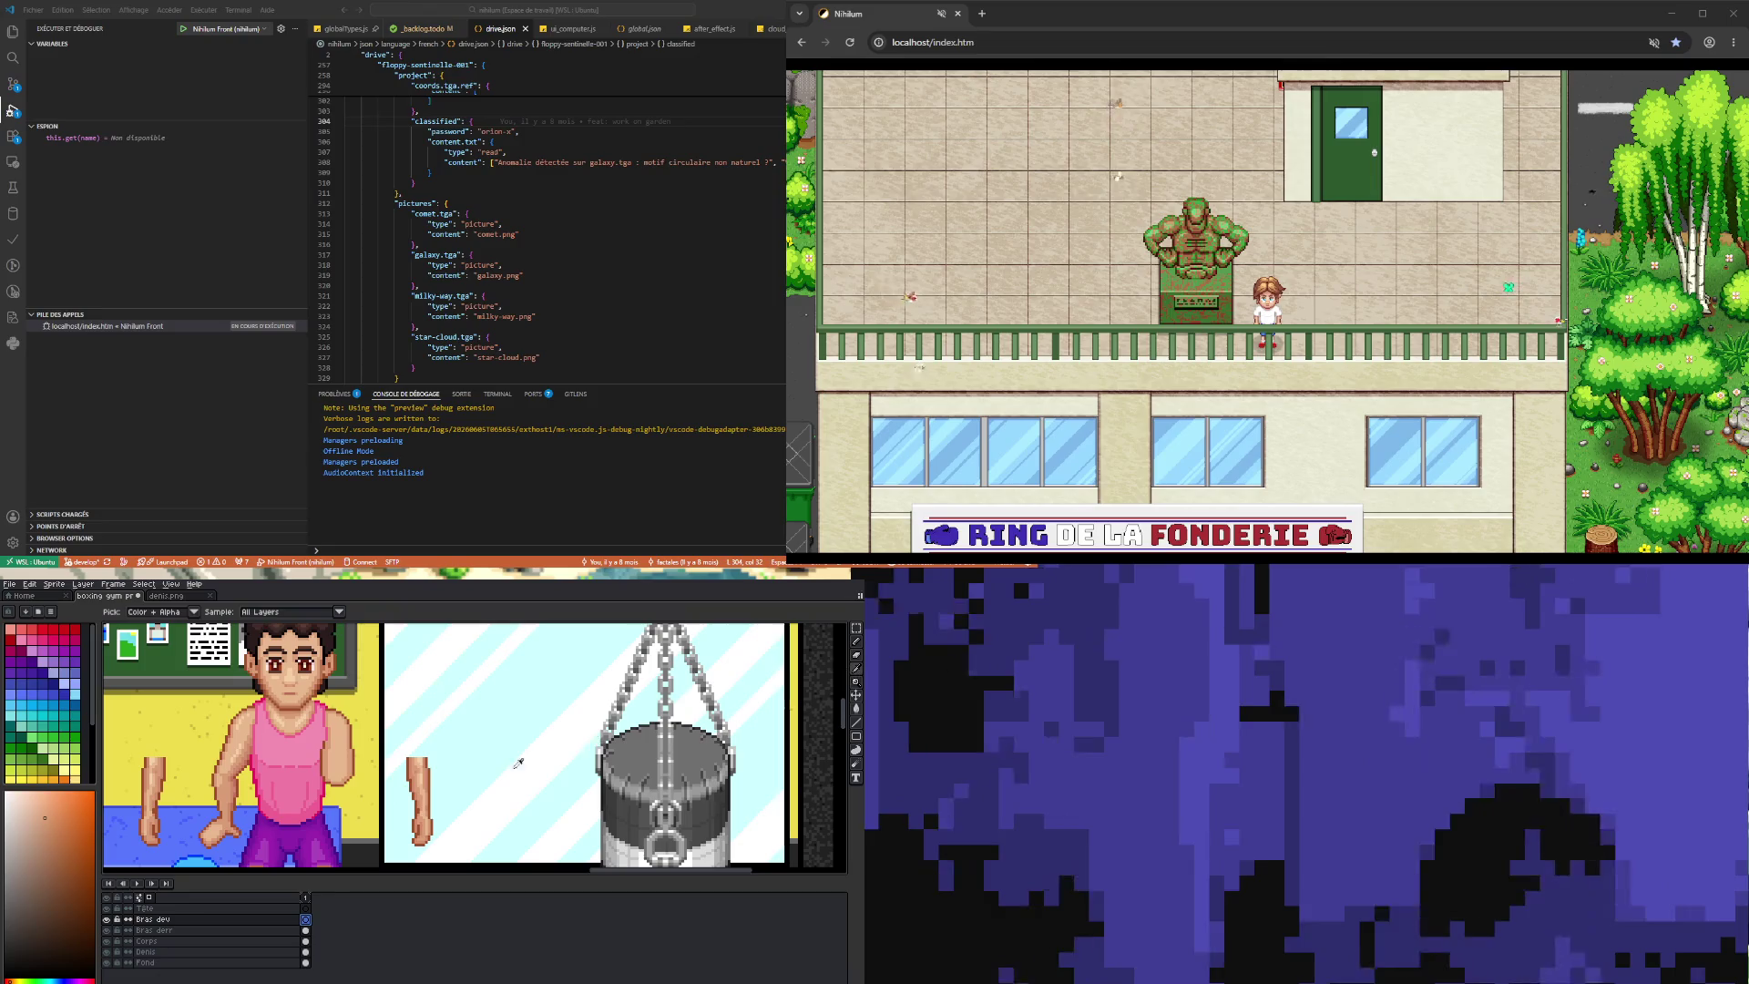
click(433, 771)
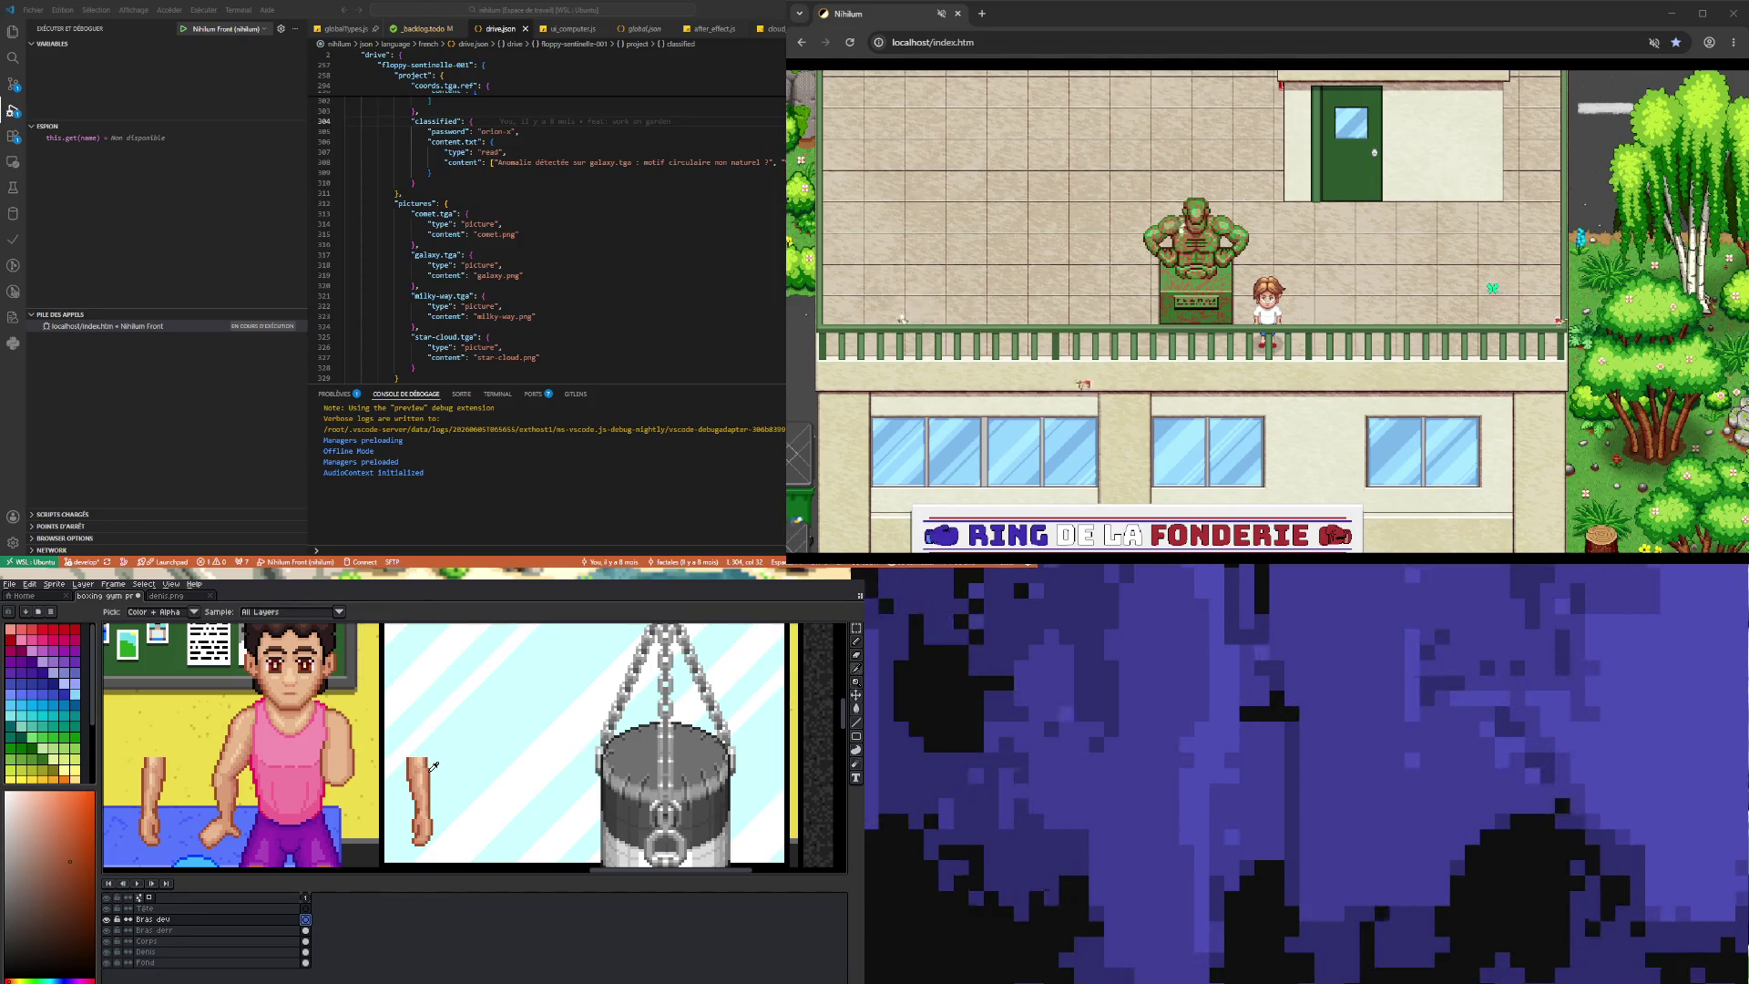
click(854, 641)
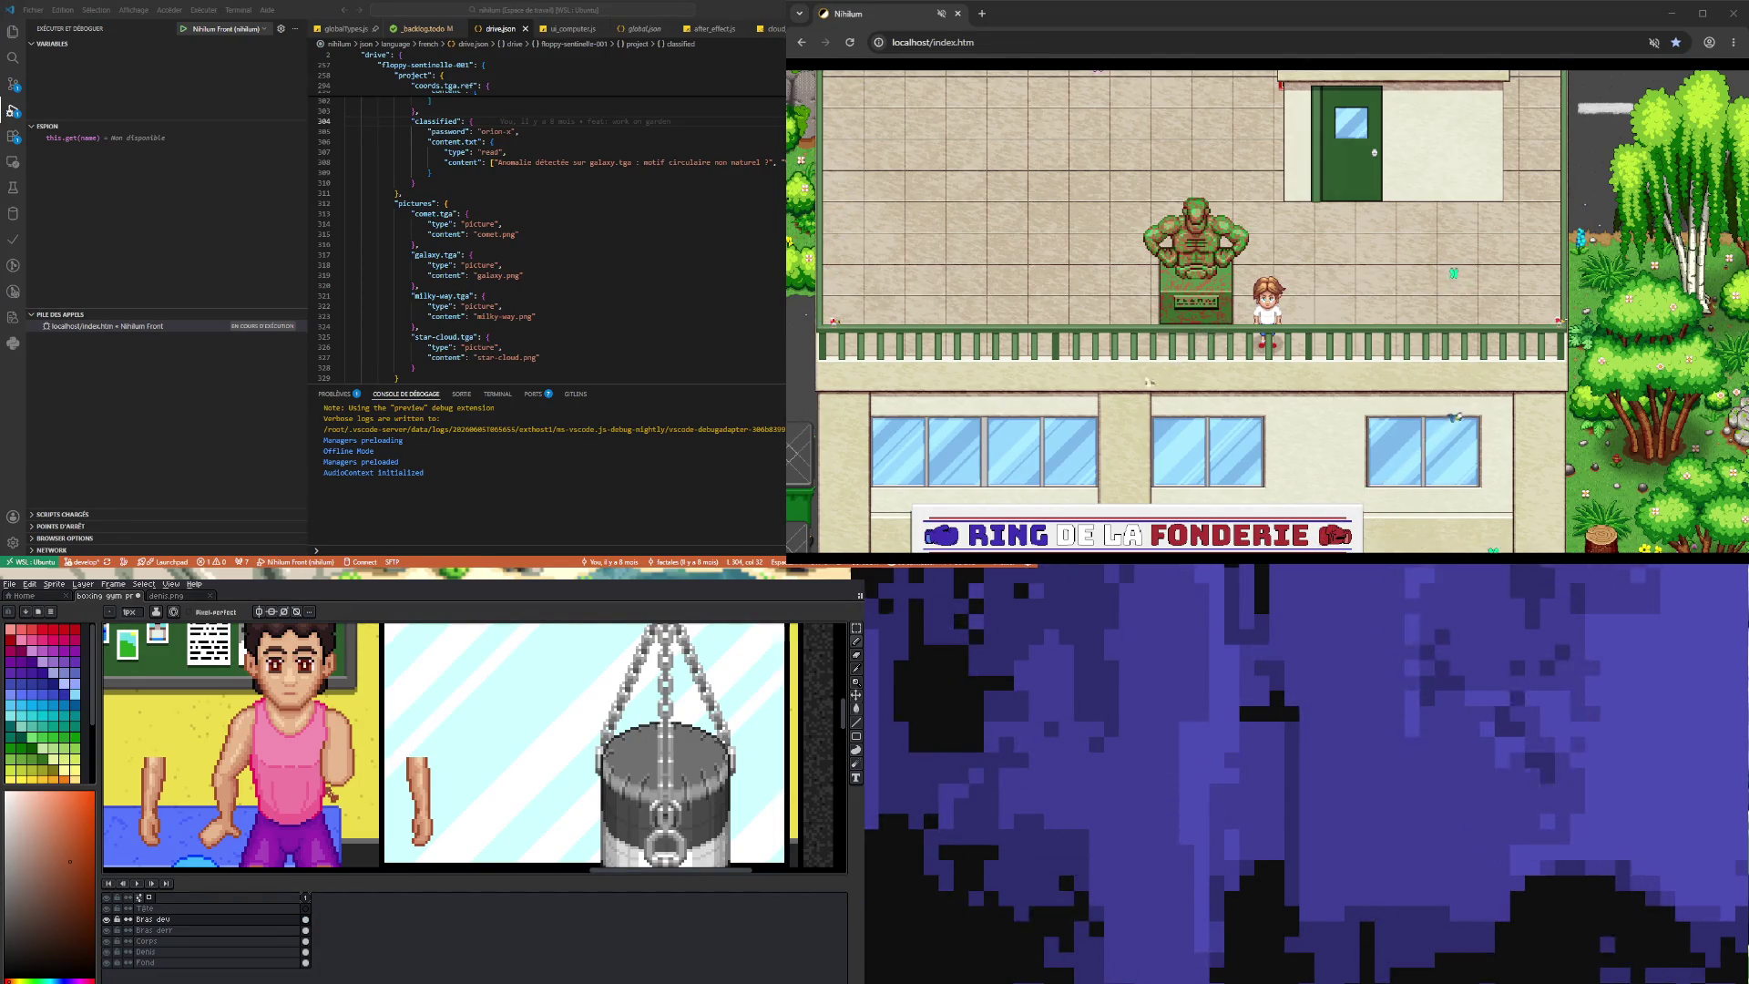
drag(335, 771, 333, 785)
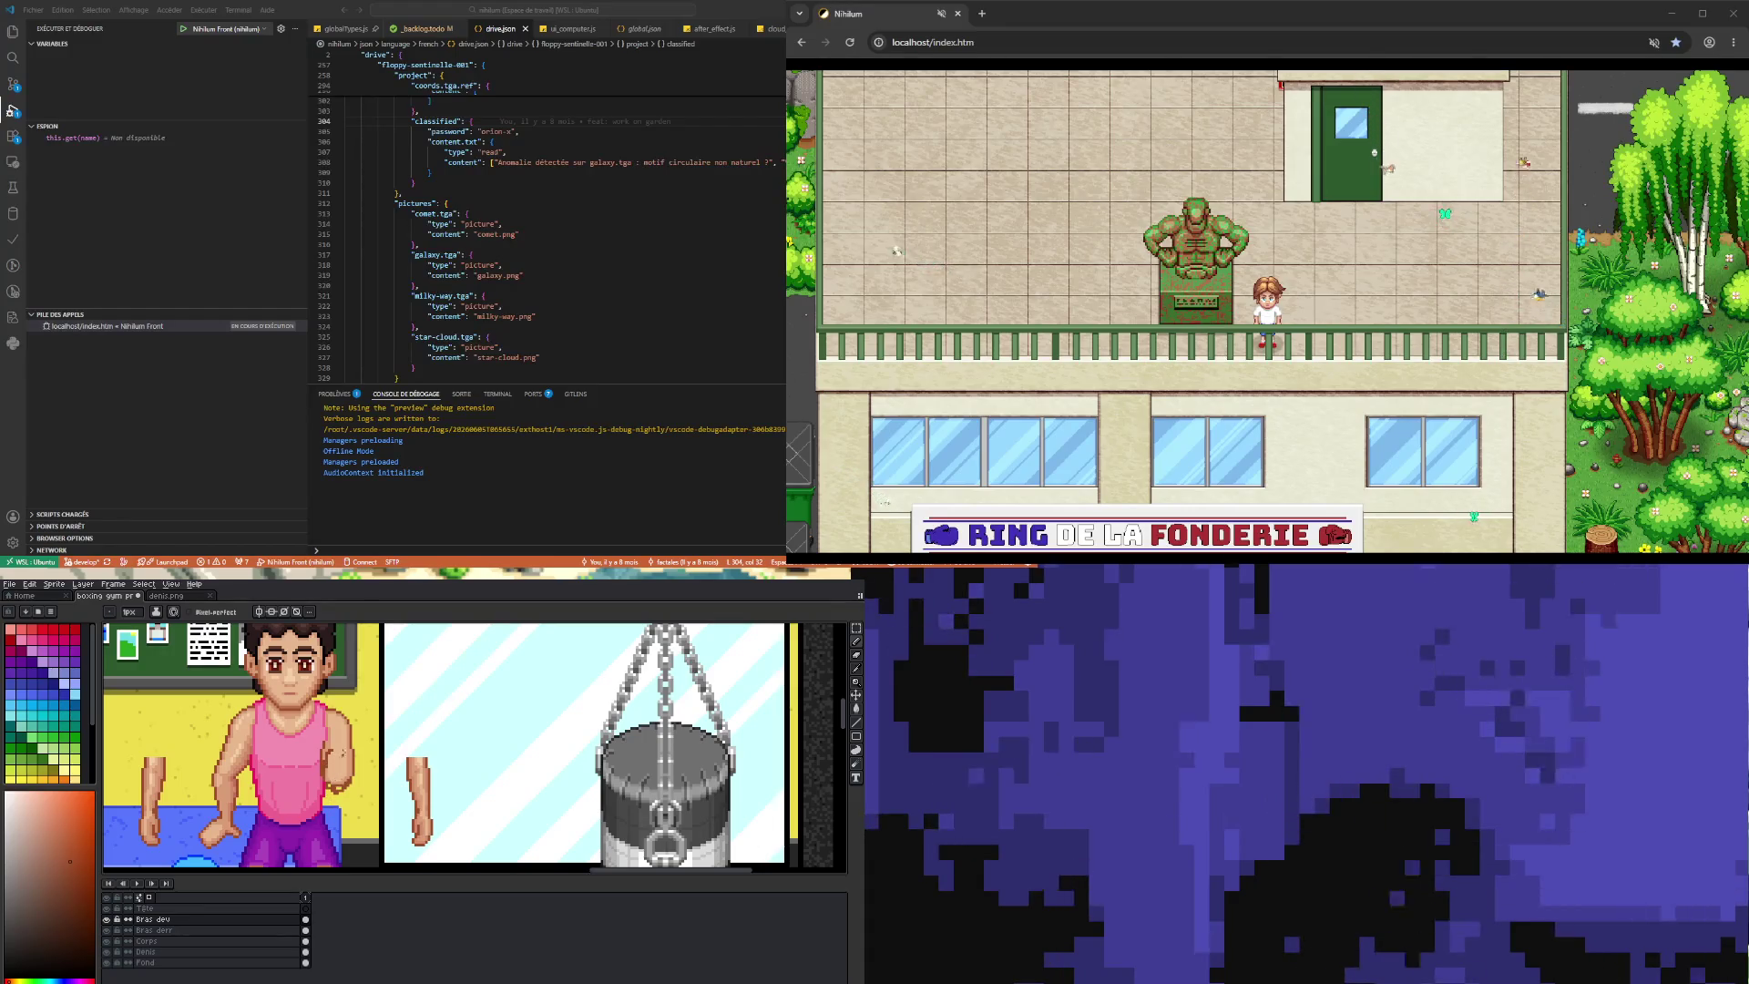
key(v)
key(b)
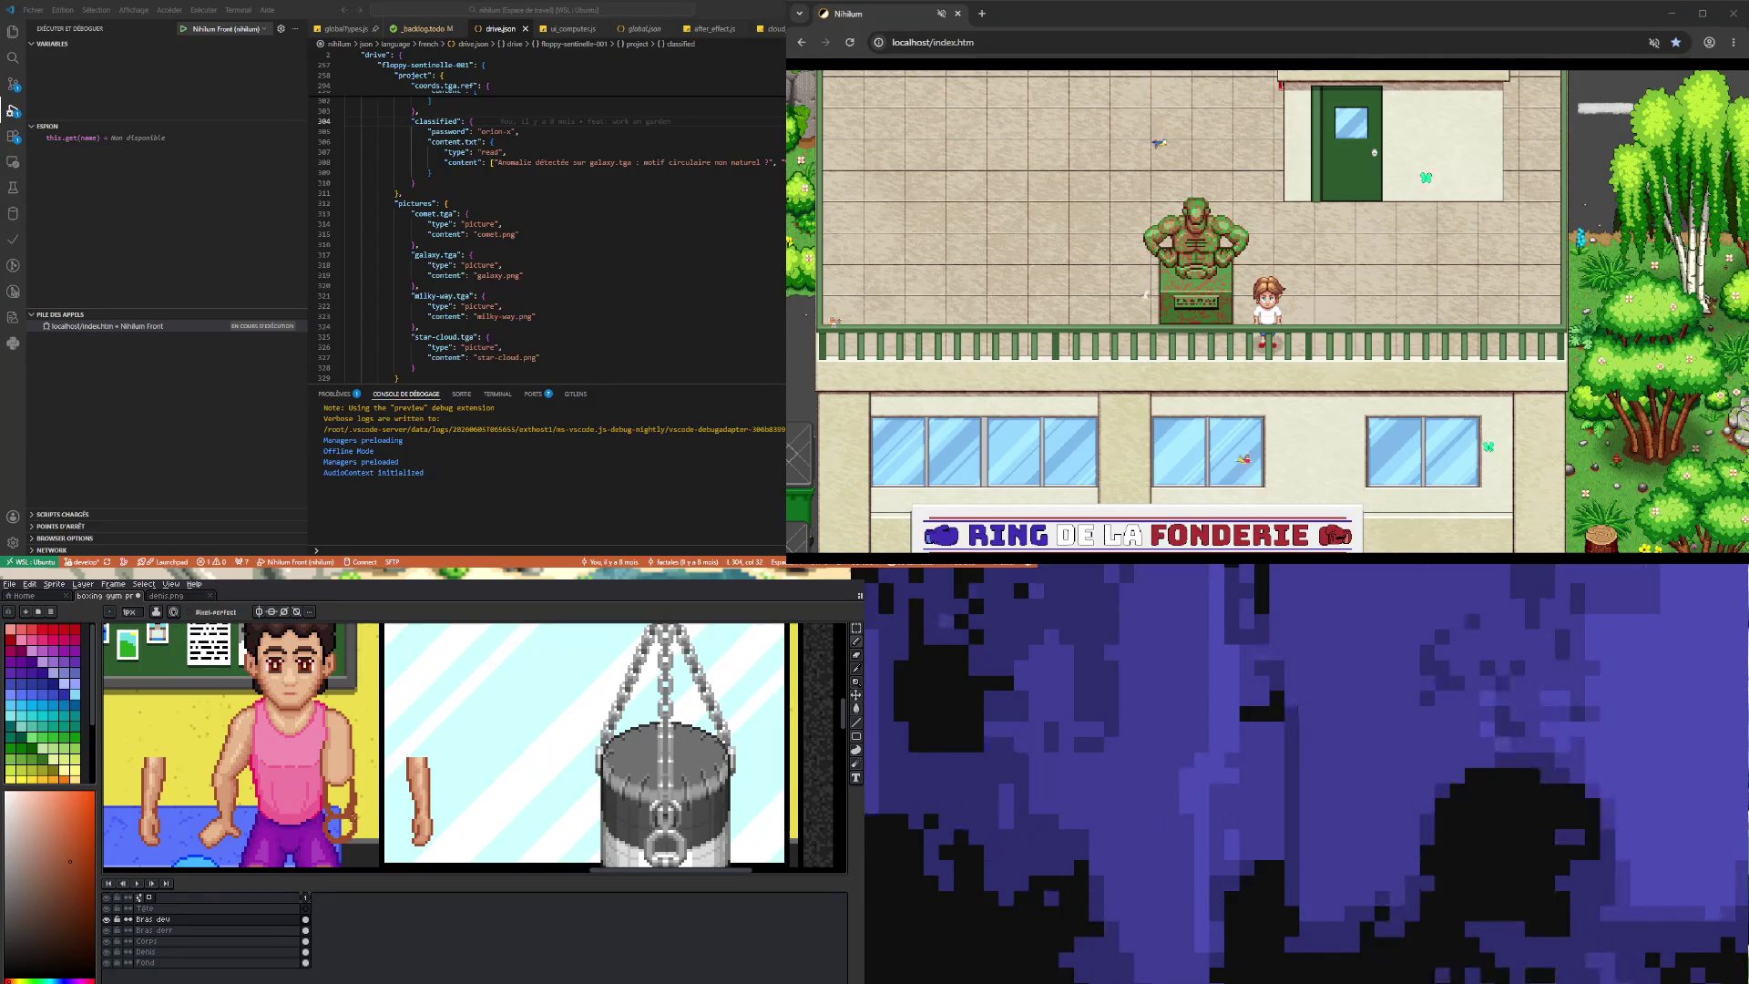
scroll(331, 785, down, 3)
scroll(332, 785, up, 5)
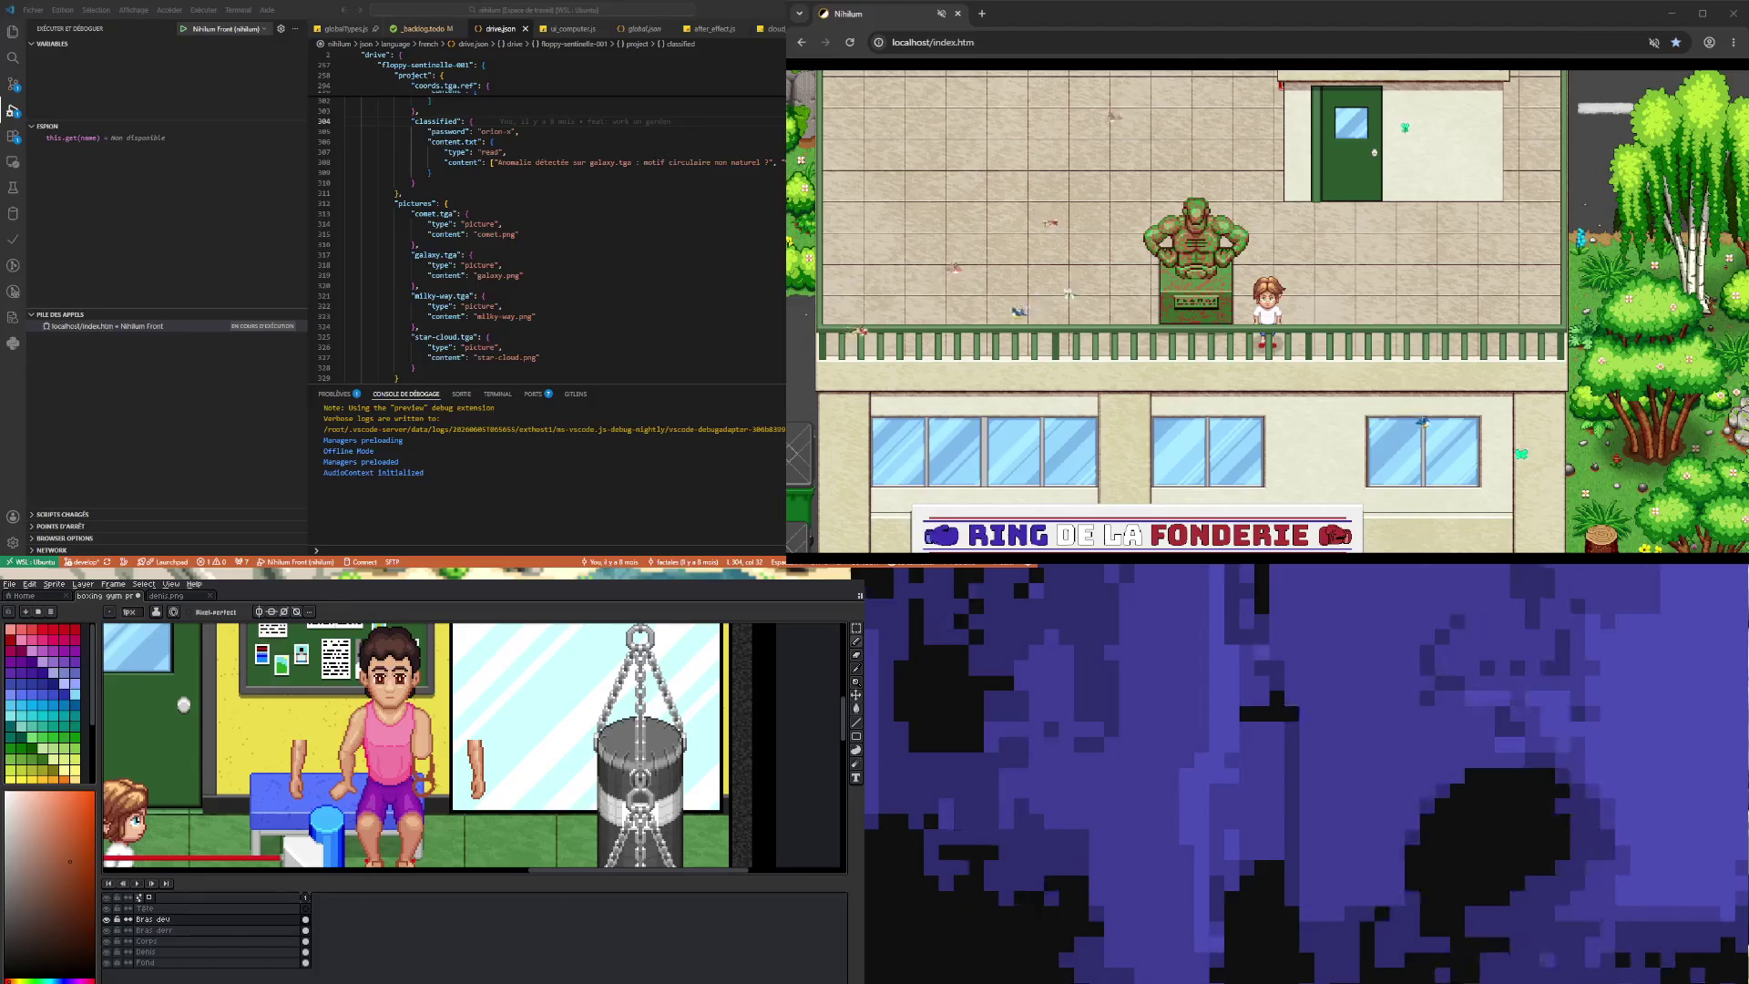
scroll(587, 783, down, 2)
scroll(587, 783, up, 3)
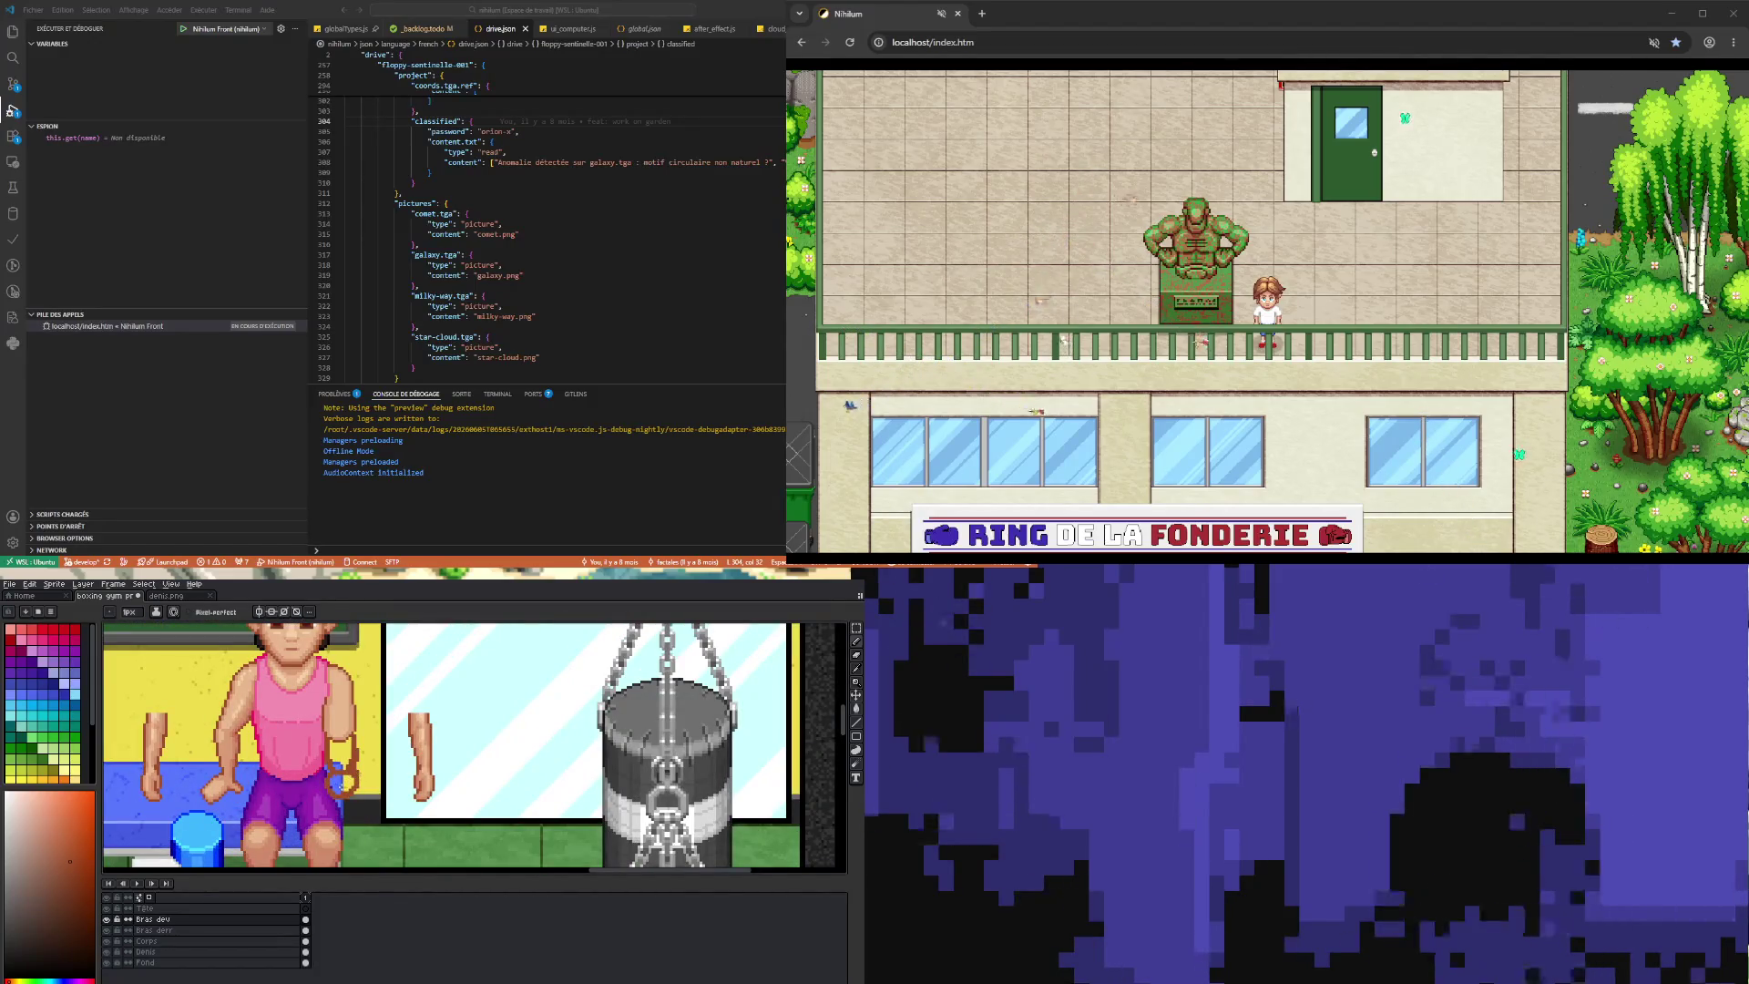
scroll(342, 772, down, 2)
scroll(342, 772, up, 2)
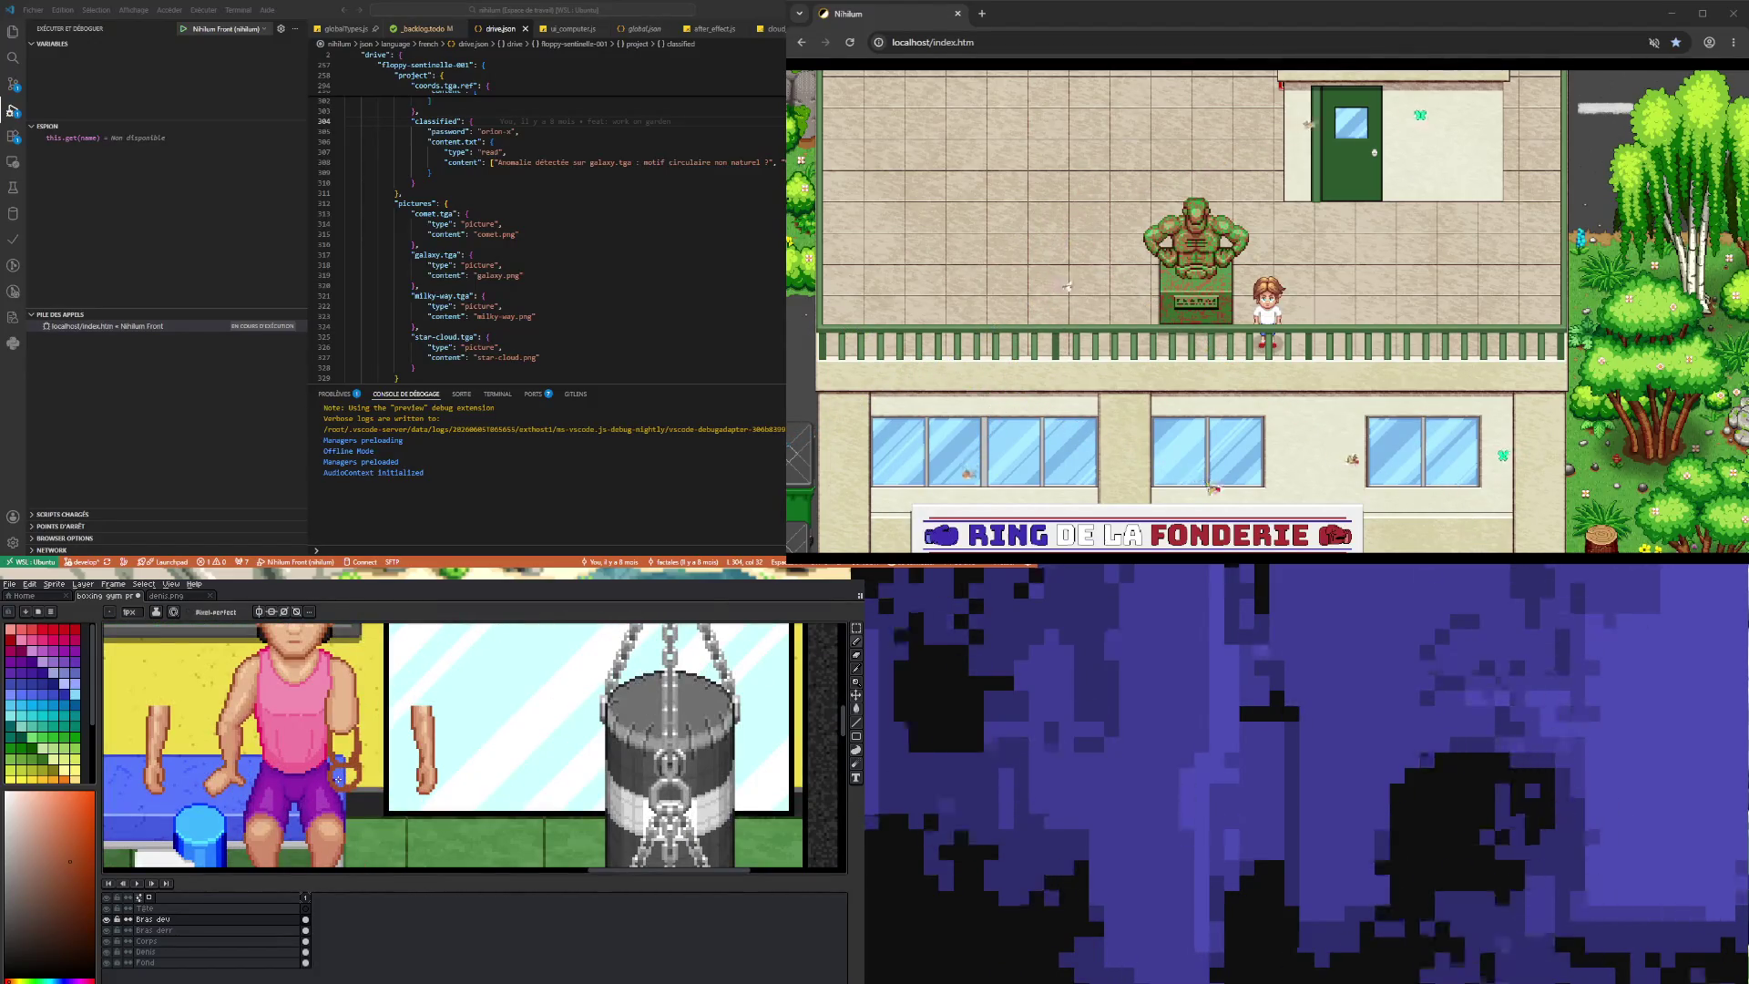
scroll(340, 776, down, 1)
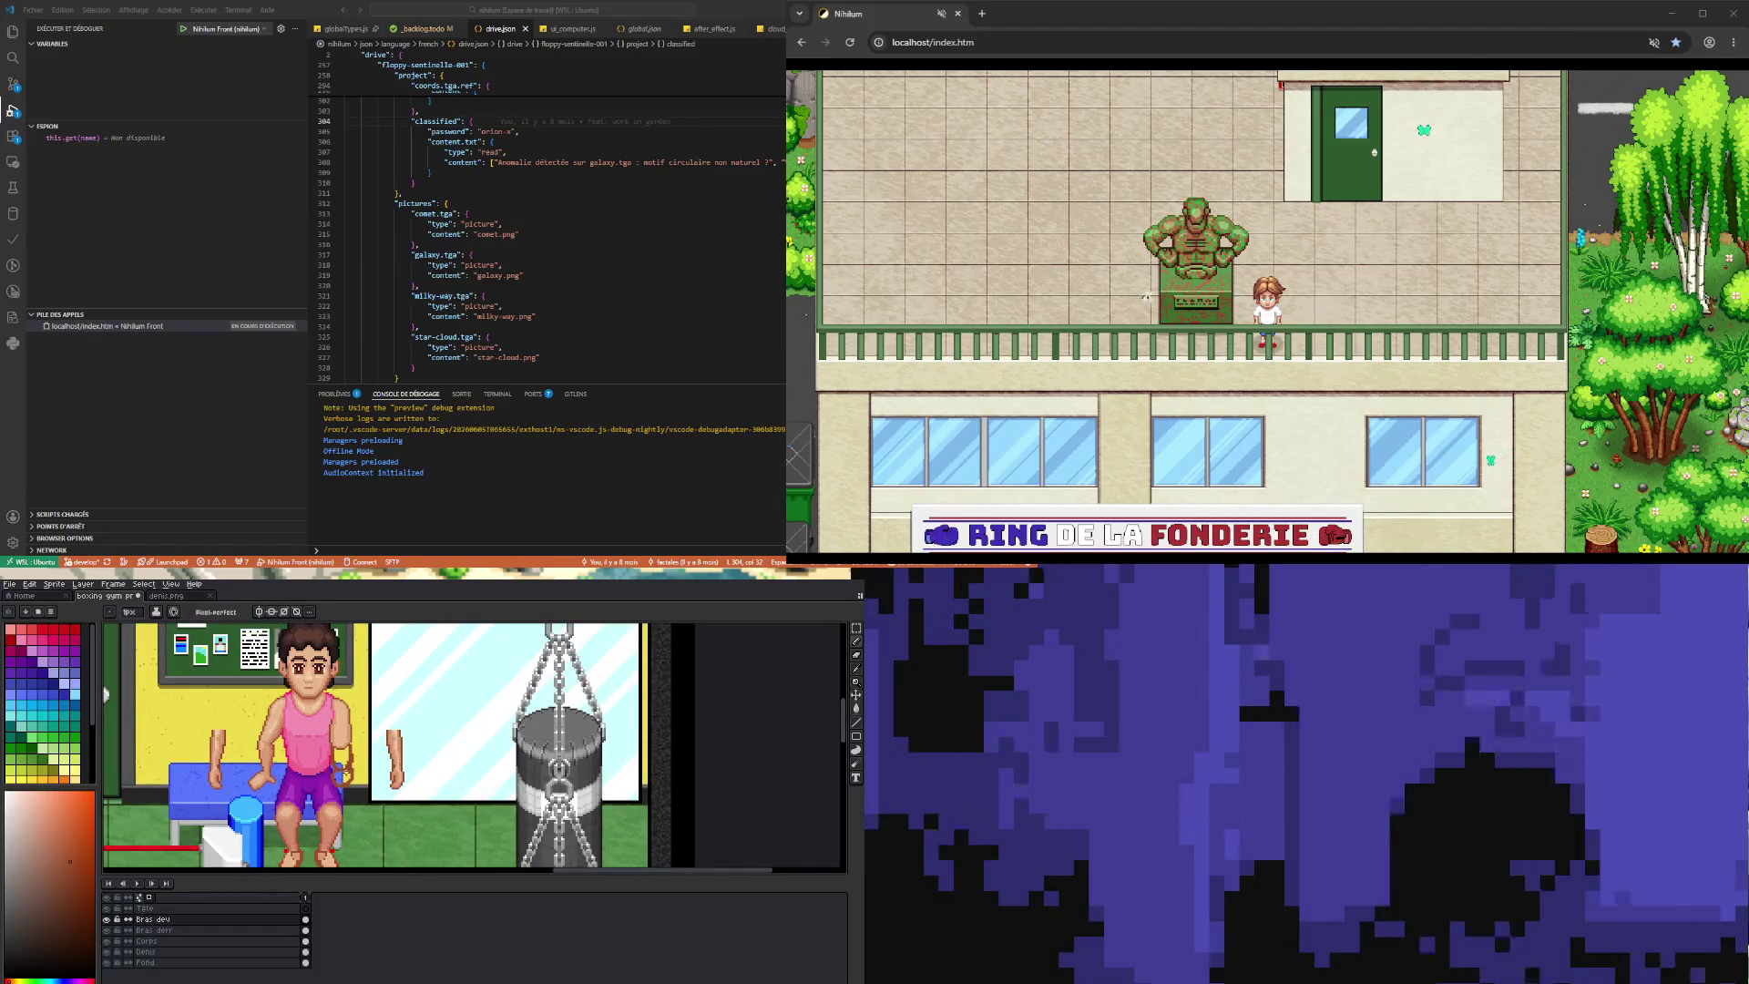
scroll(346, 778, up, 1)
scroll(436, 747, down, 3)
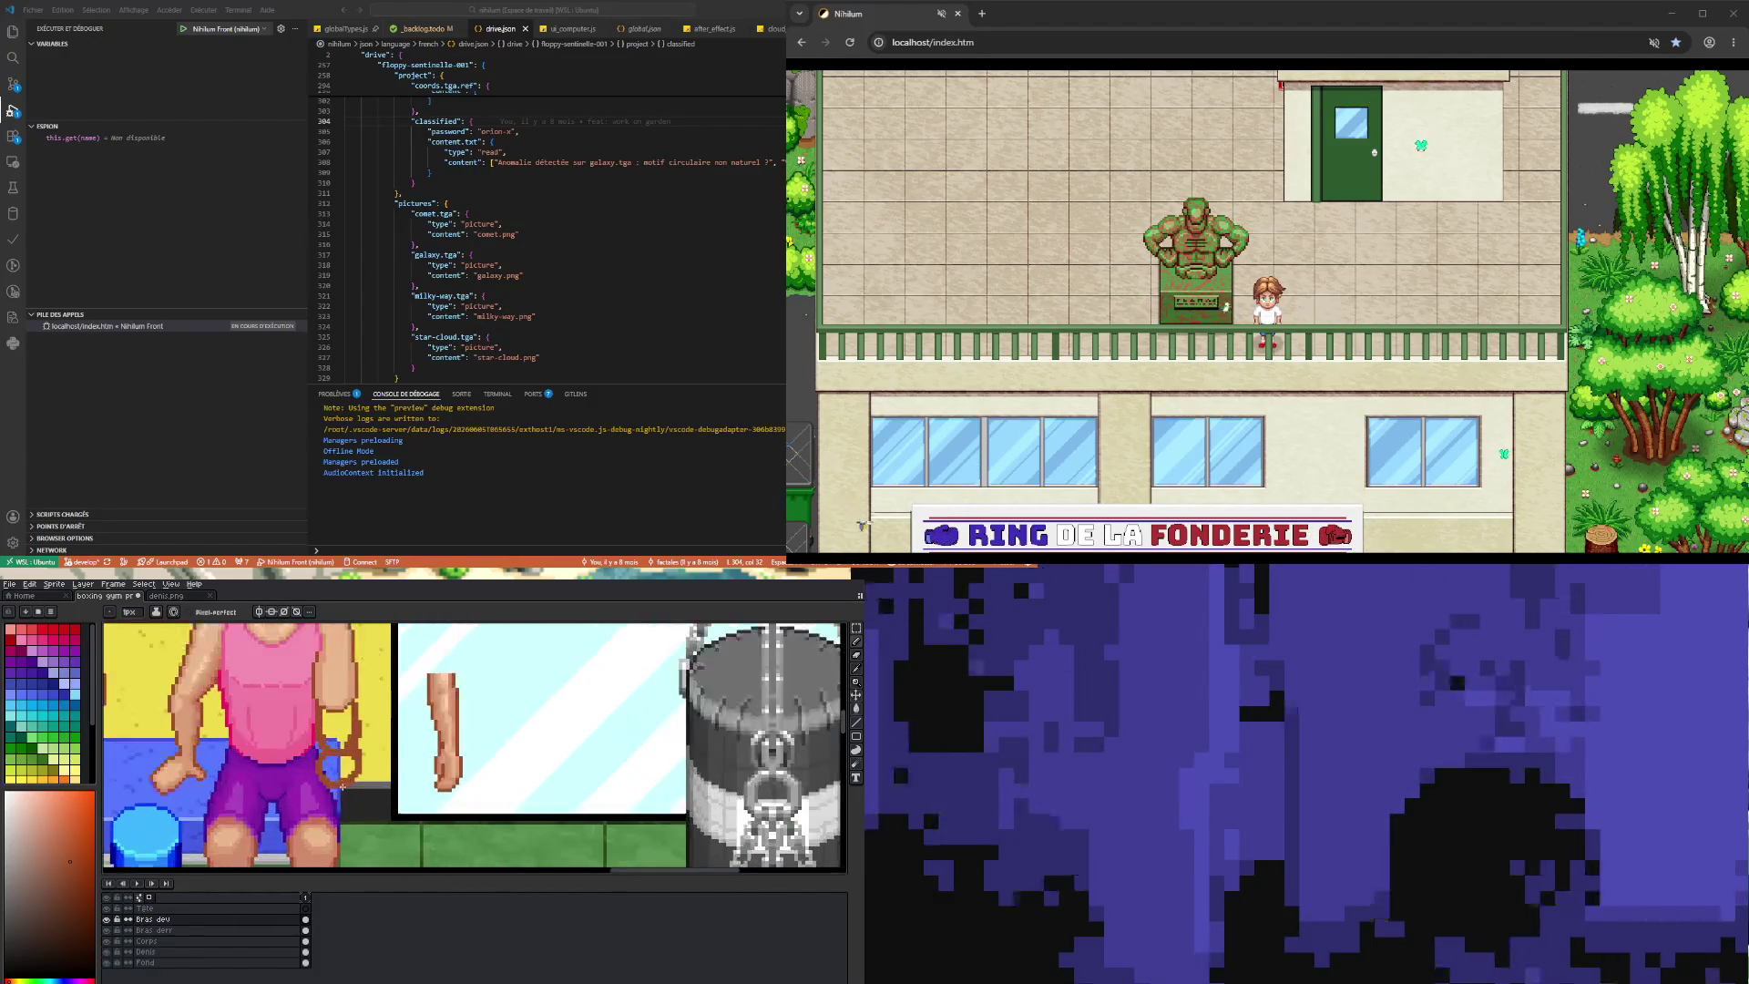
click(855, 629)
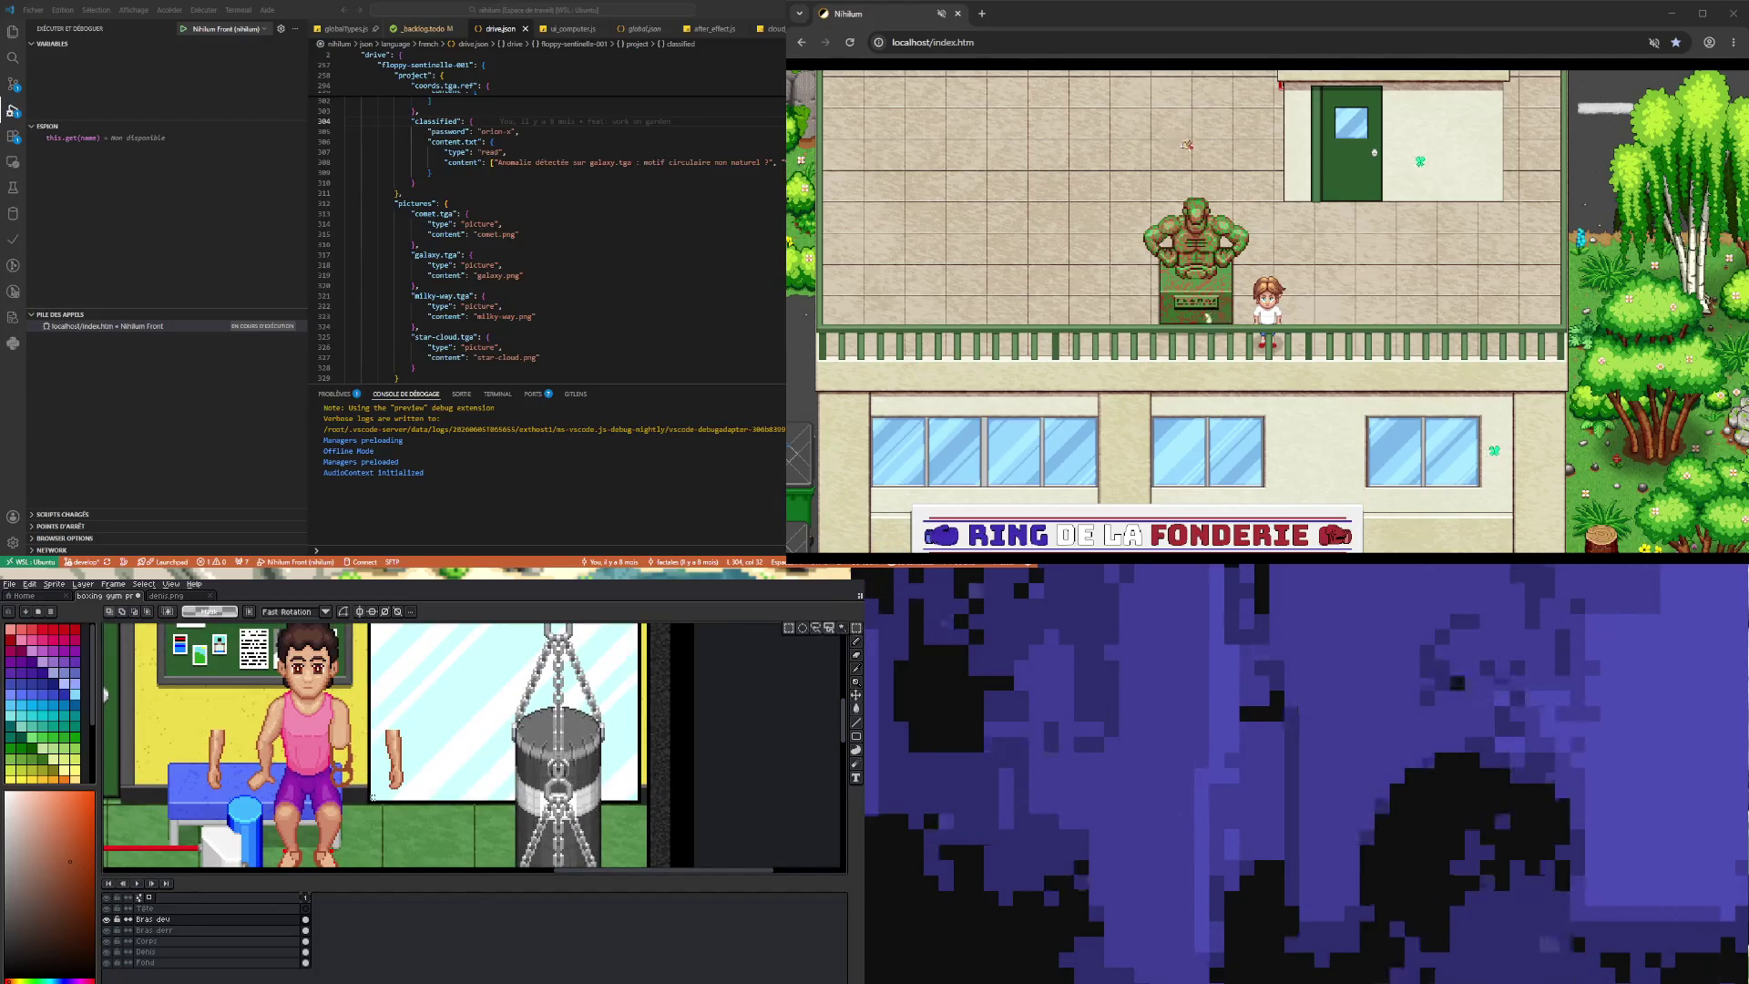
- Marquee-select and reposition the hand beside the hip, then the forearm, committing each
scroll(346, 770, up, 1)
mouse_move(299, 805)
mouse_down()
mouse_move(369, 726)
mouse_move(367, 758)
mouse_up()
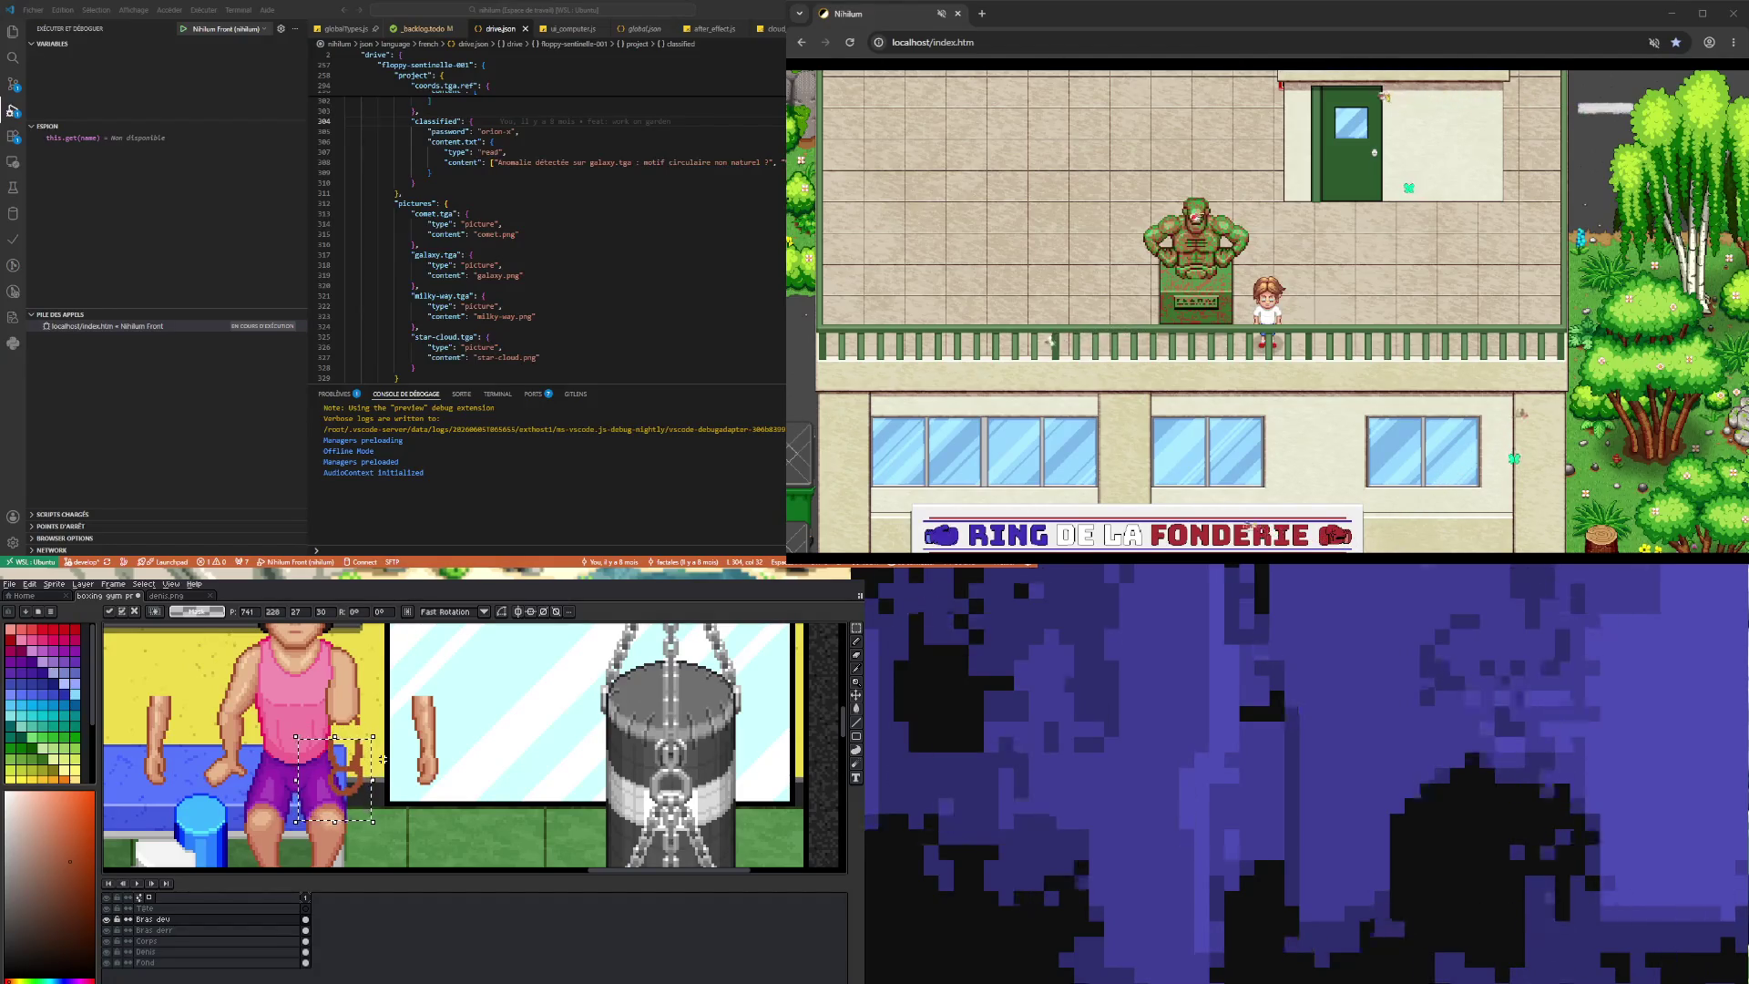
click(299, 740)
drag(314, 719, 370, 749)
click(351, 722)
key(Return)
- Sample a grey from the punching bag and paint pale pixels onto the boxer's arm
scroll(352, 722, down, 3)
scroll(352, 722, up, 2)
scroll(381, 754, up, 1)
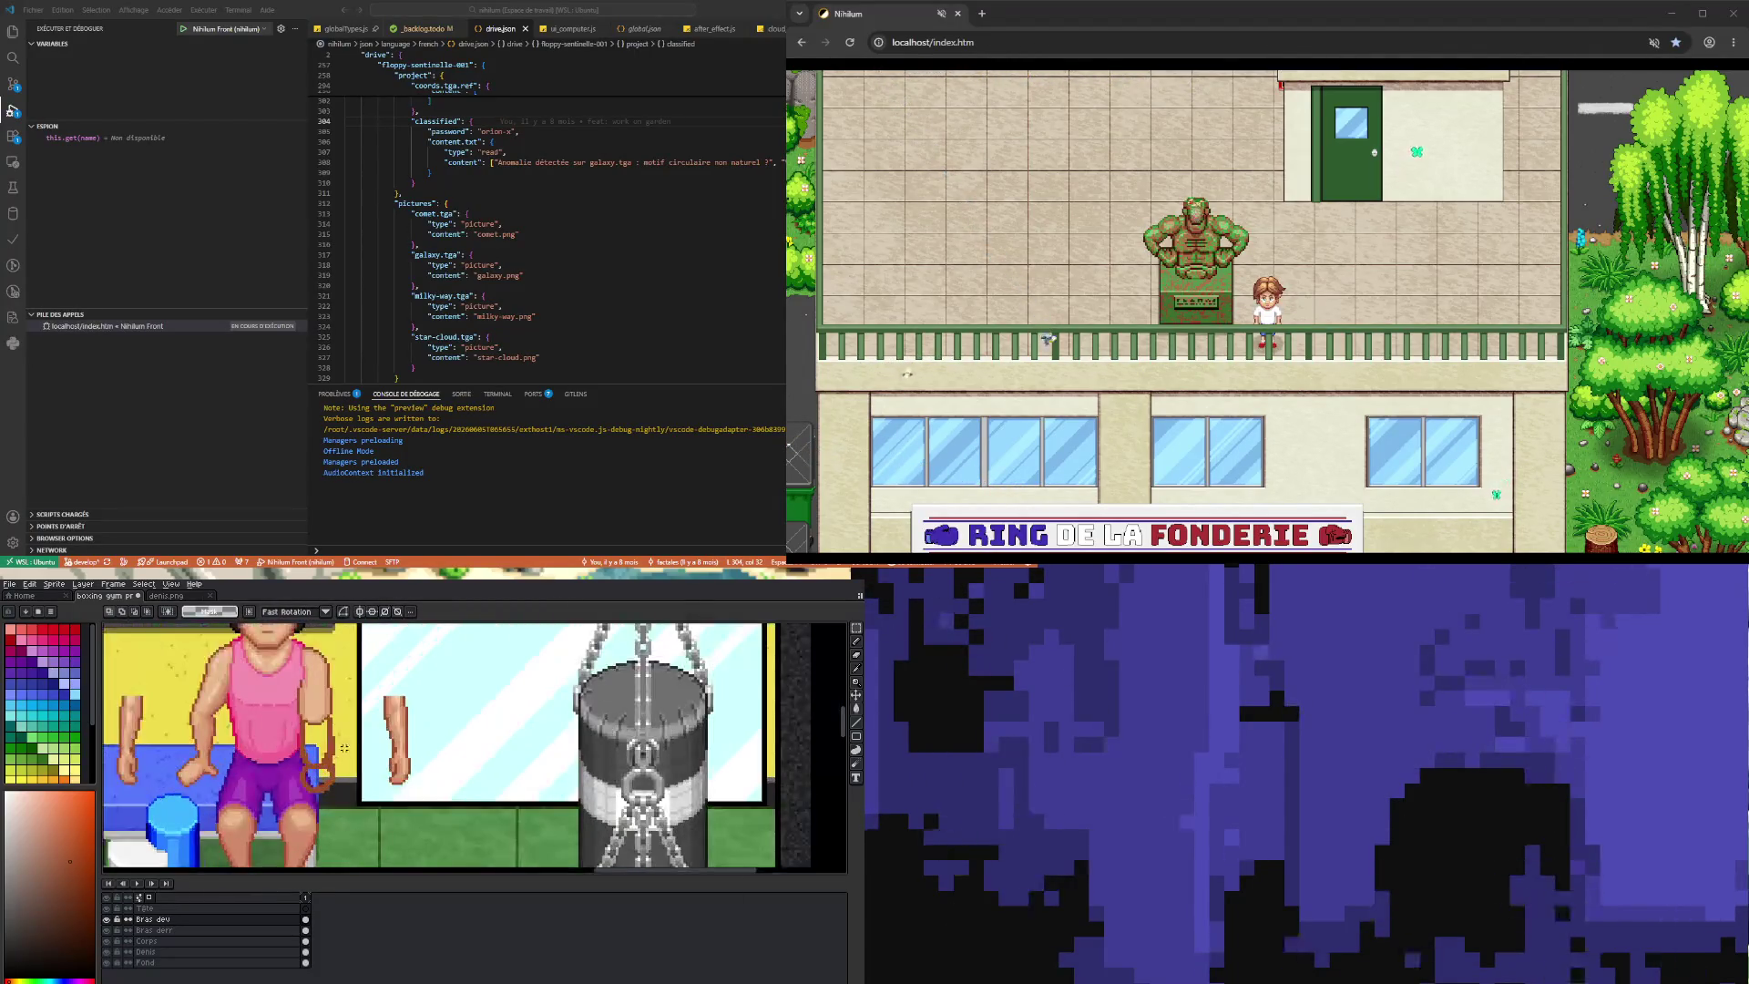
key(i)
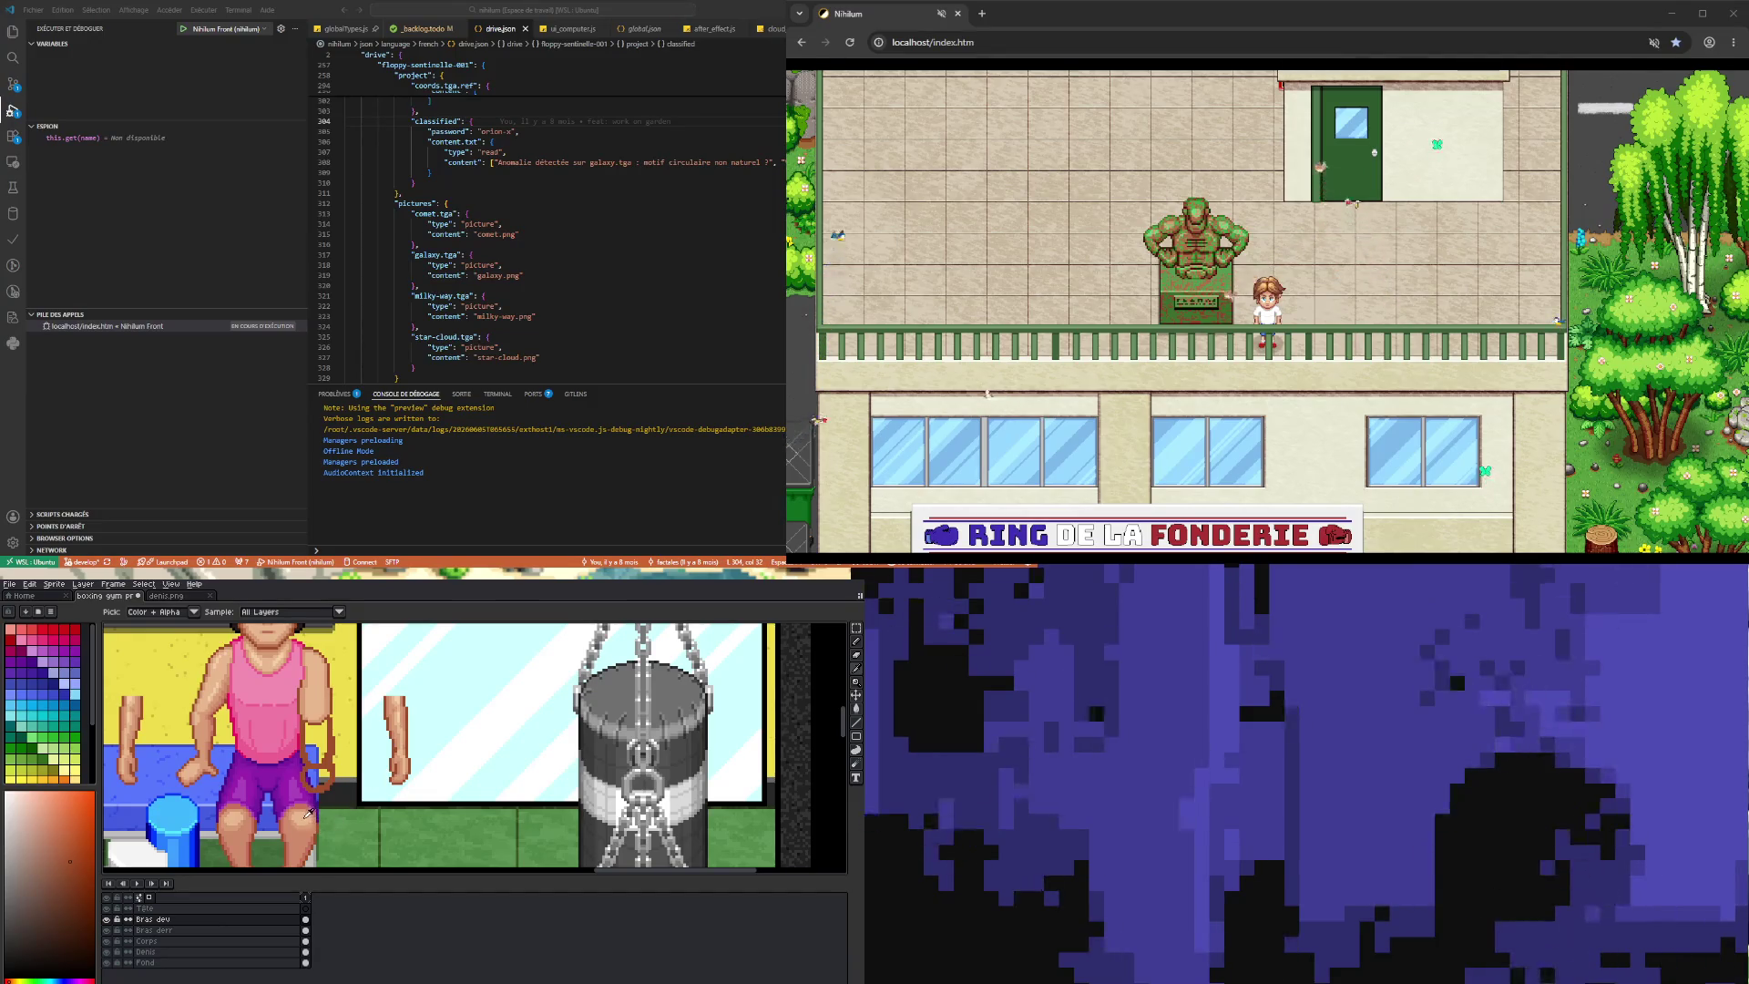
click(650, 679)
key(b)
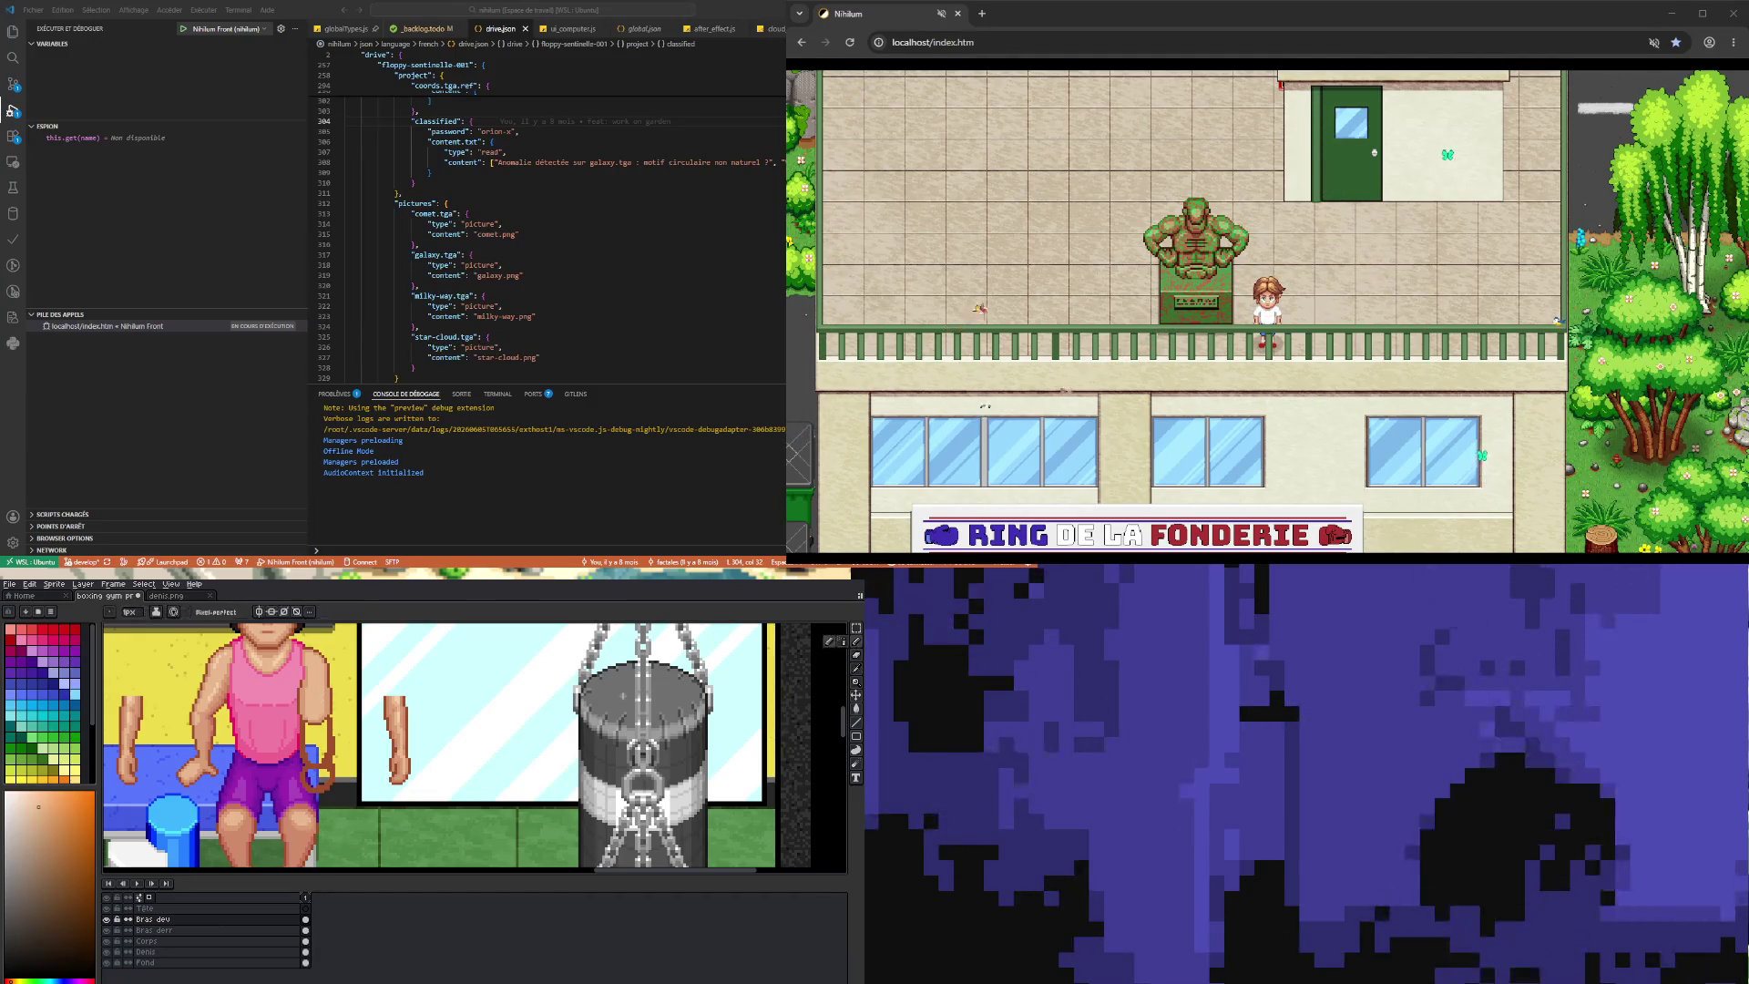
drag(314, 754, 321, 745)
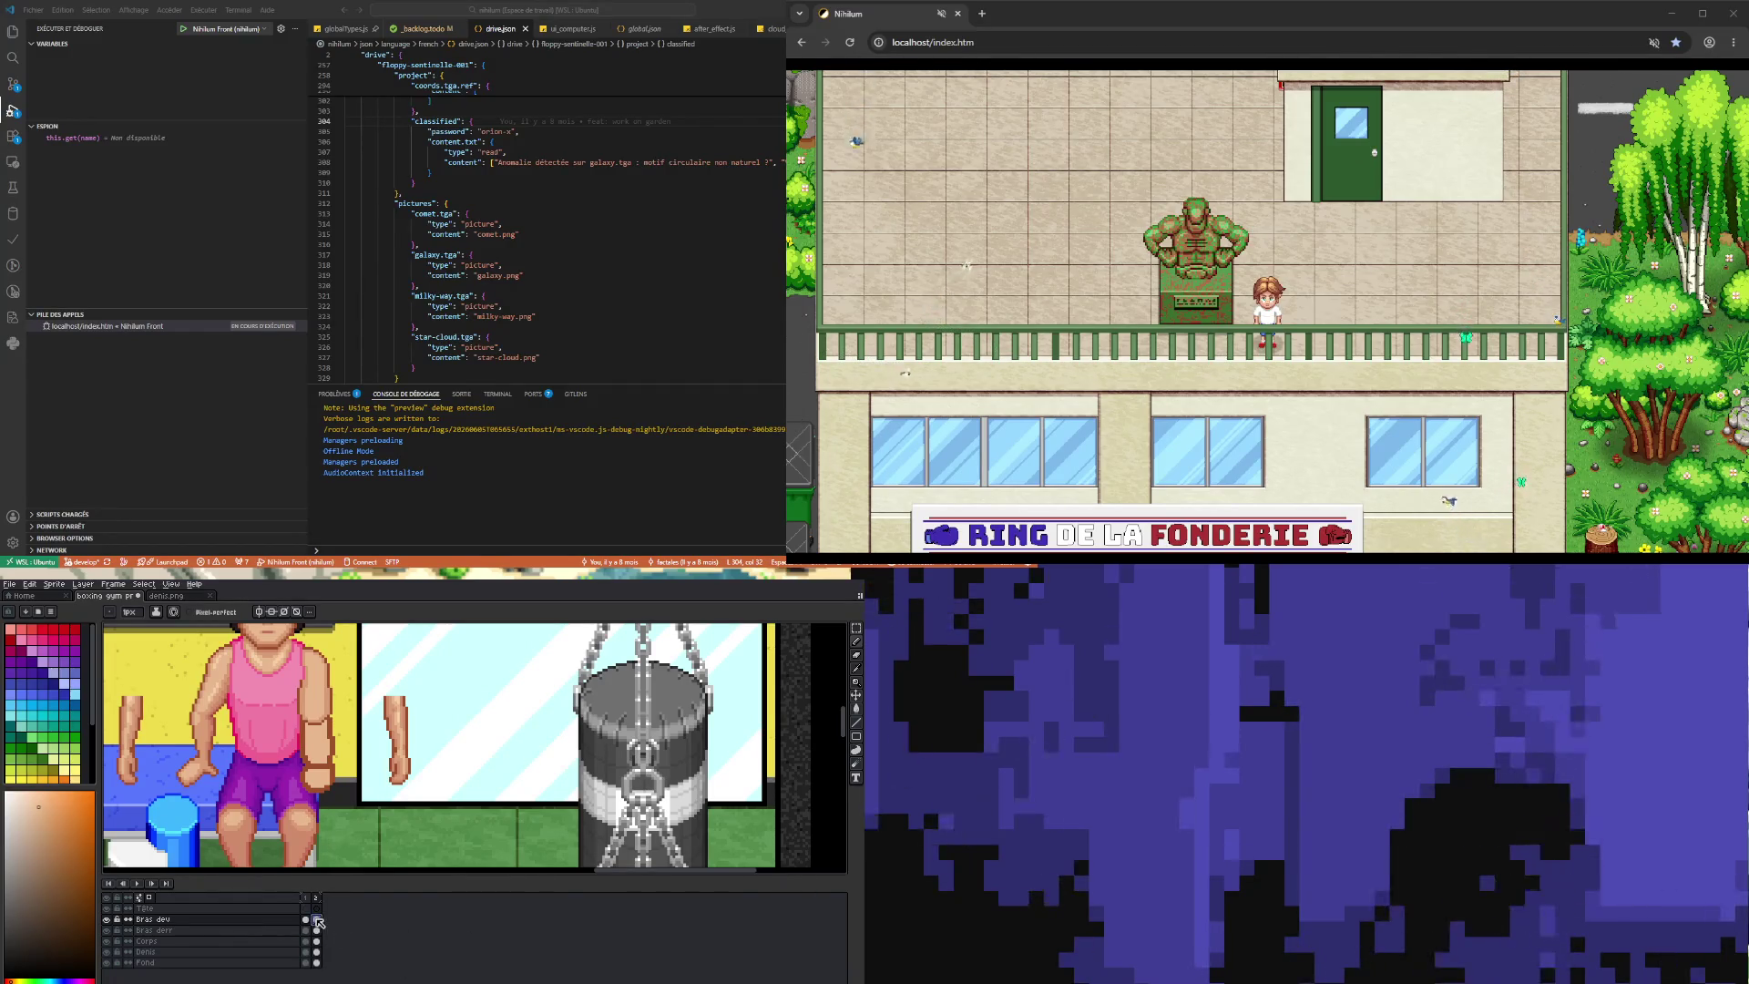
- Marquee-select the forearm beside the boxer and apply the edit
scroll(444, 744, down, 3)
scroll(444, 744, up, 3)
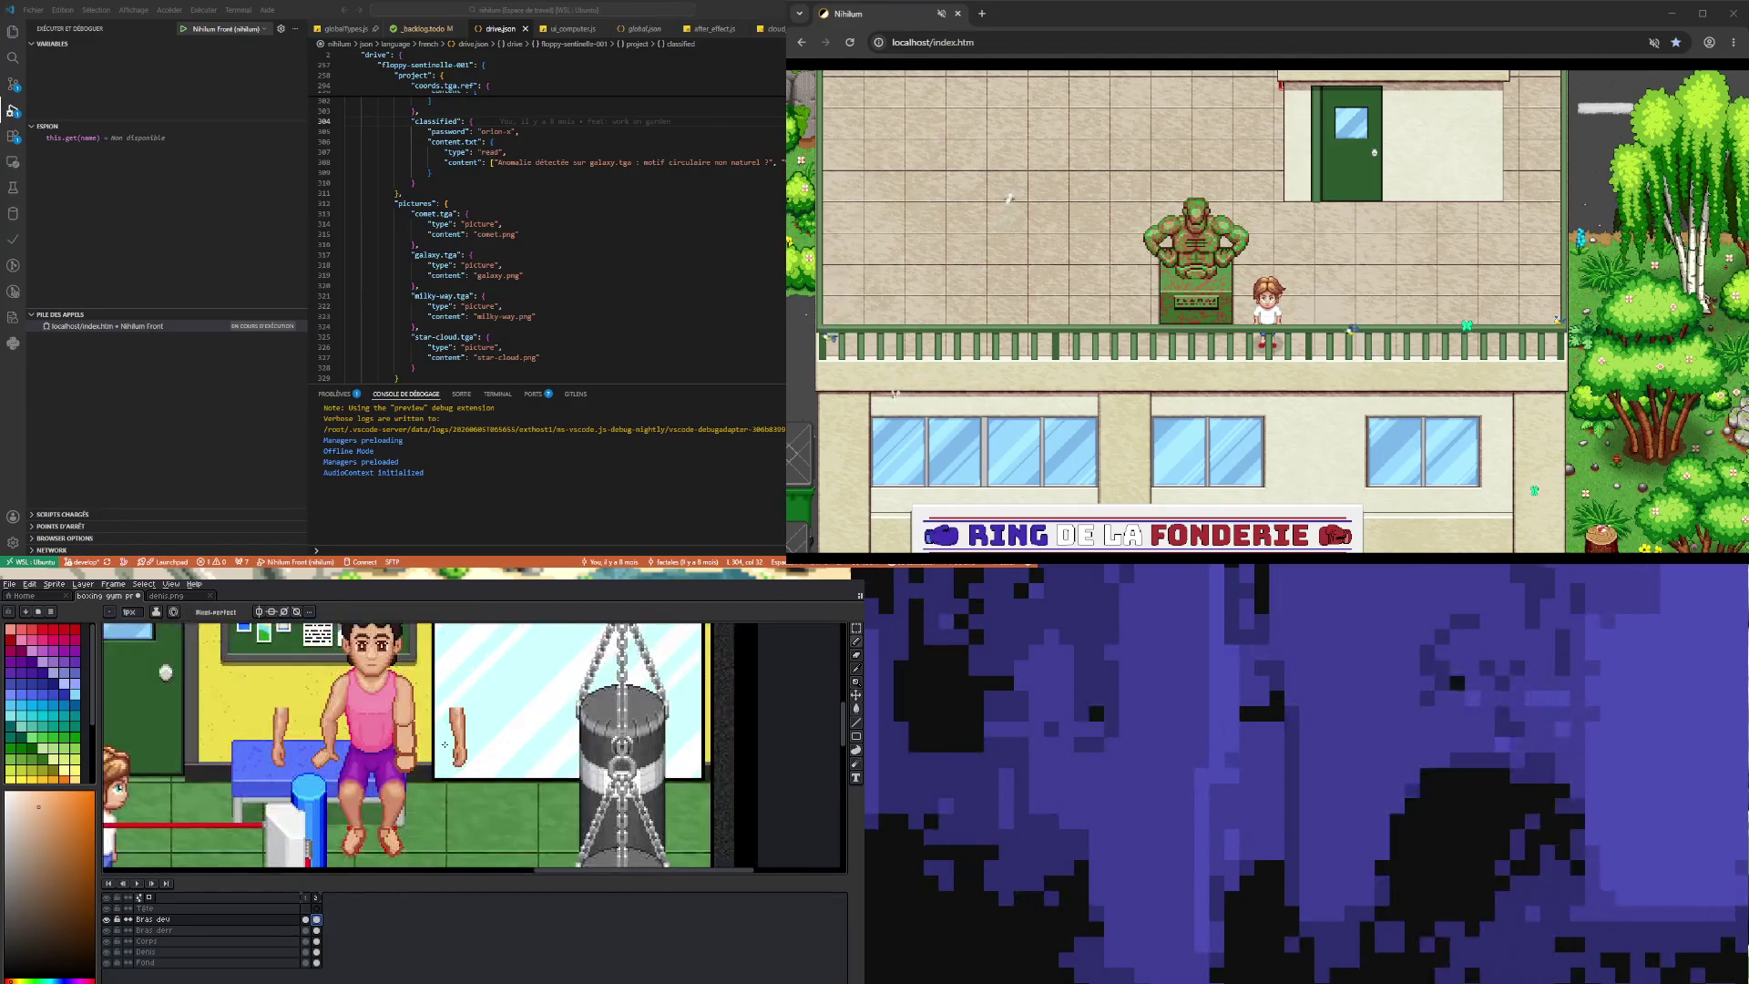
scroll(444, 744, up, 1)
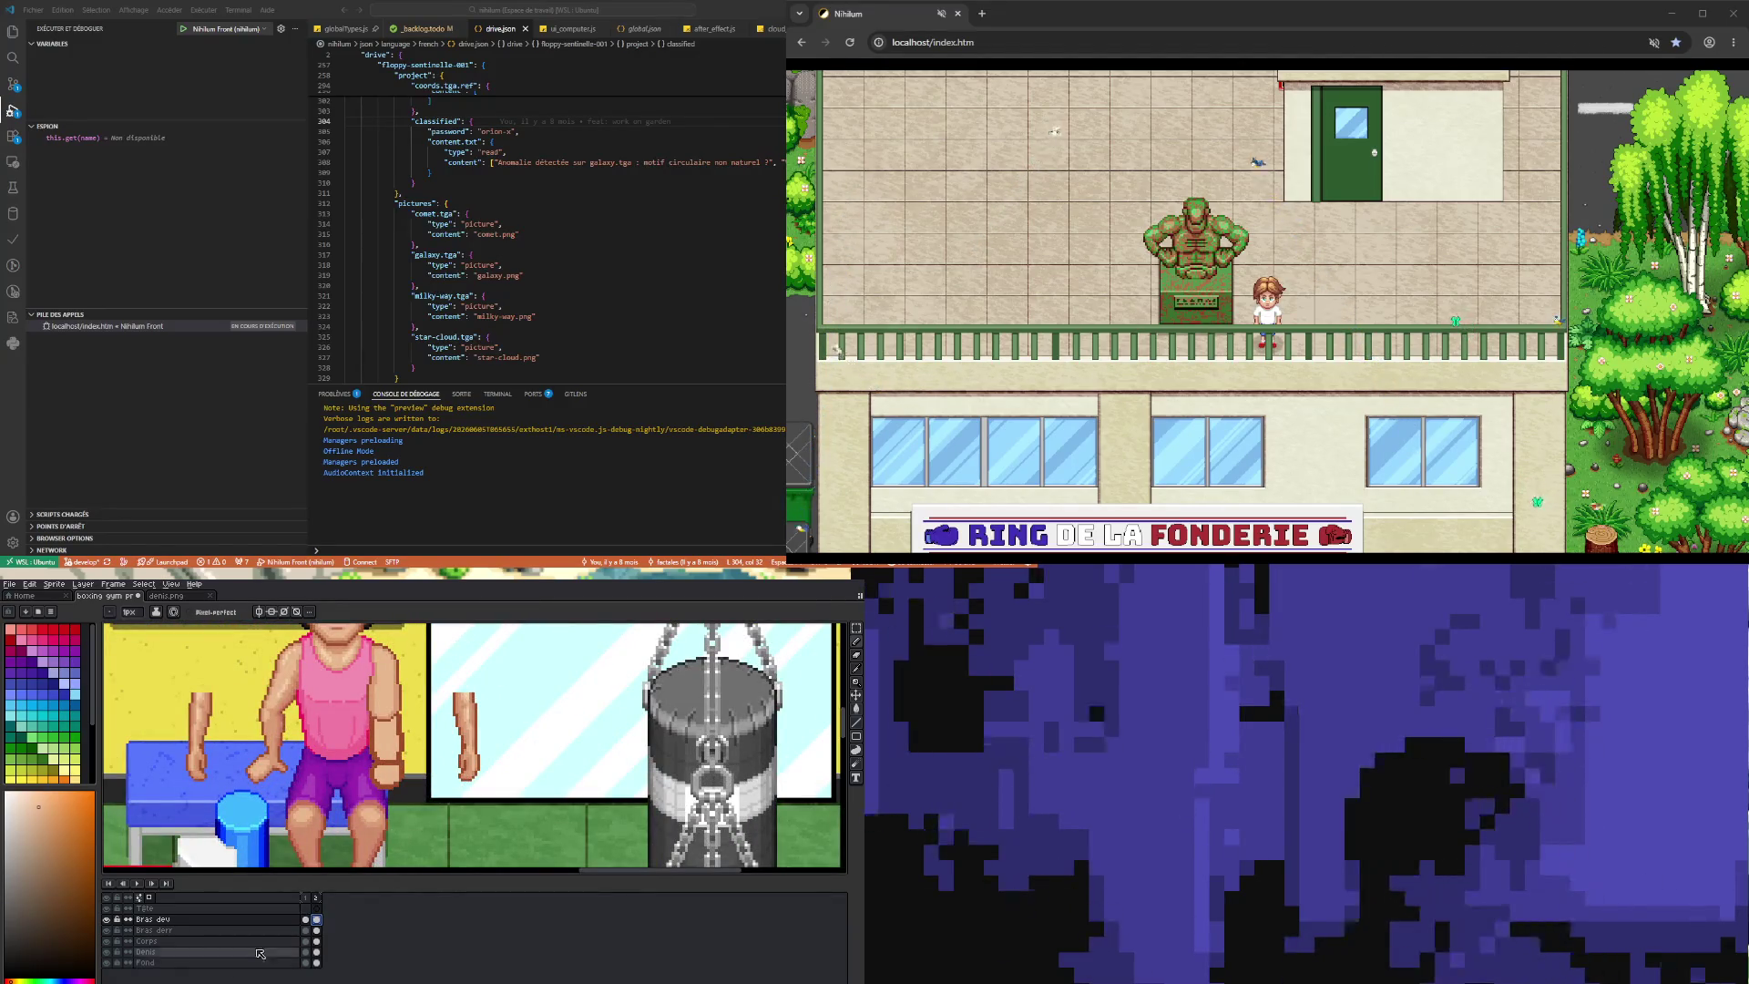
click(856, 628)
mouse_move(363, 790)
mouse_down()
mouse_move(420, 726)
mouse_move(392, 754)
mouse_move(438, 742)
mouse_up()
click(443, 817)
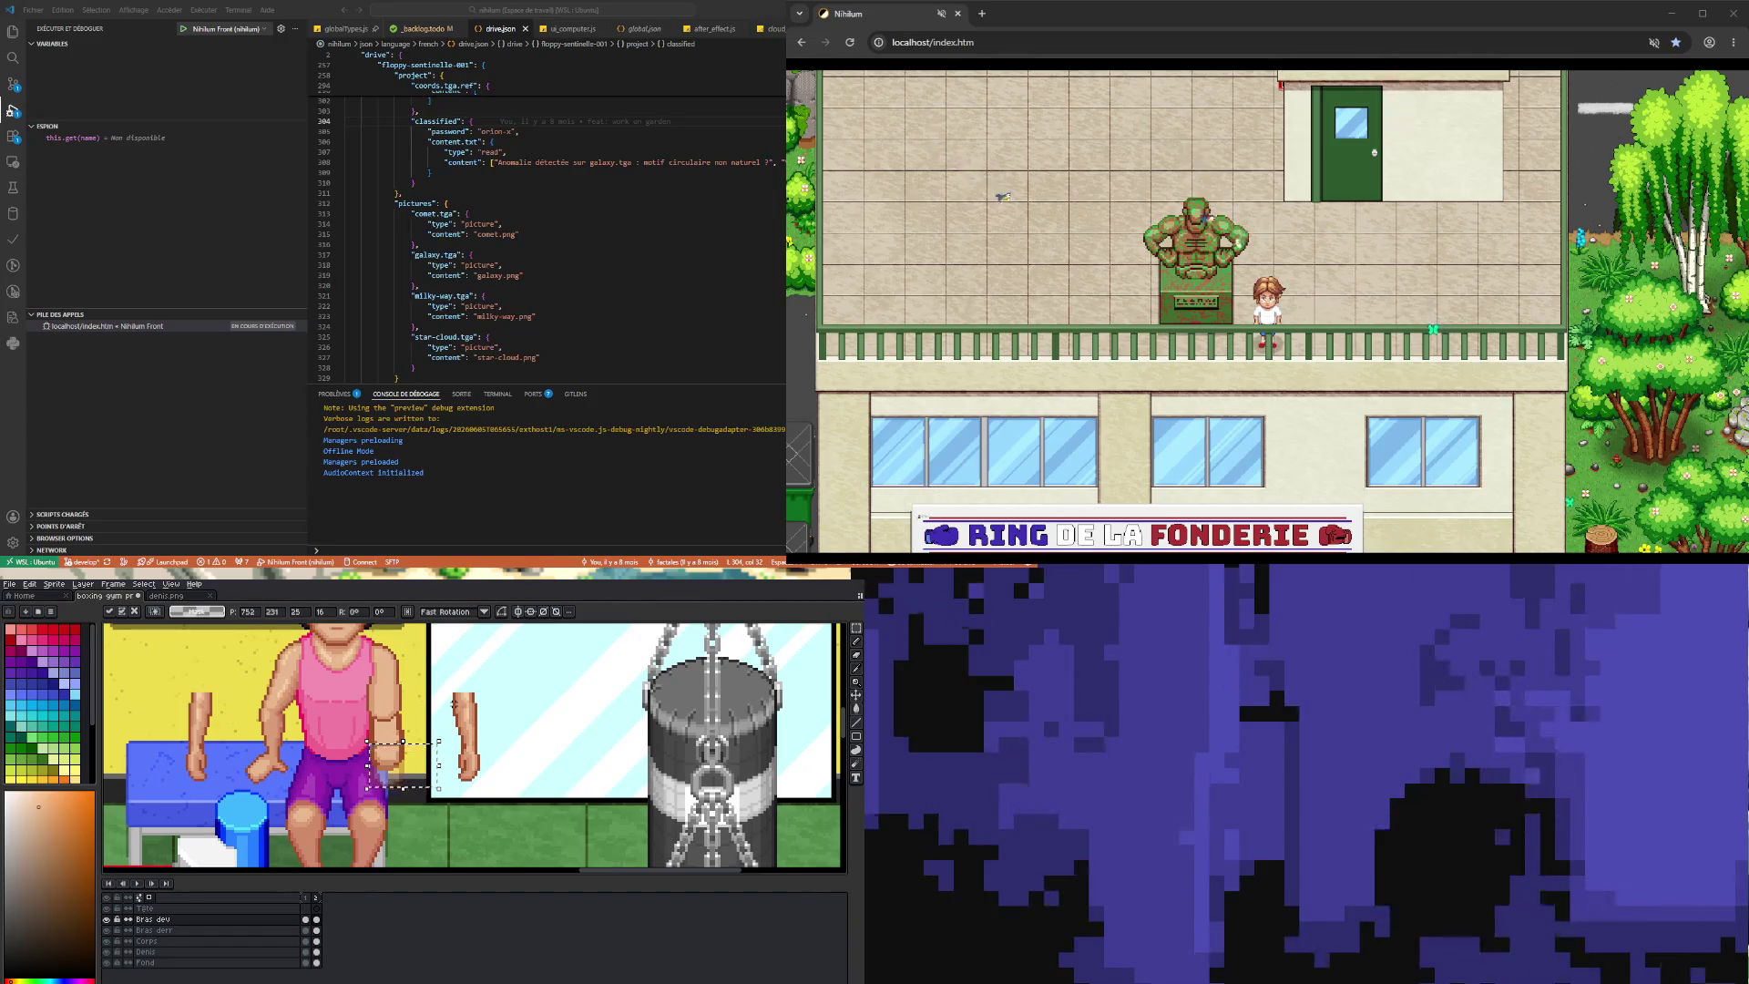
- Clear the selection, close the timeline settings, and view Bras dev frames 2 then 1
click(144, 901)
key(ctrl+d)
click(179, 809)
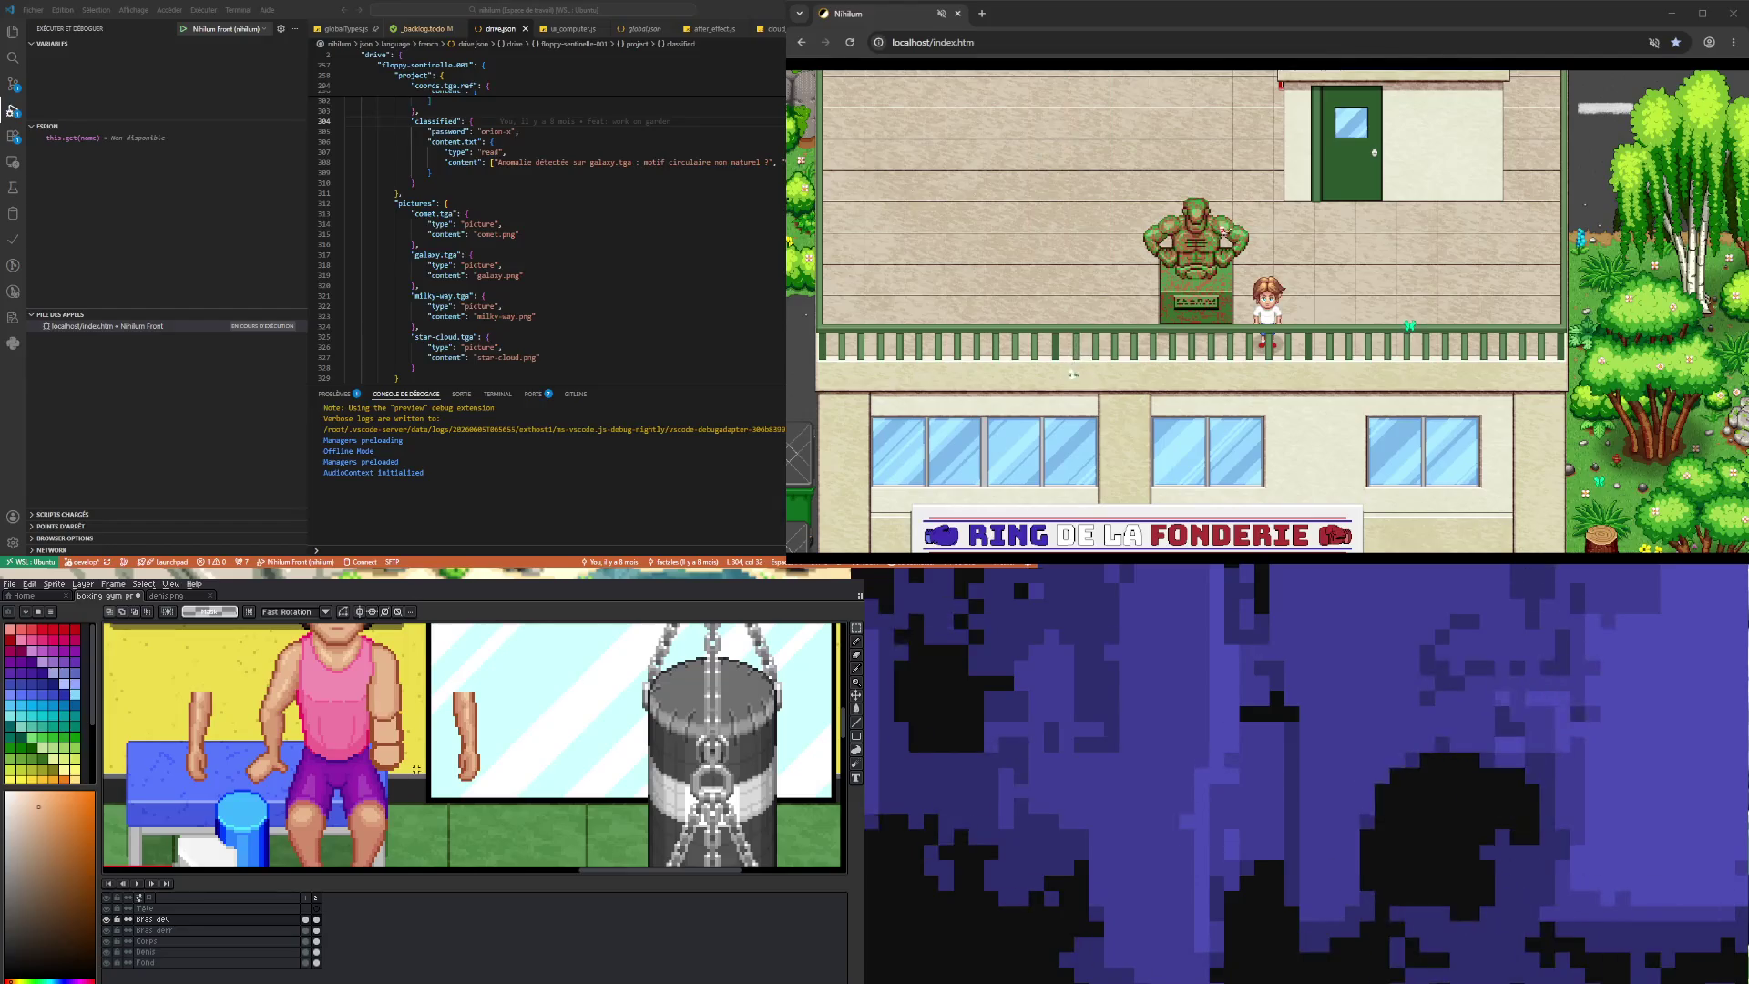
click(315, 921)
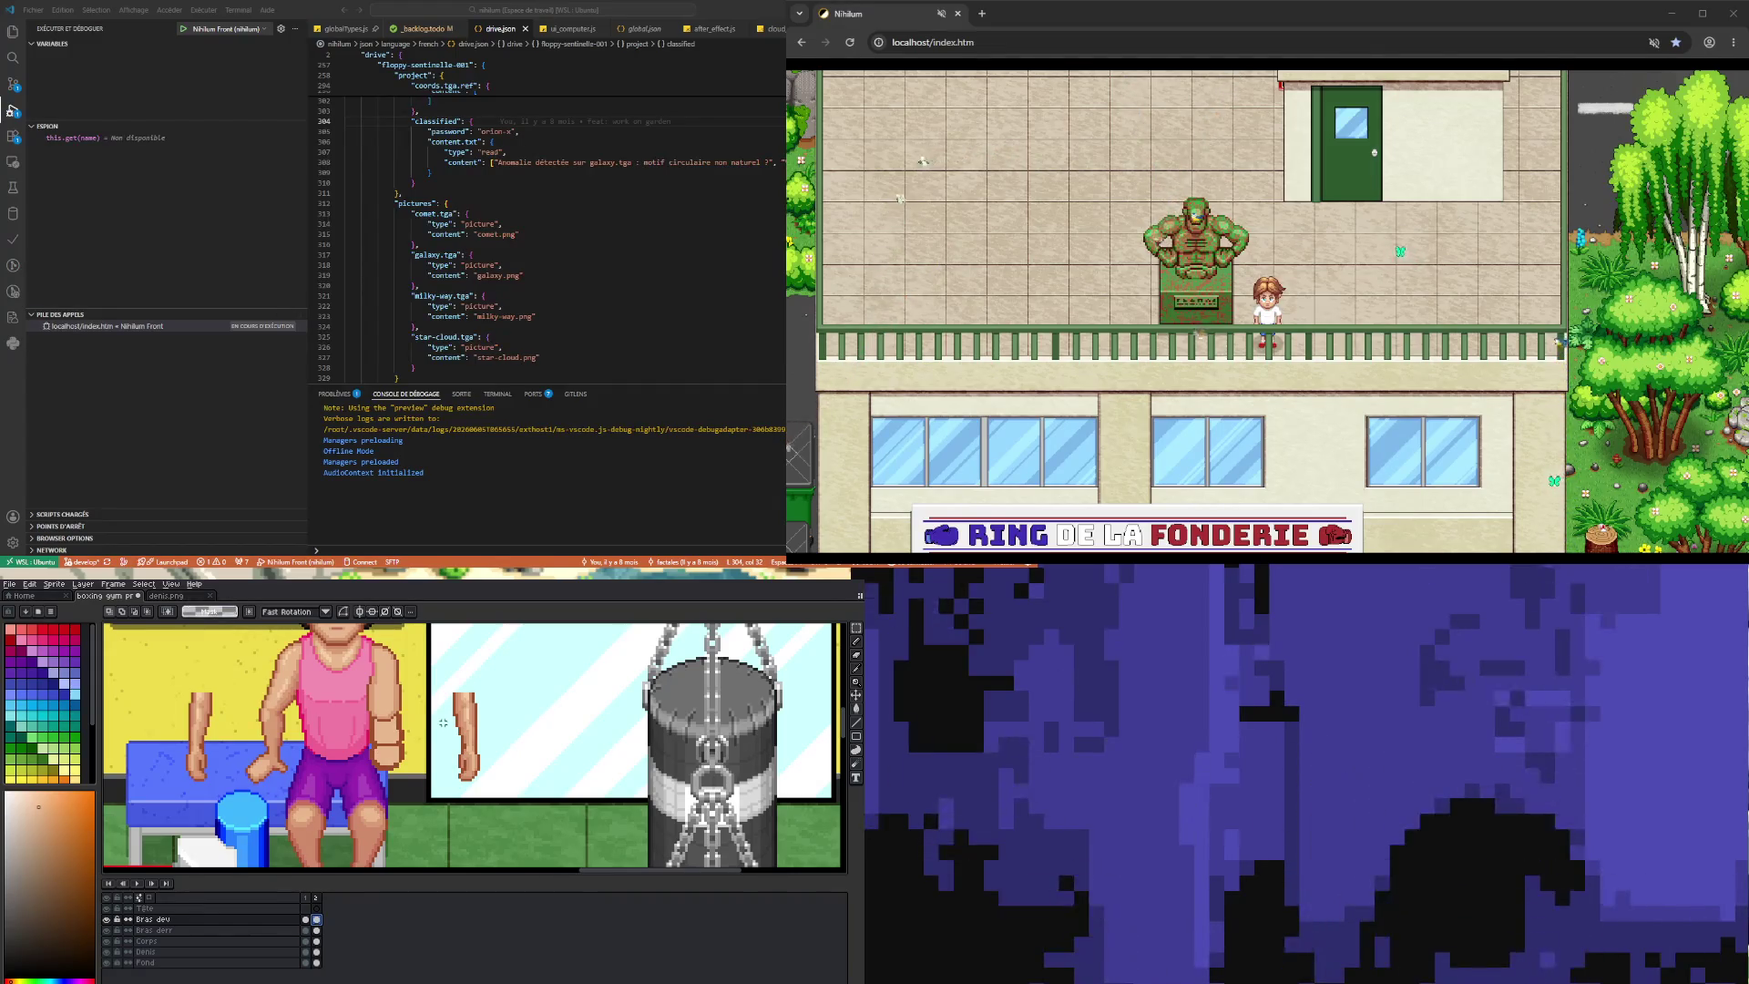
click(306, 919)
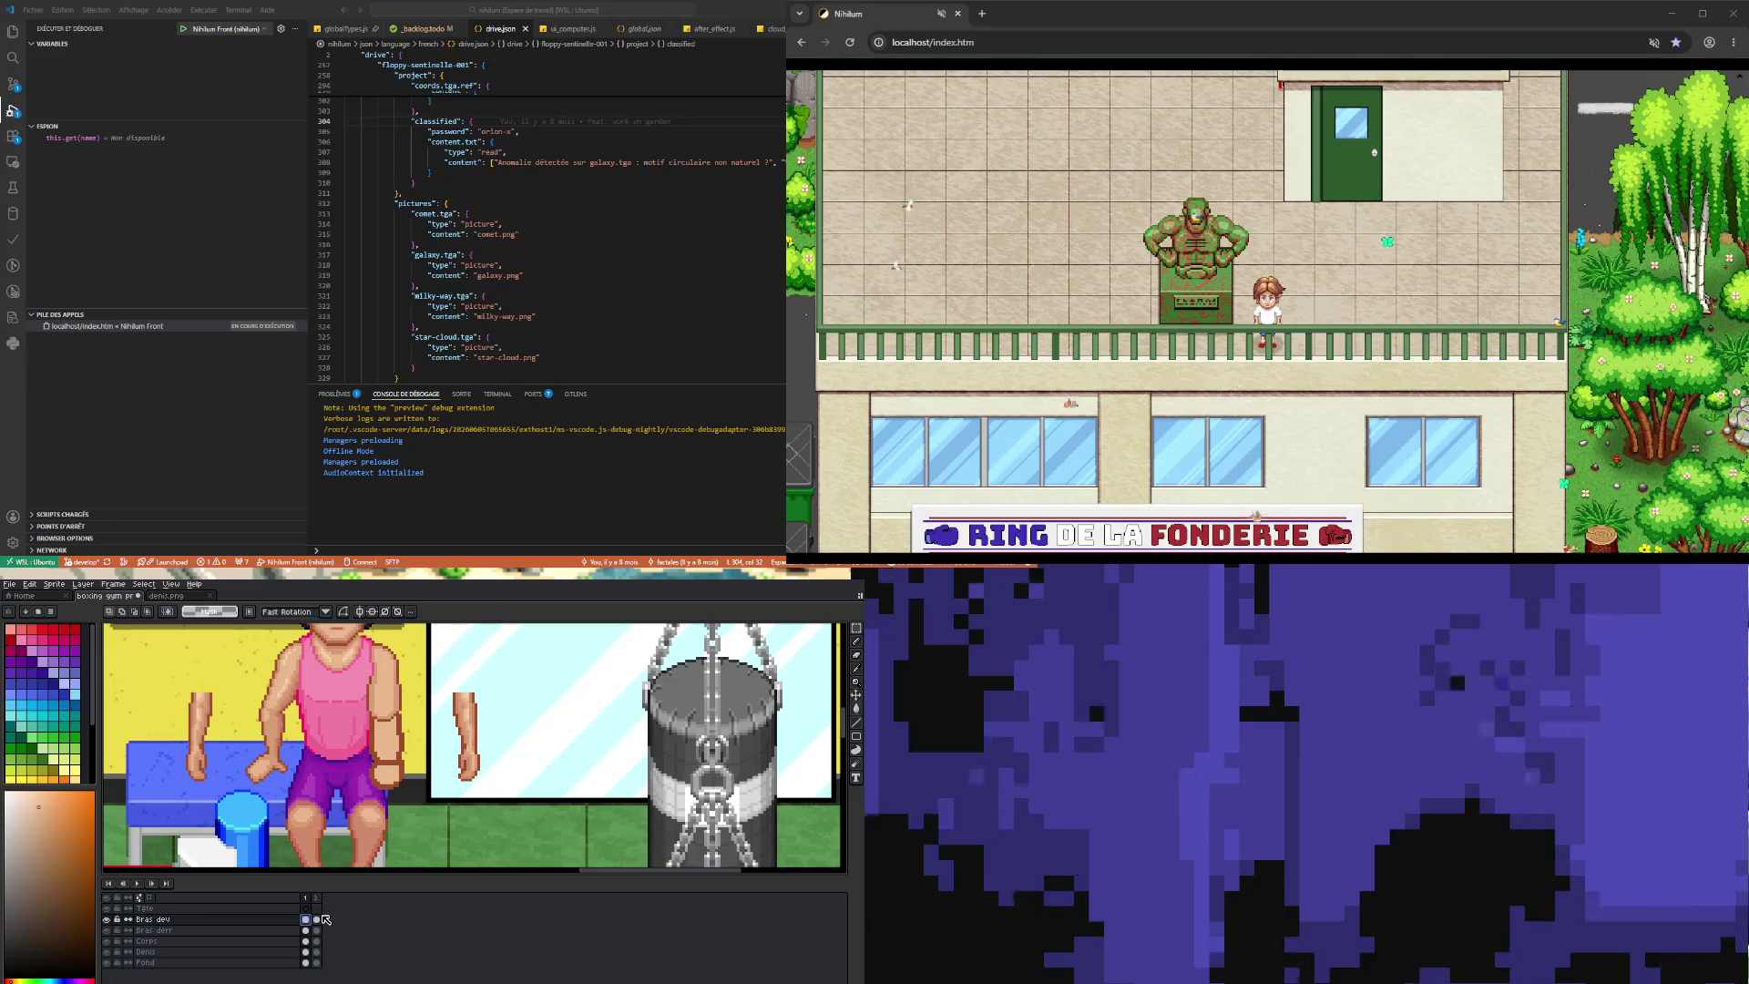
- On frame 2, raise the forearm selection several pixels, enlarge it to 24×18, and commit
click(317, 918)
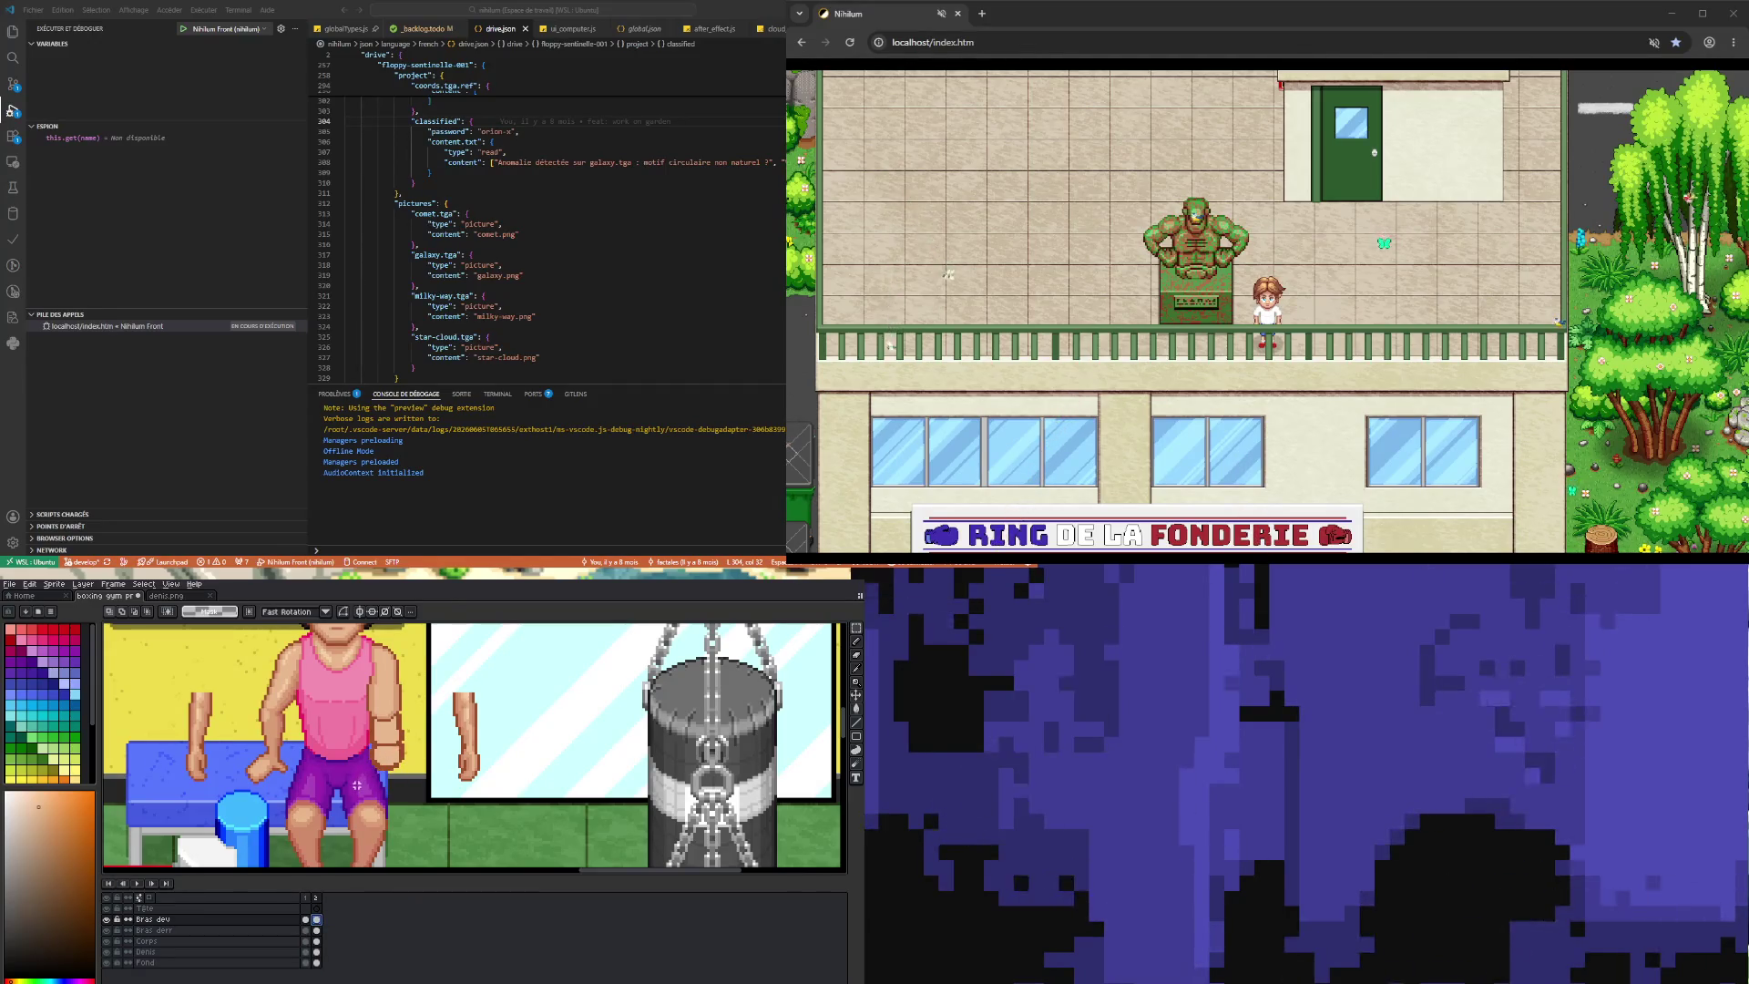
drag(389, 757, 418, 745)
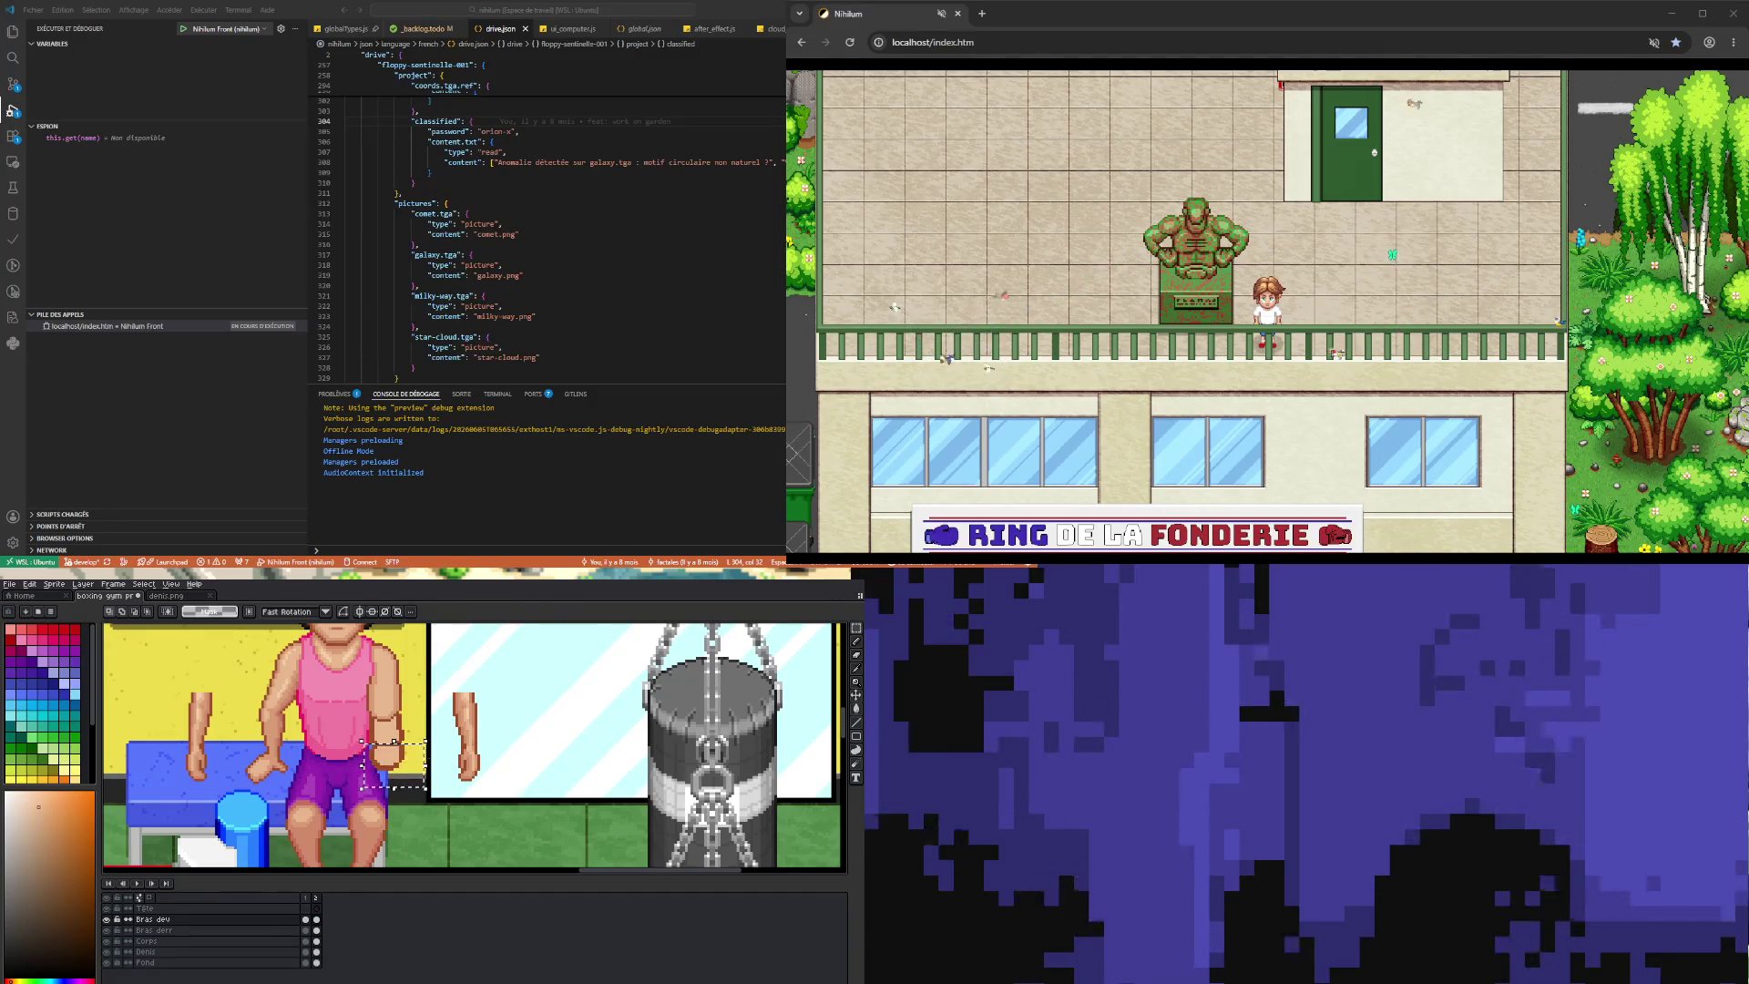
key(Up)
key(Up)
key(Up)
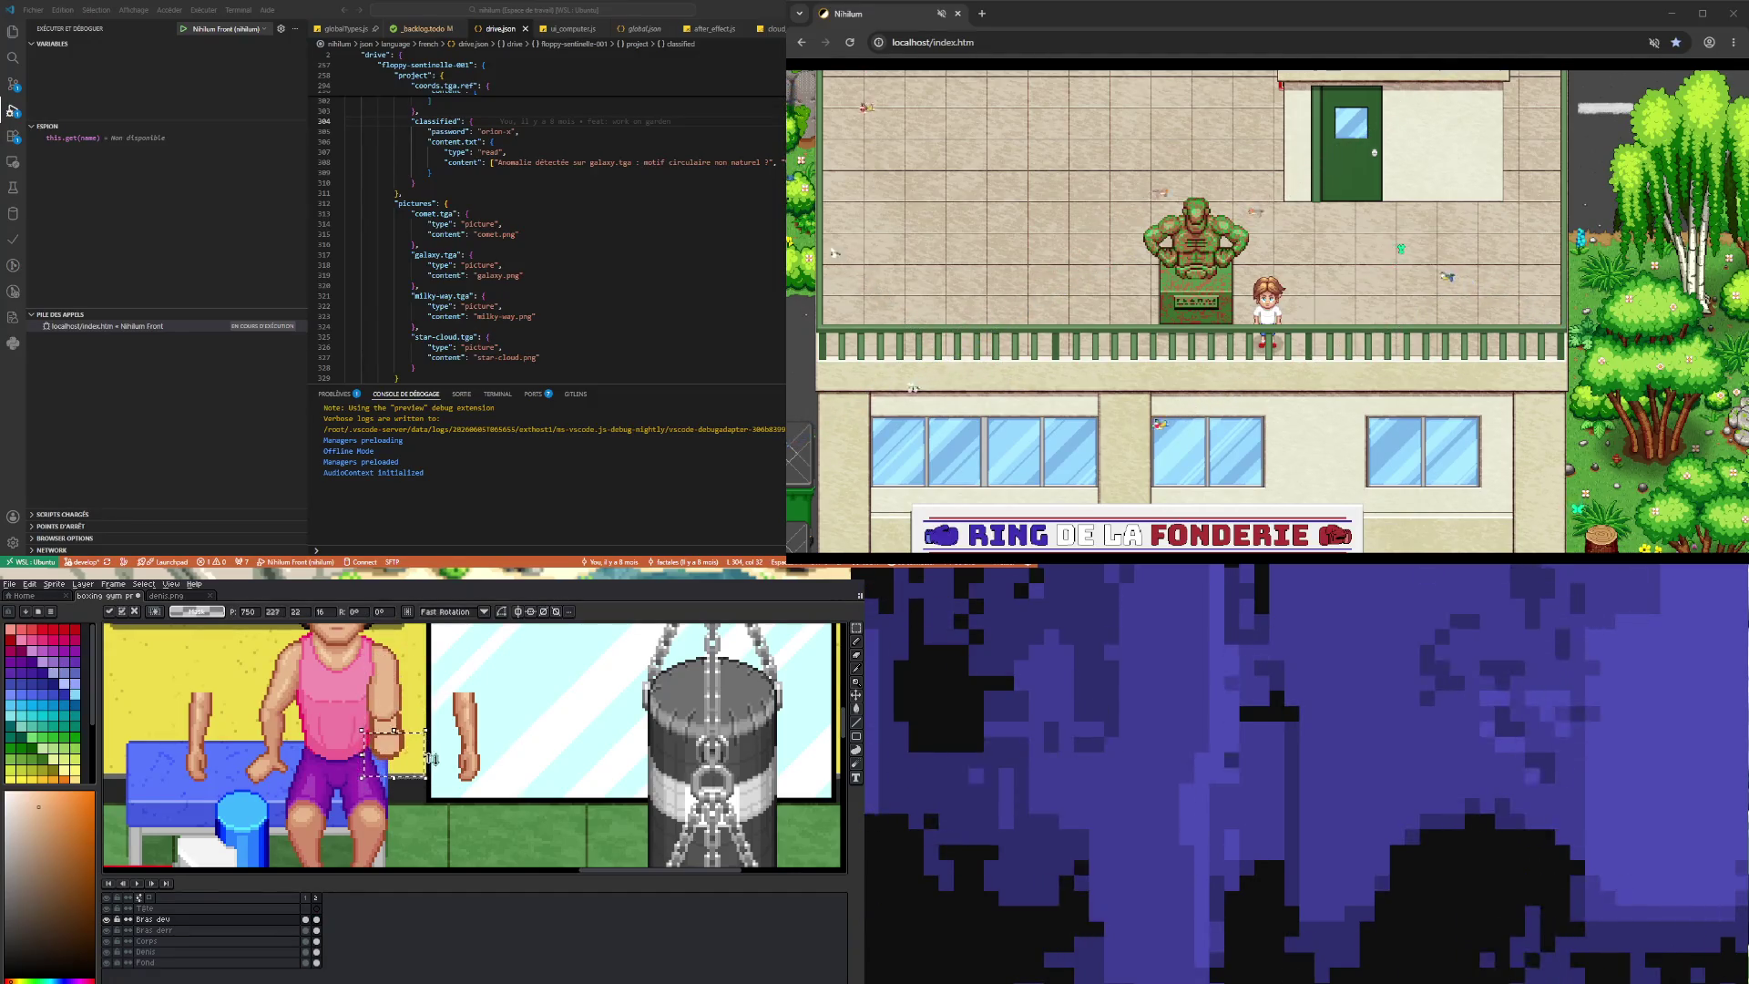
key(Up)
key(Up)
key(Up)
drag(426, 767, 429, 773)
key(Up)
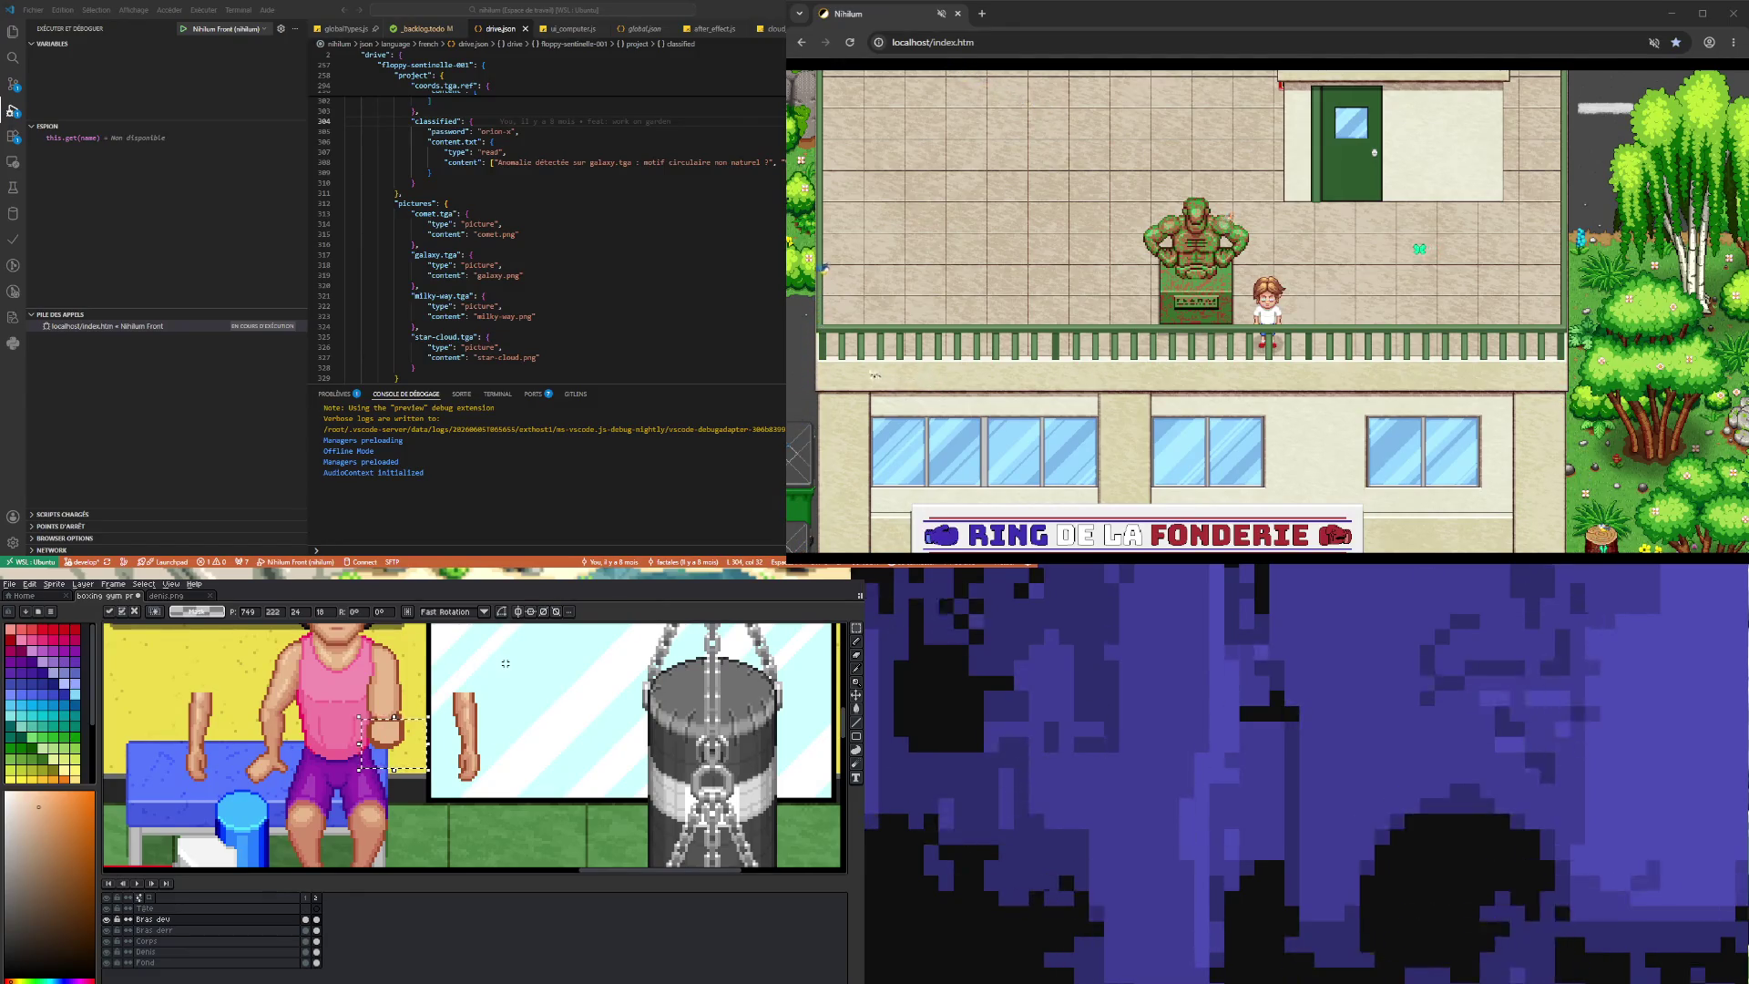
click(505, 663)
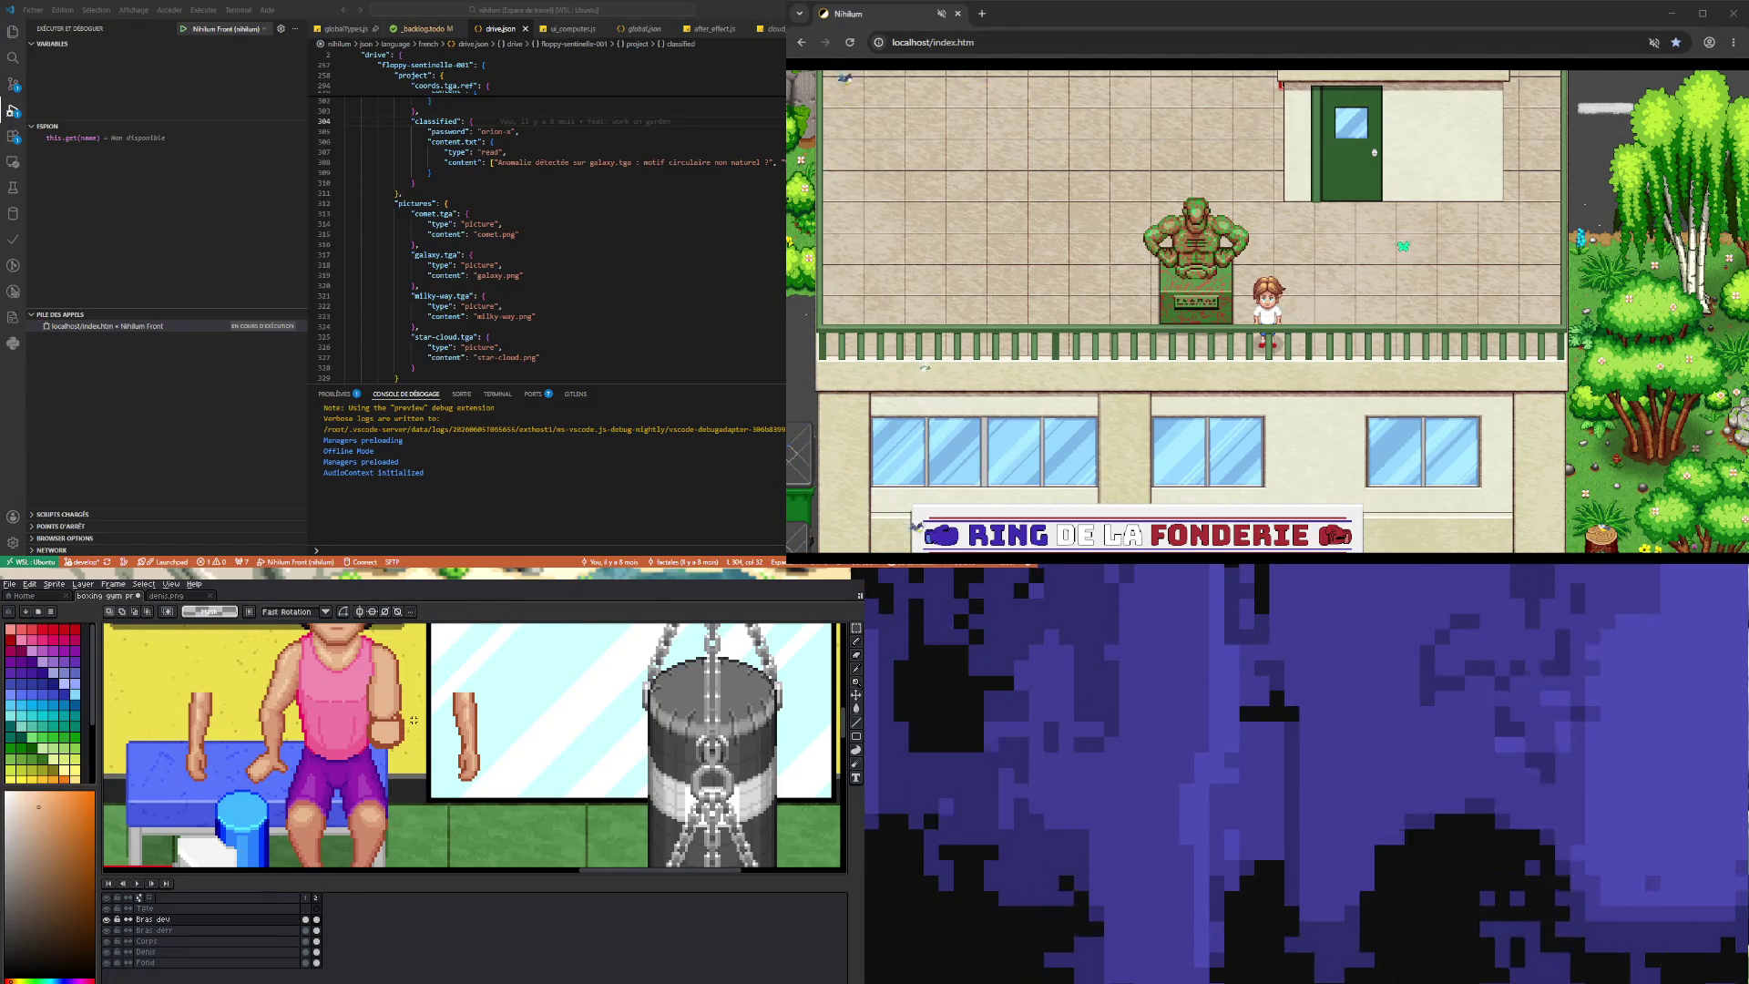
- Add frame 3 and reposition and slightly enlarge the arm on it
click(316, 920)
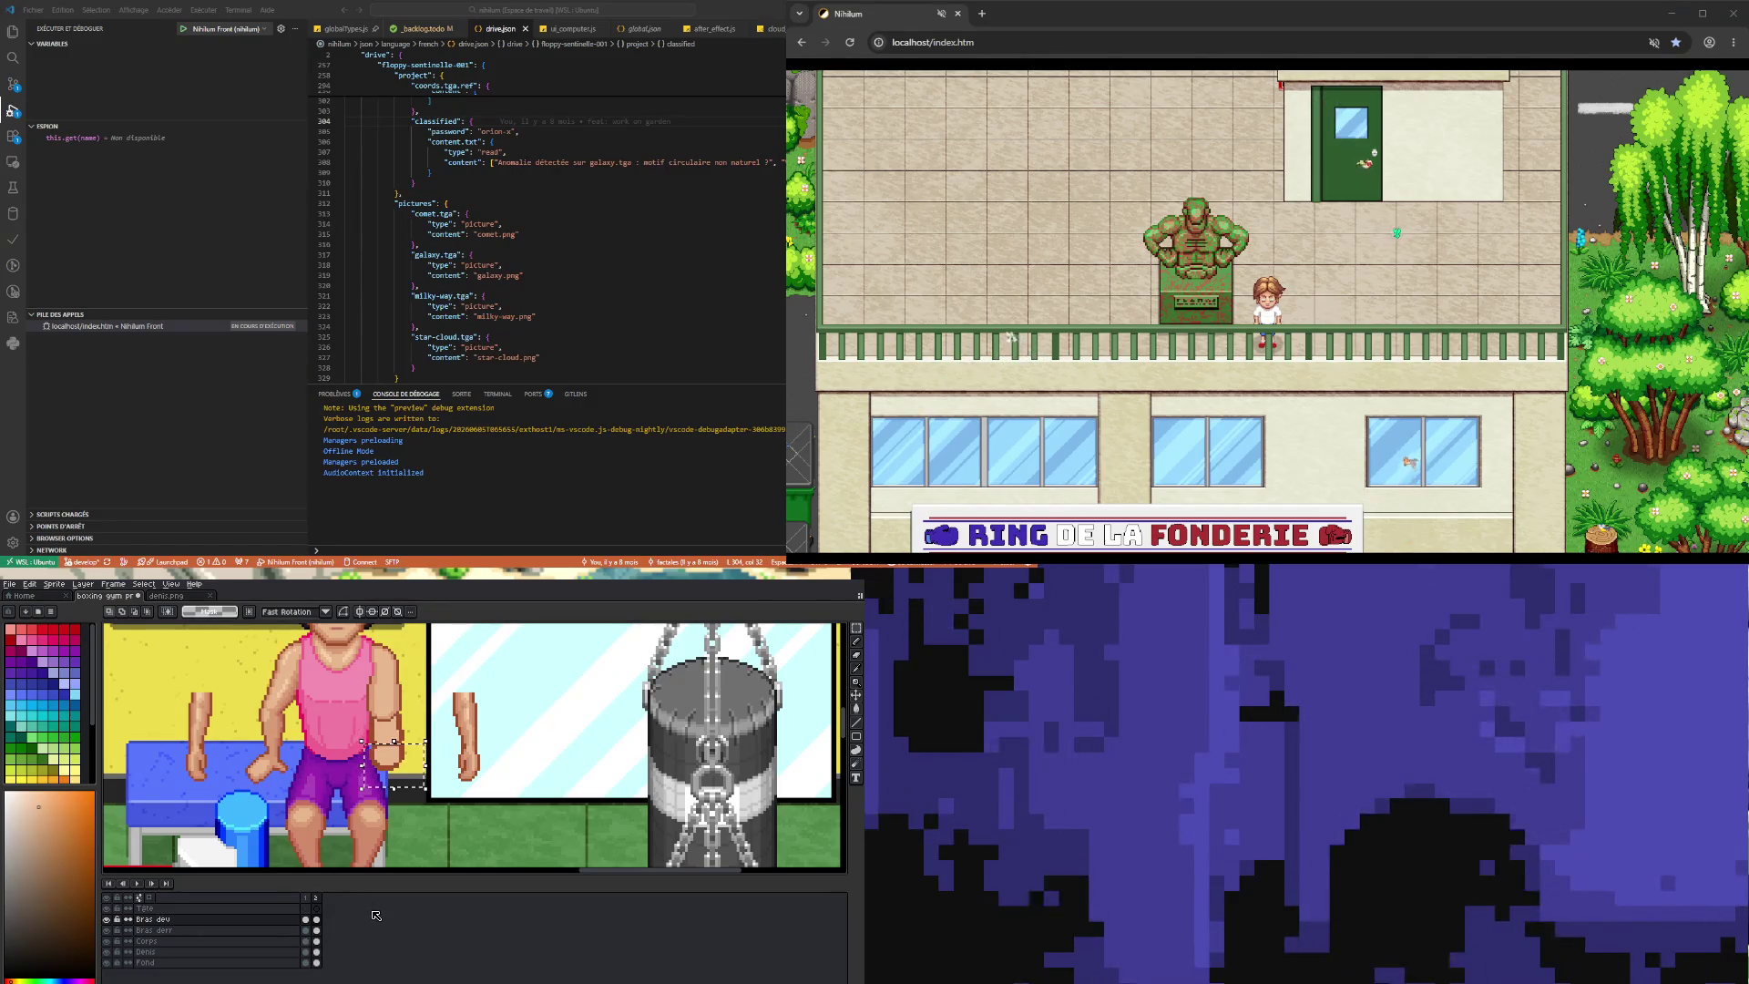
click(306, 920)
click(317, 919)
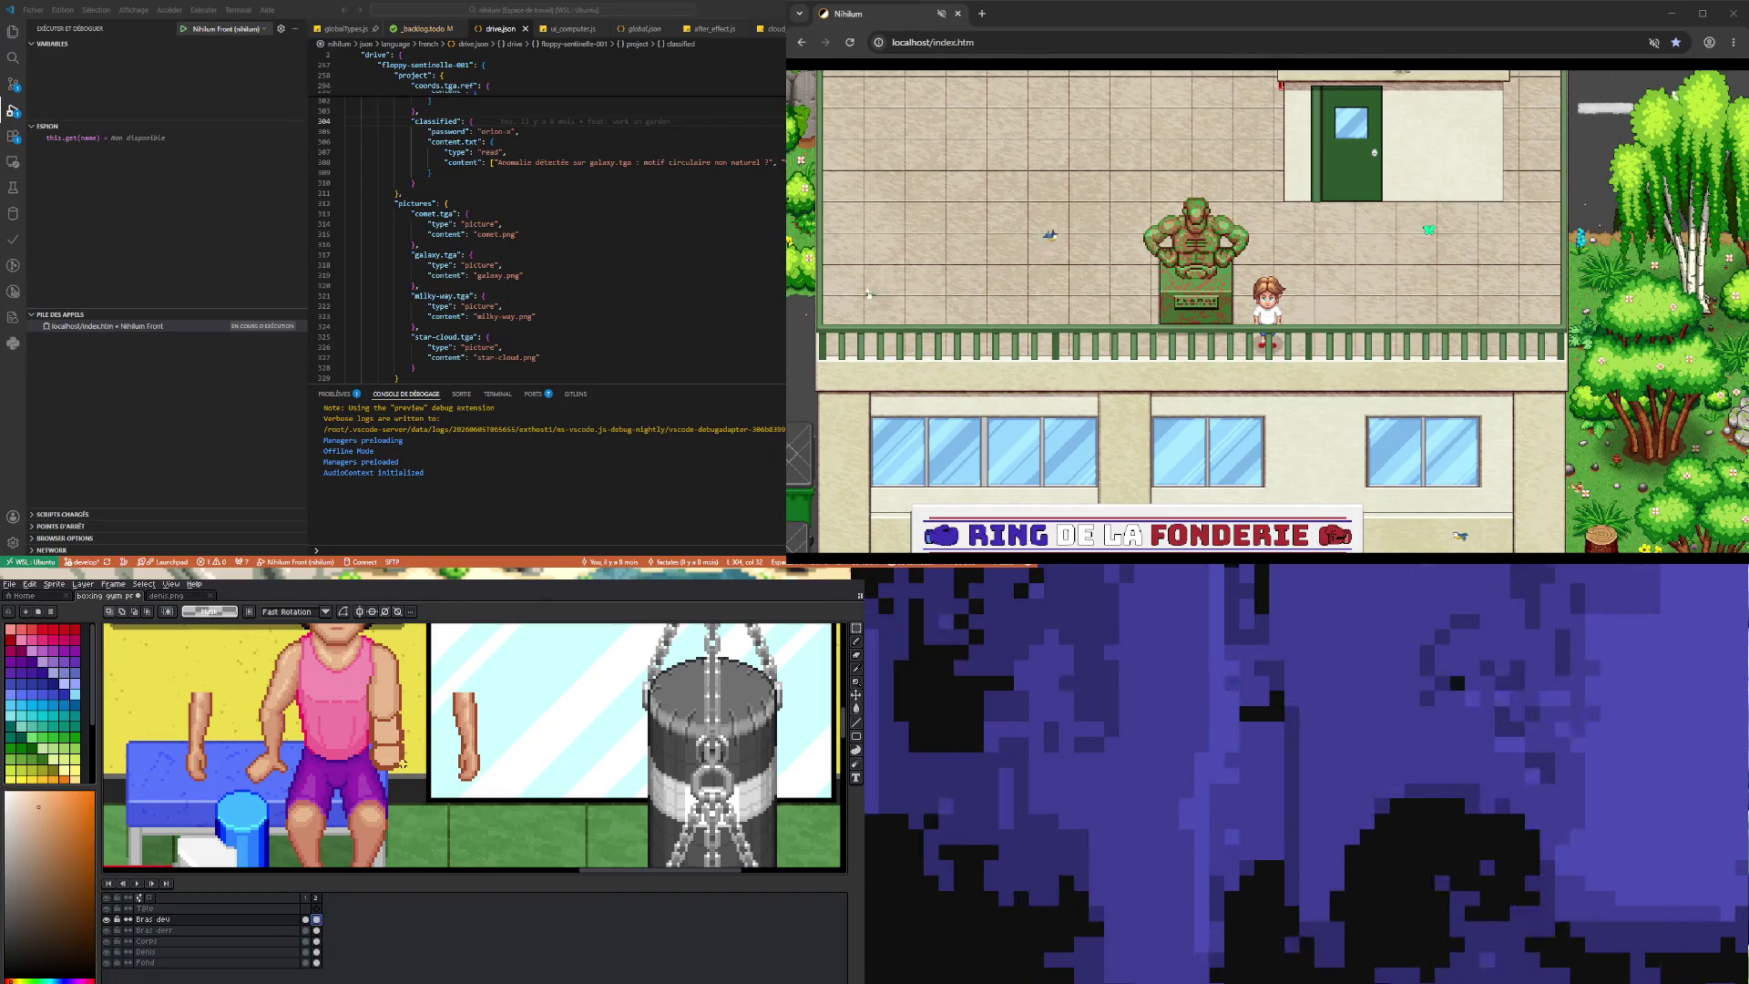
drag(369, 769, 417, 741)
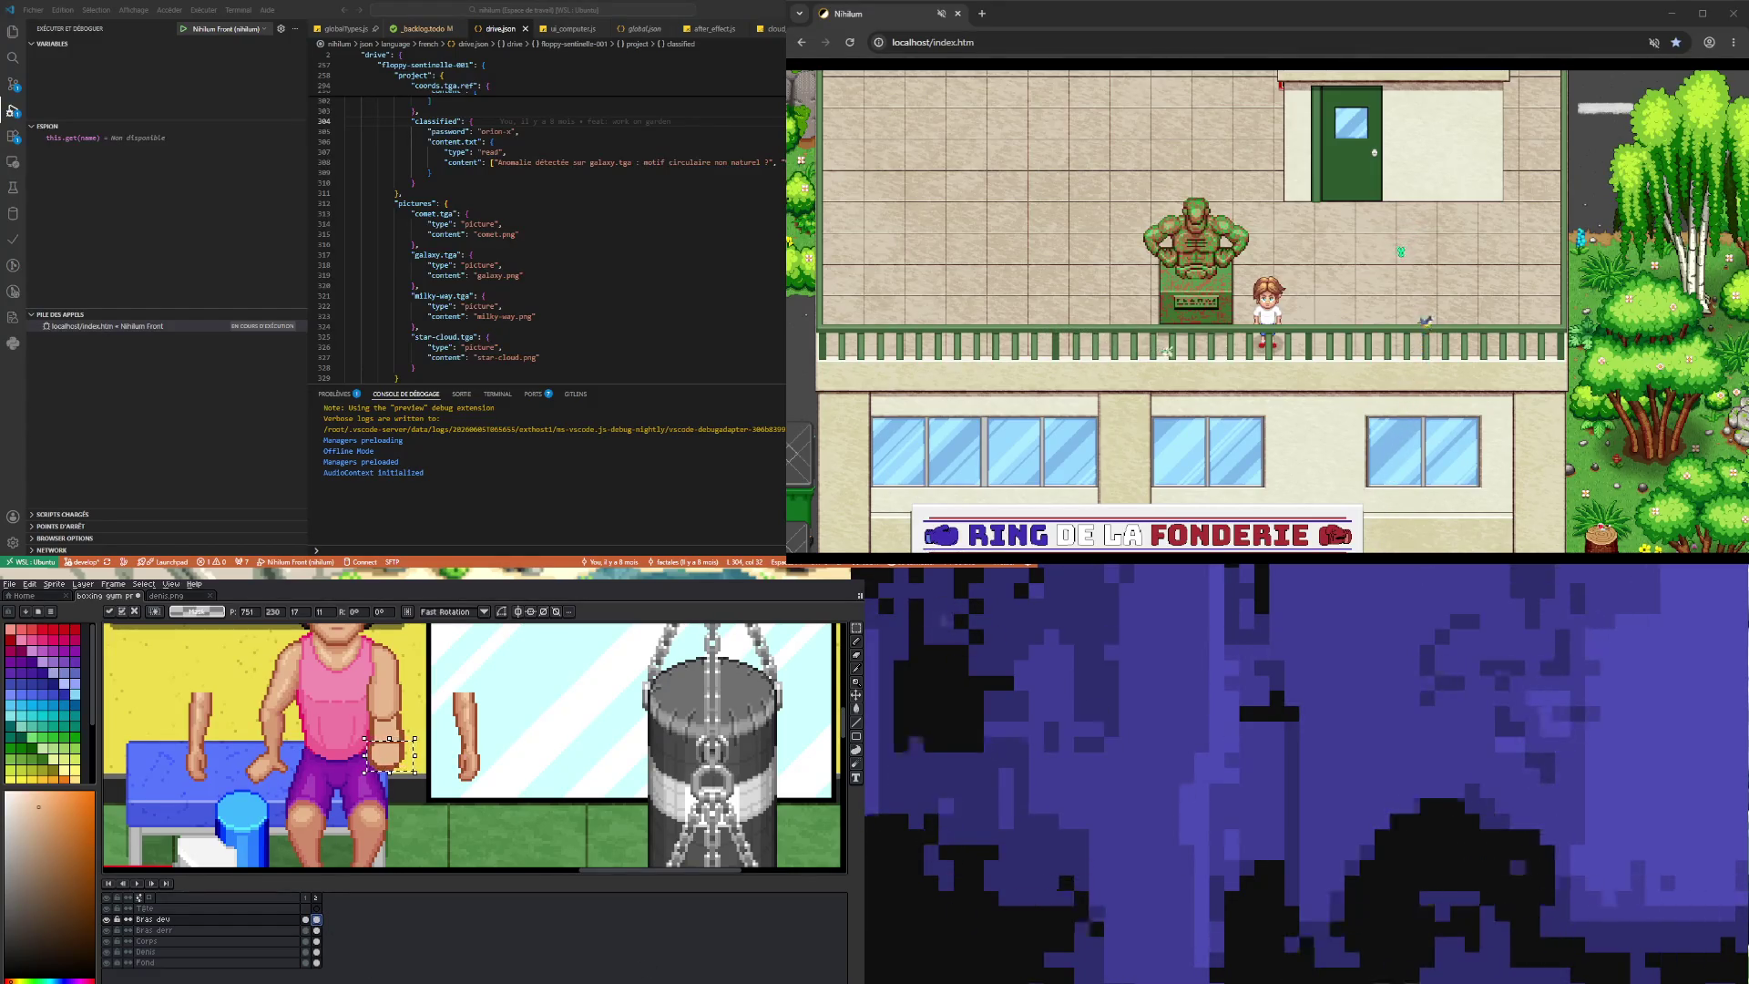
key(alt+n)
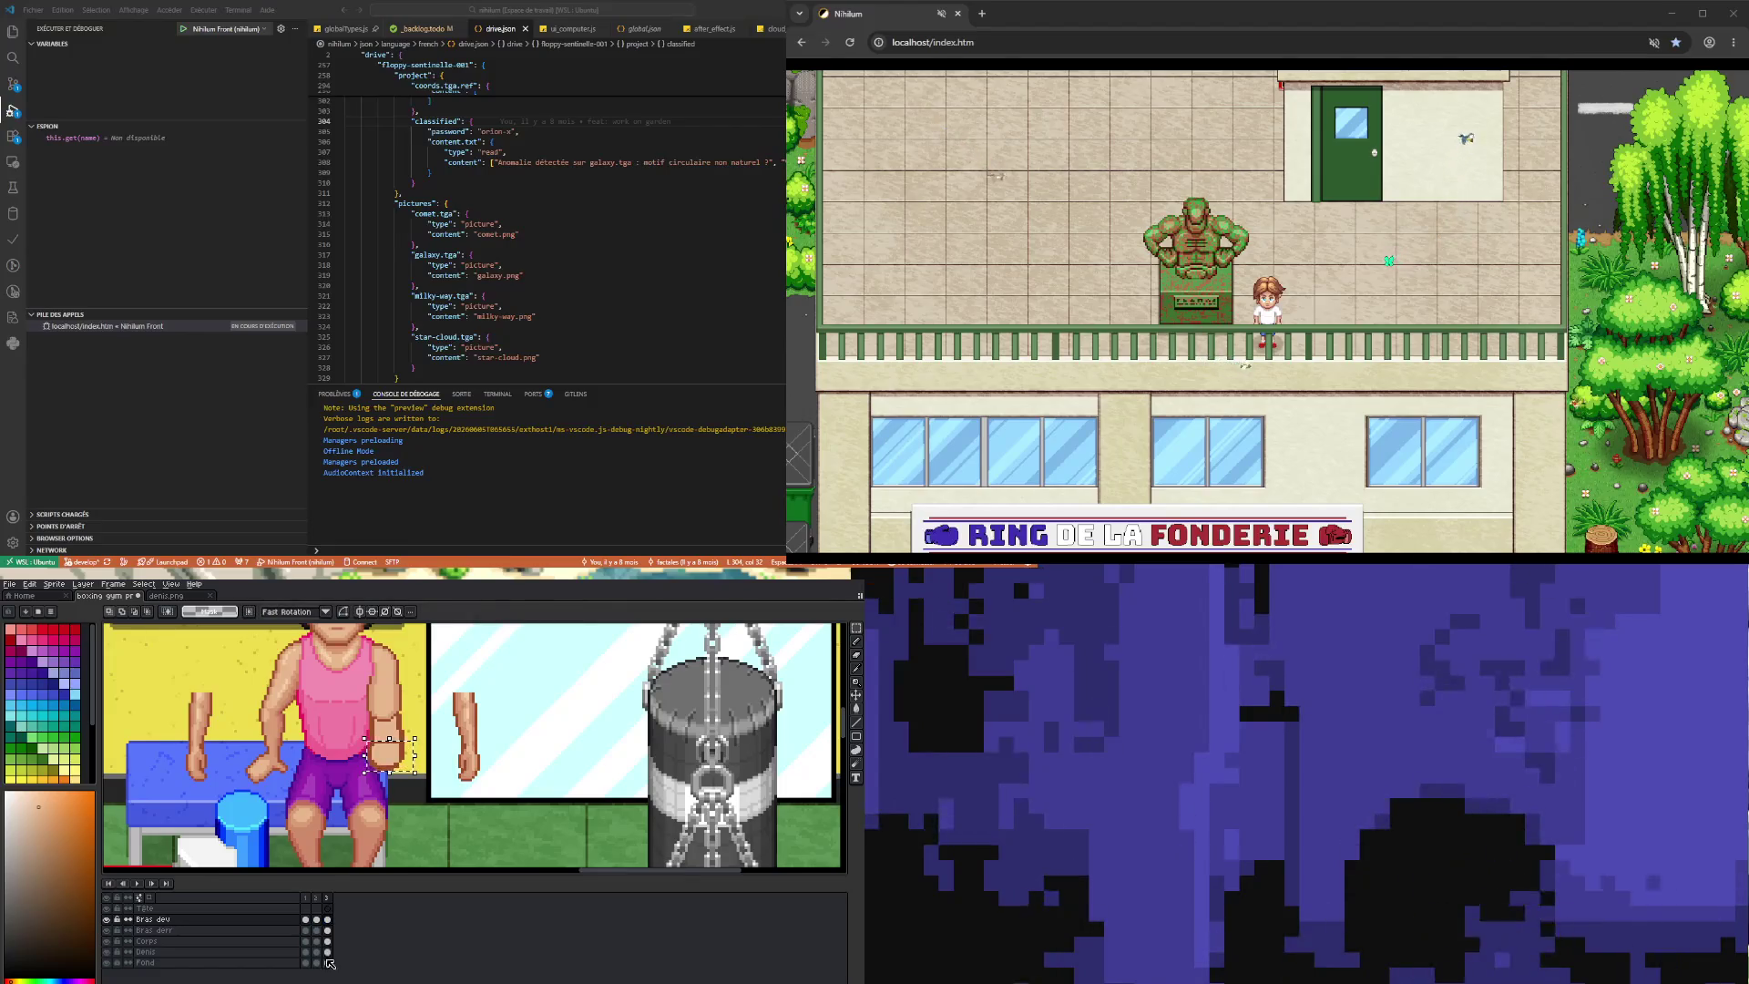
key(ctrl+d)
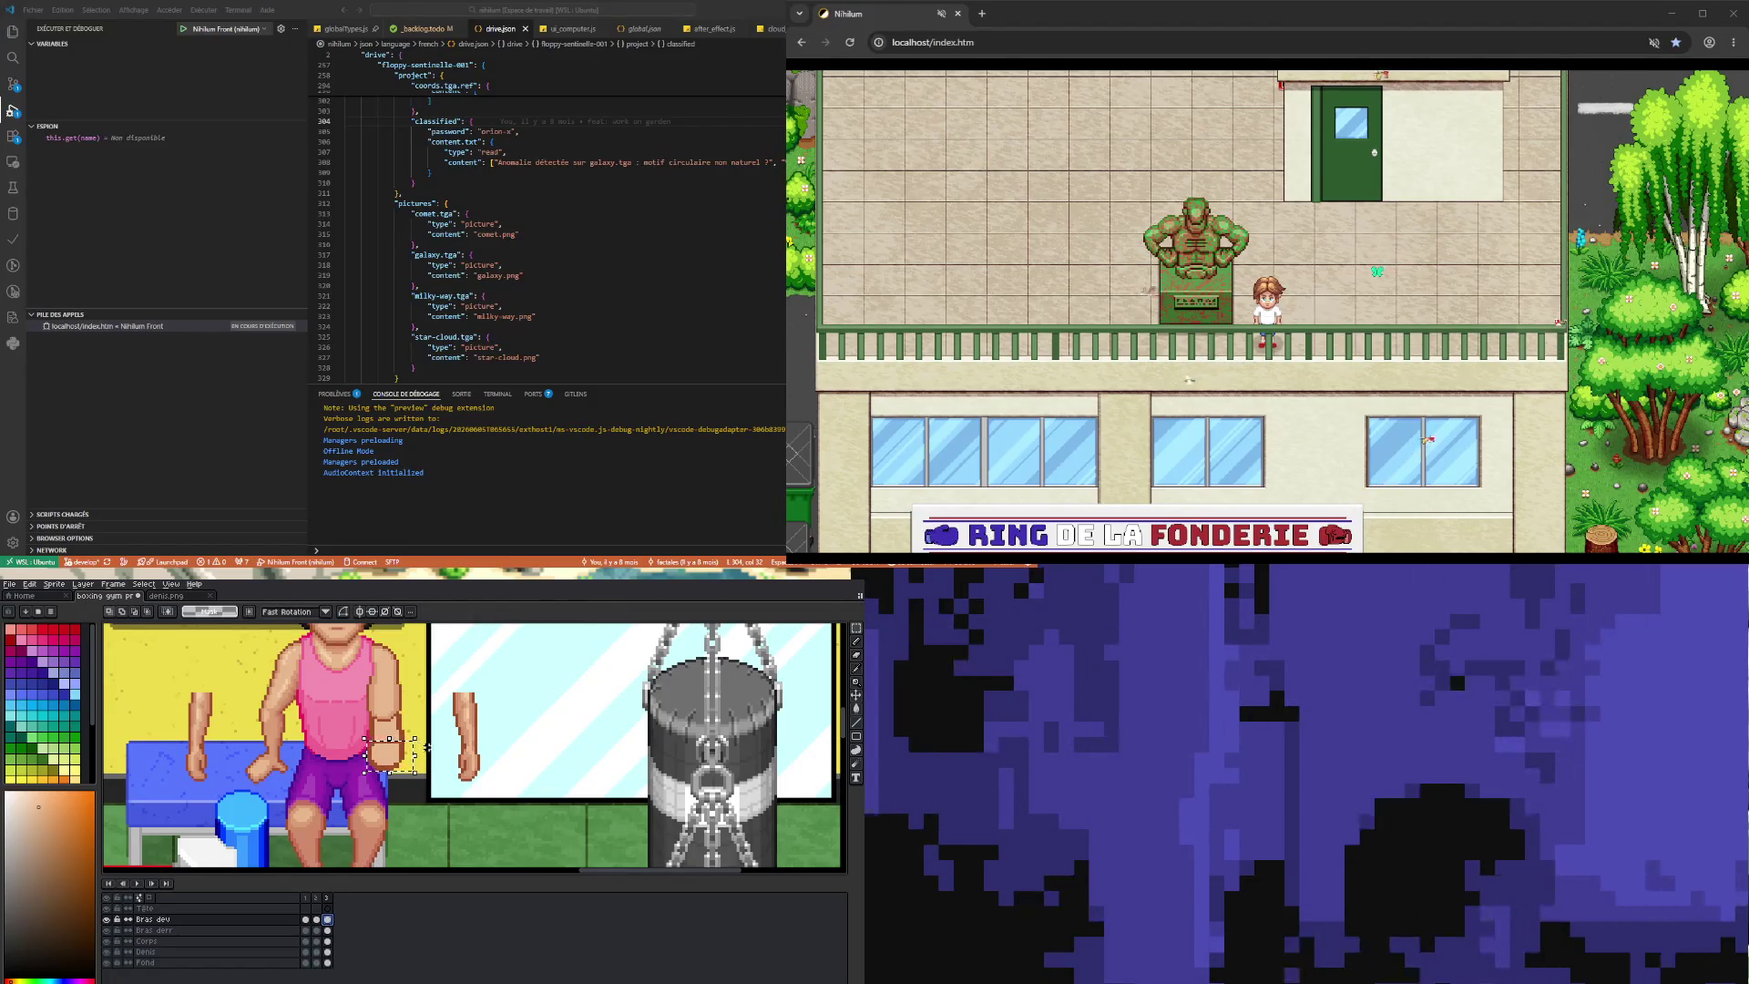
drag(362, 774, 408, 739)
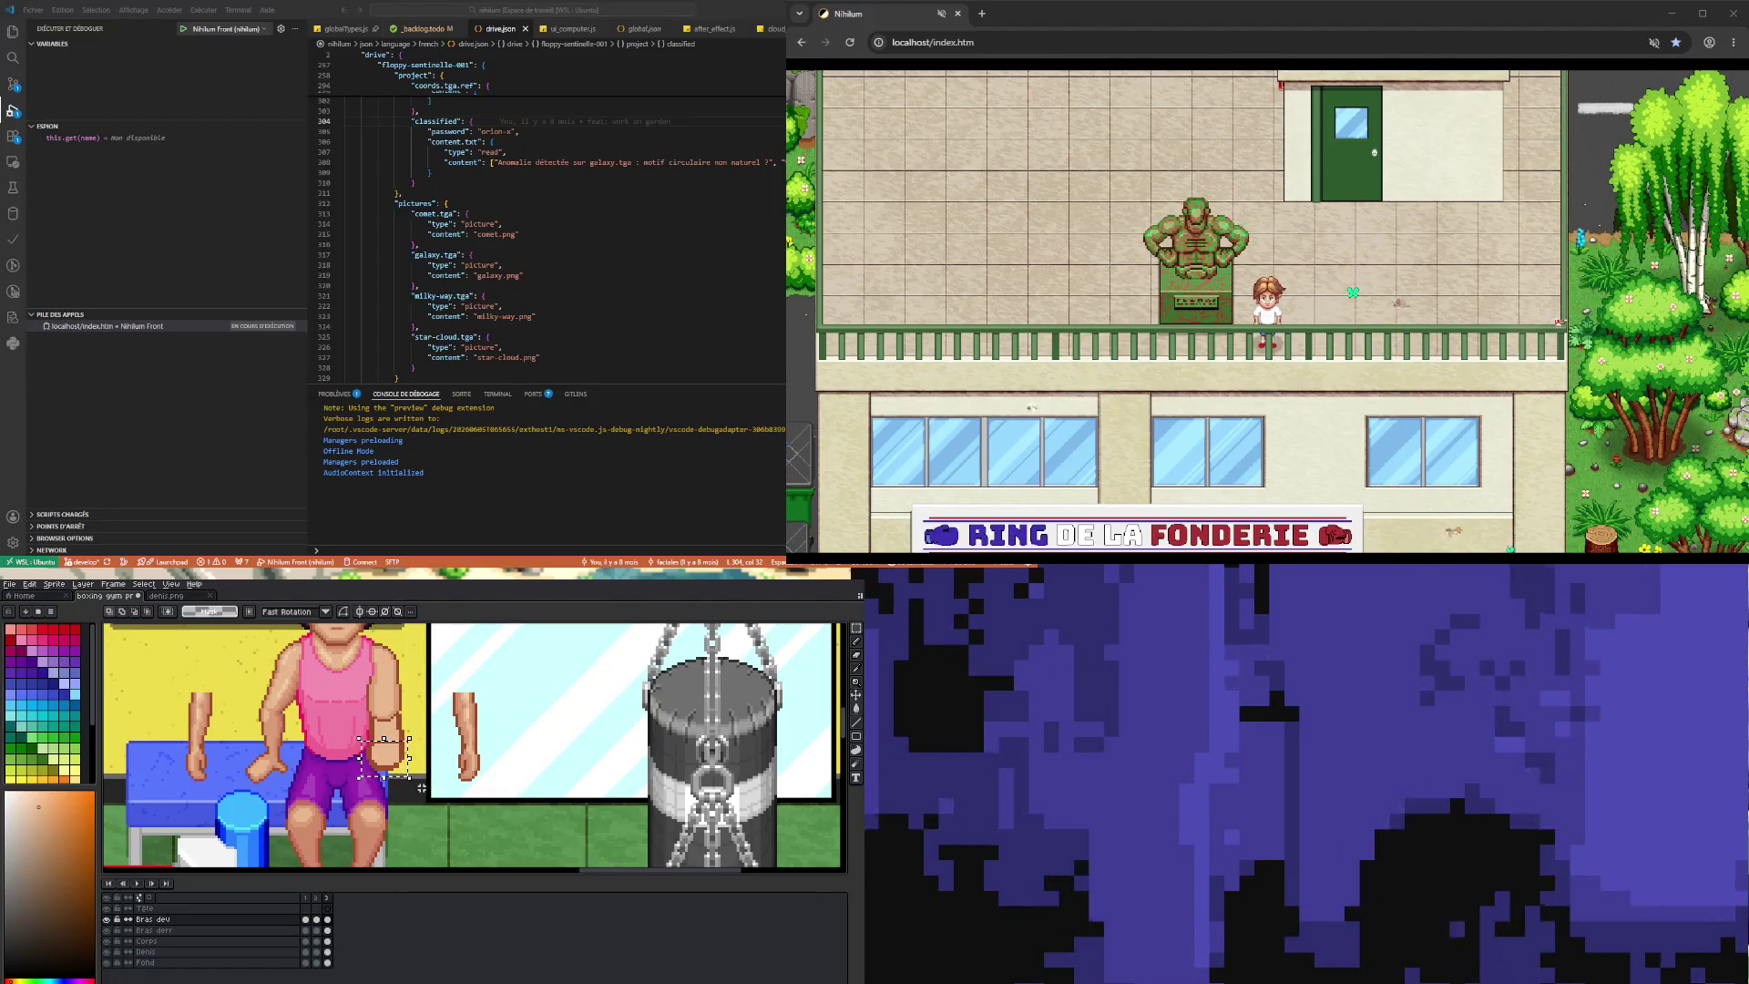
key(Up)
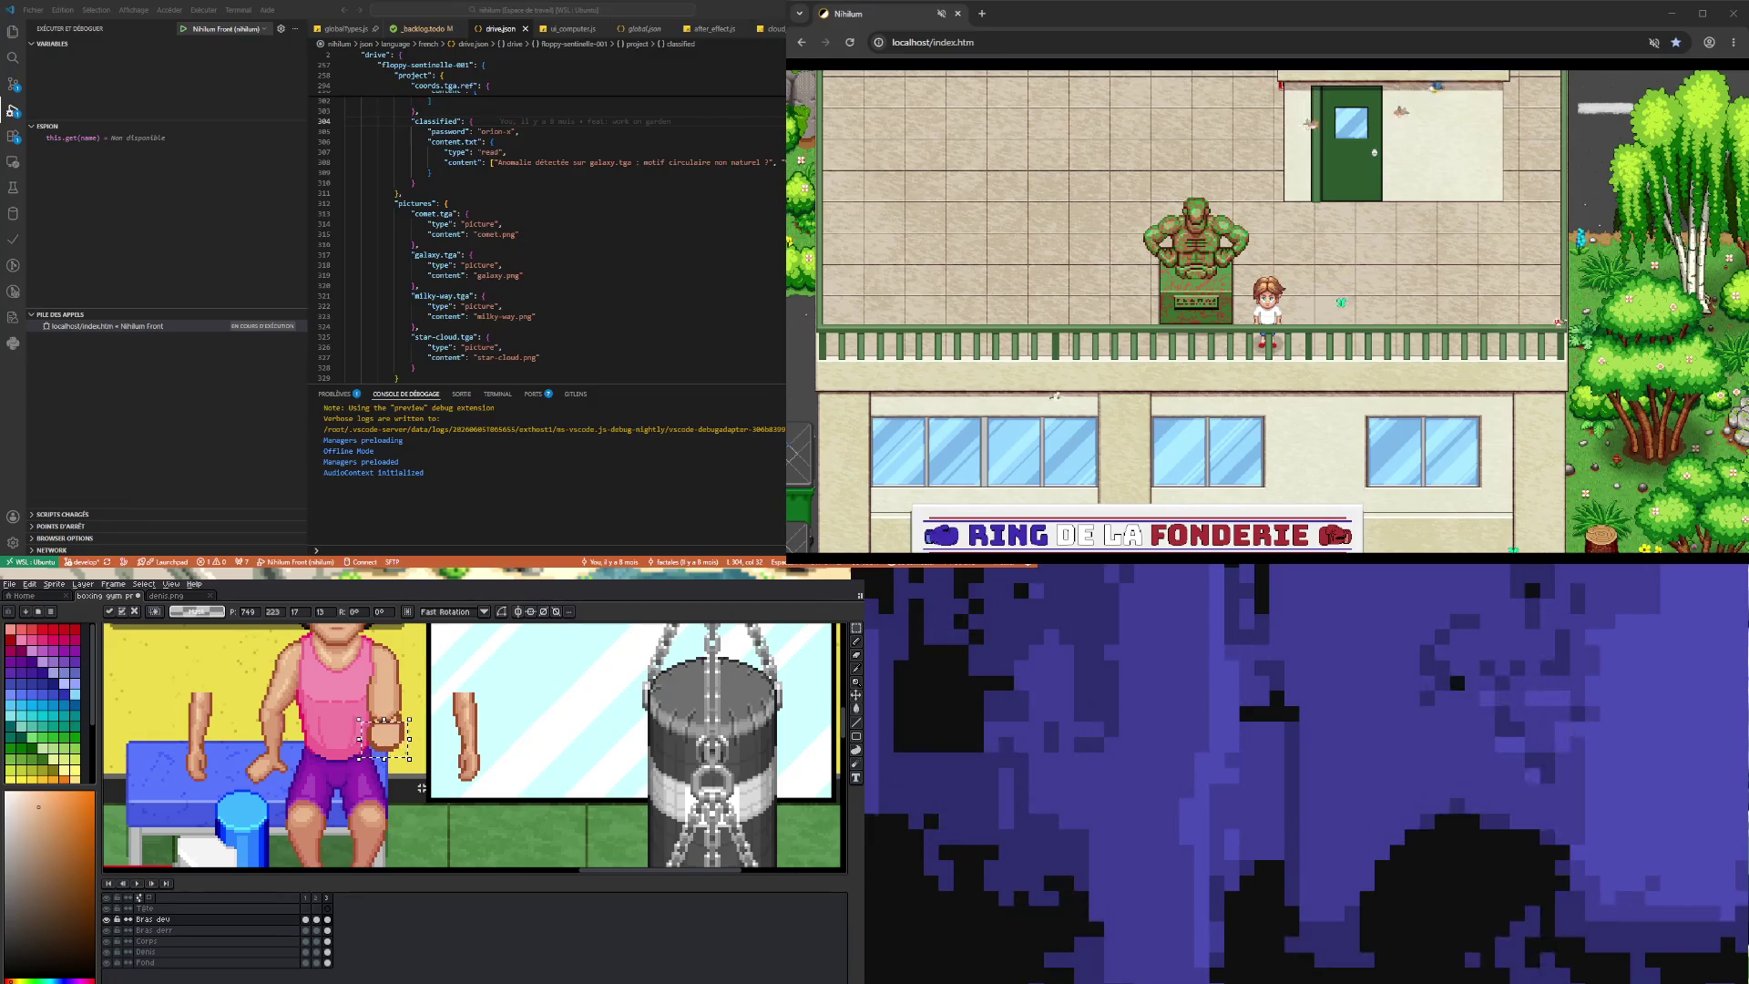
key(Down)
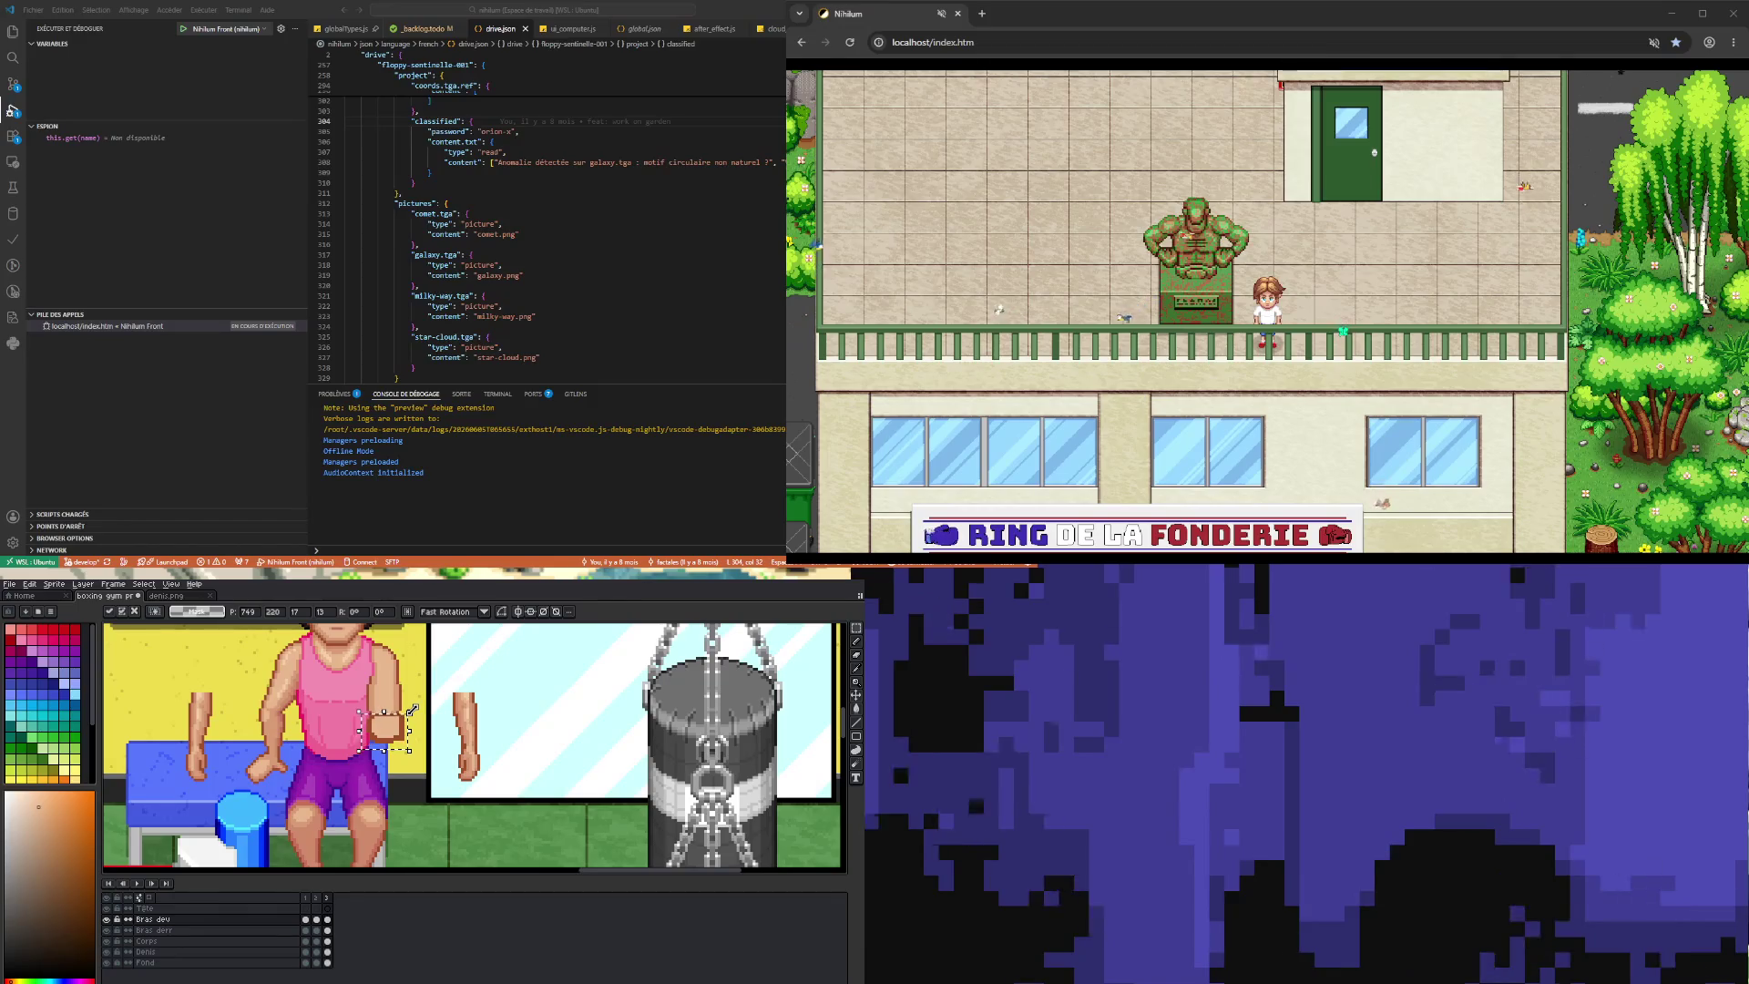
drag(412, 708, 423, 711)
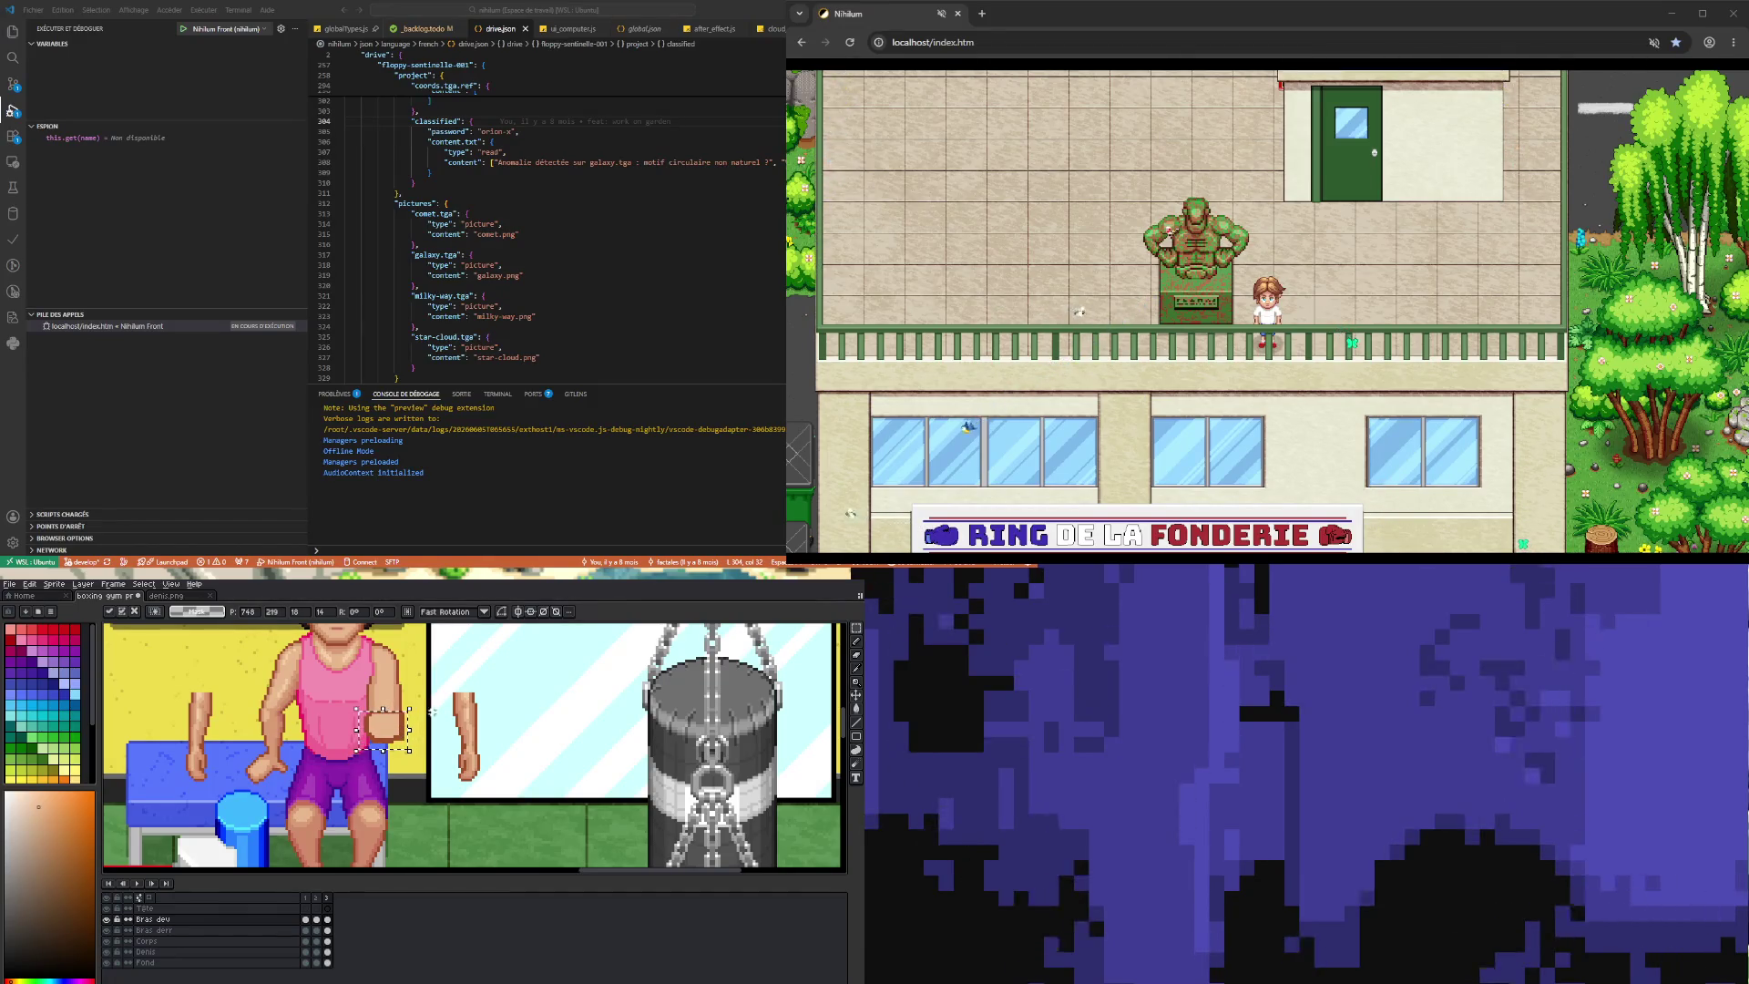
click(445, 704)
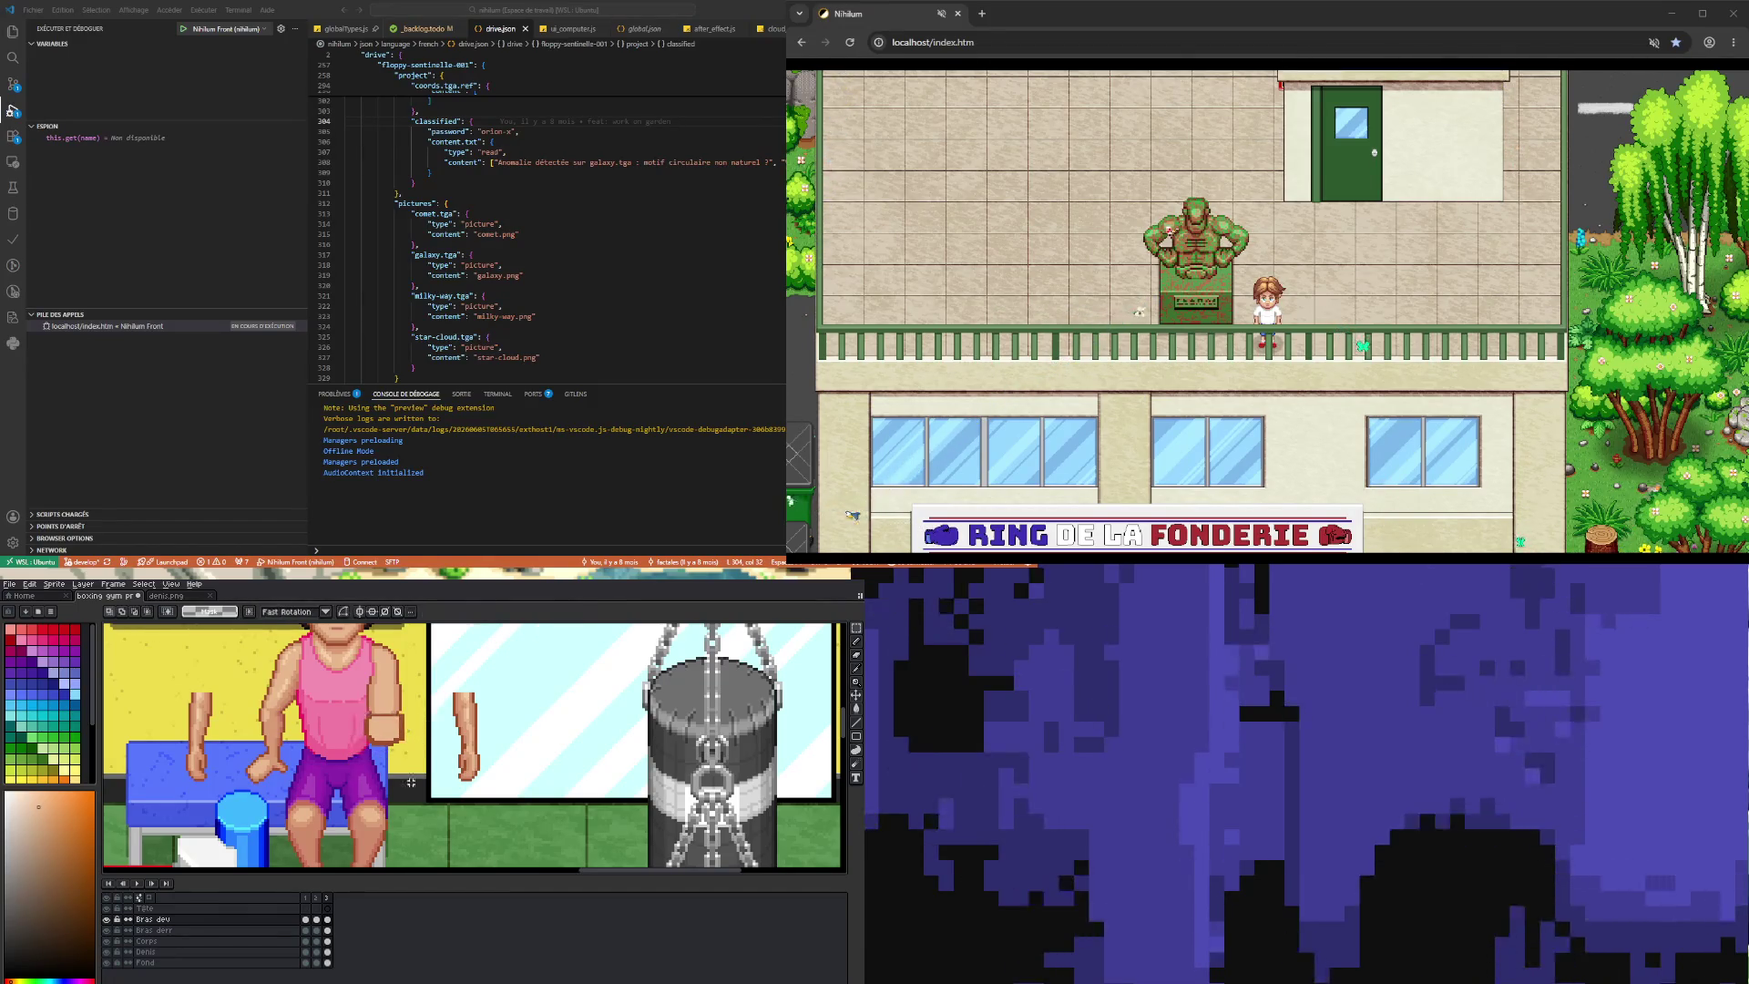
- Add frame 4 after frame 3 and move the arm and fist higher
click(316, 919)
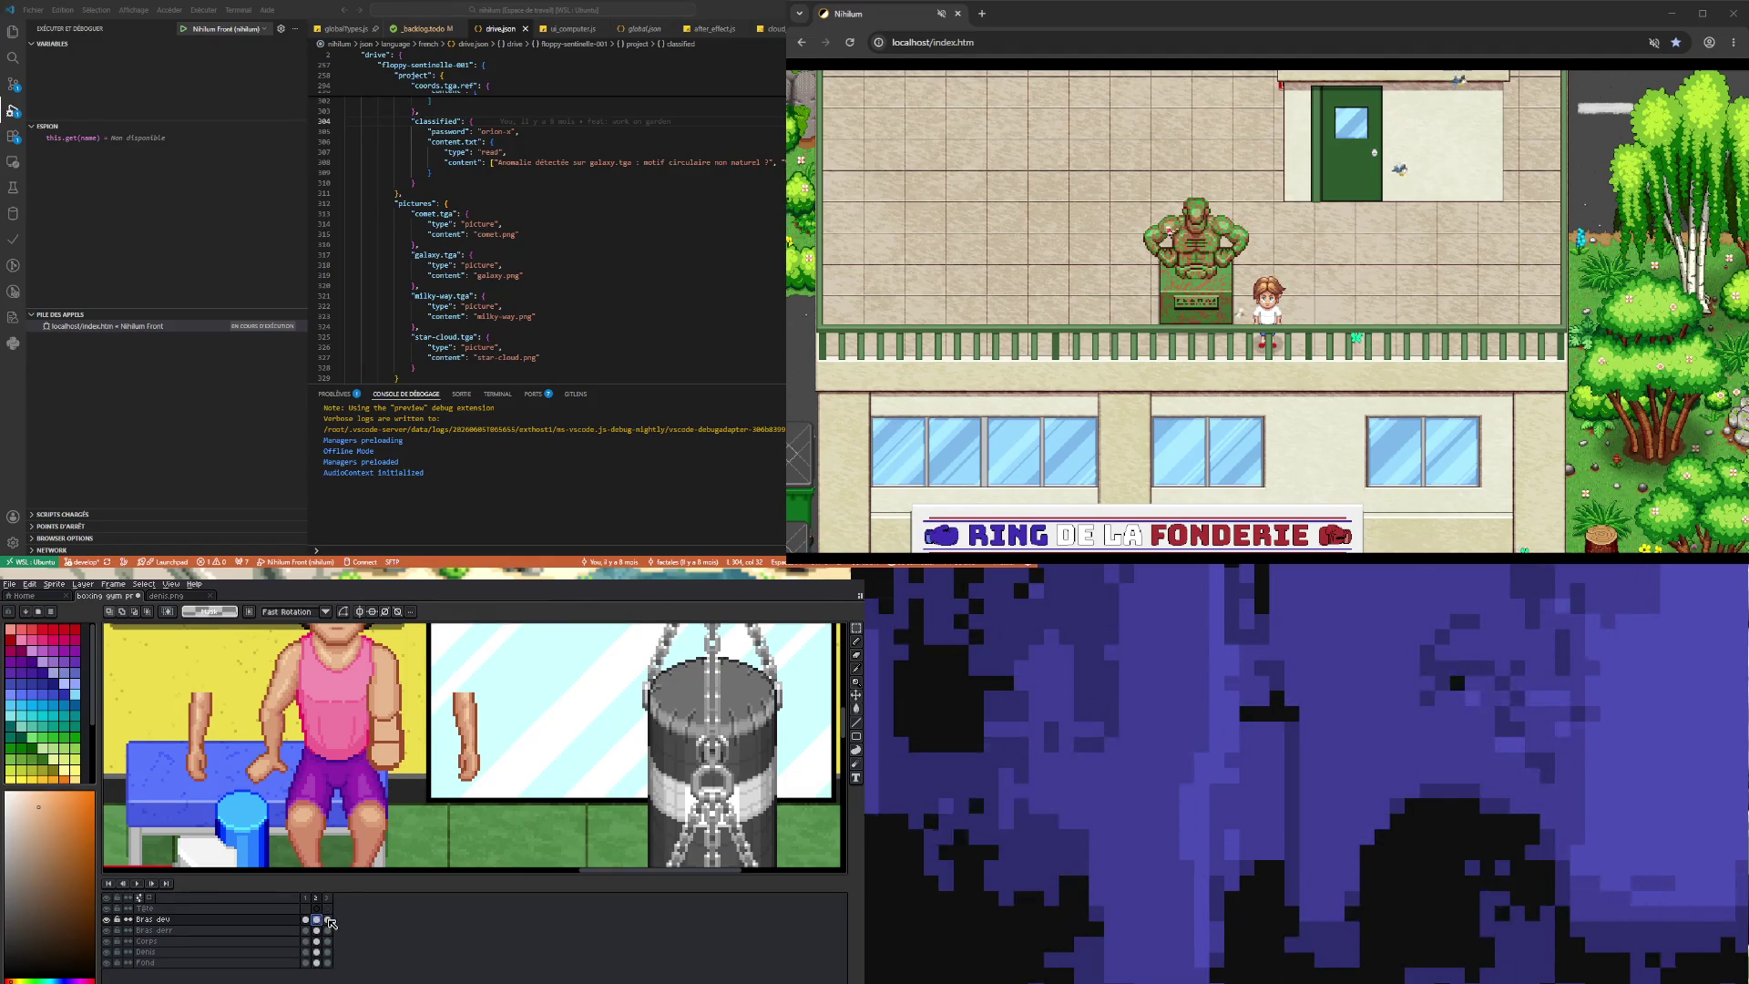
click(328, 920)
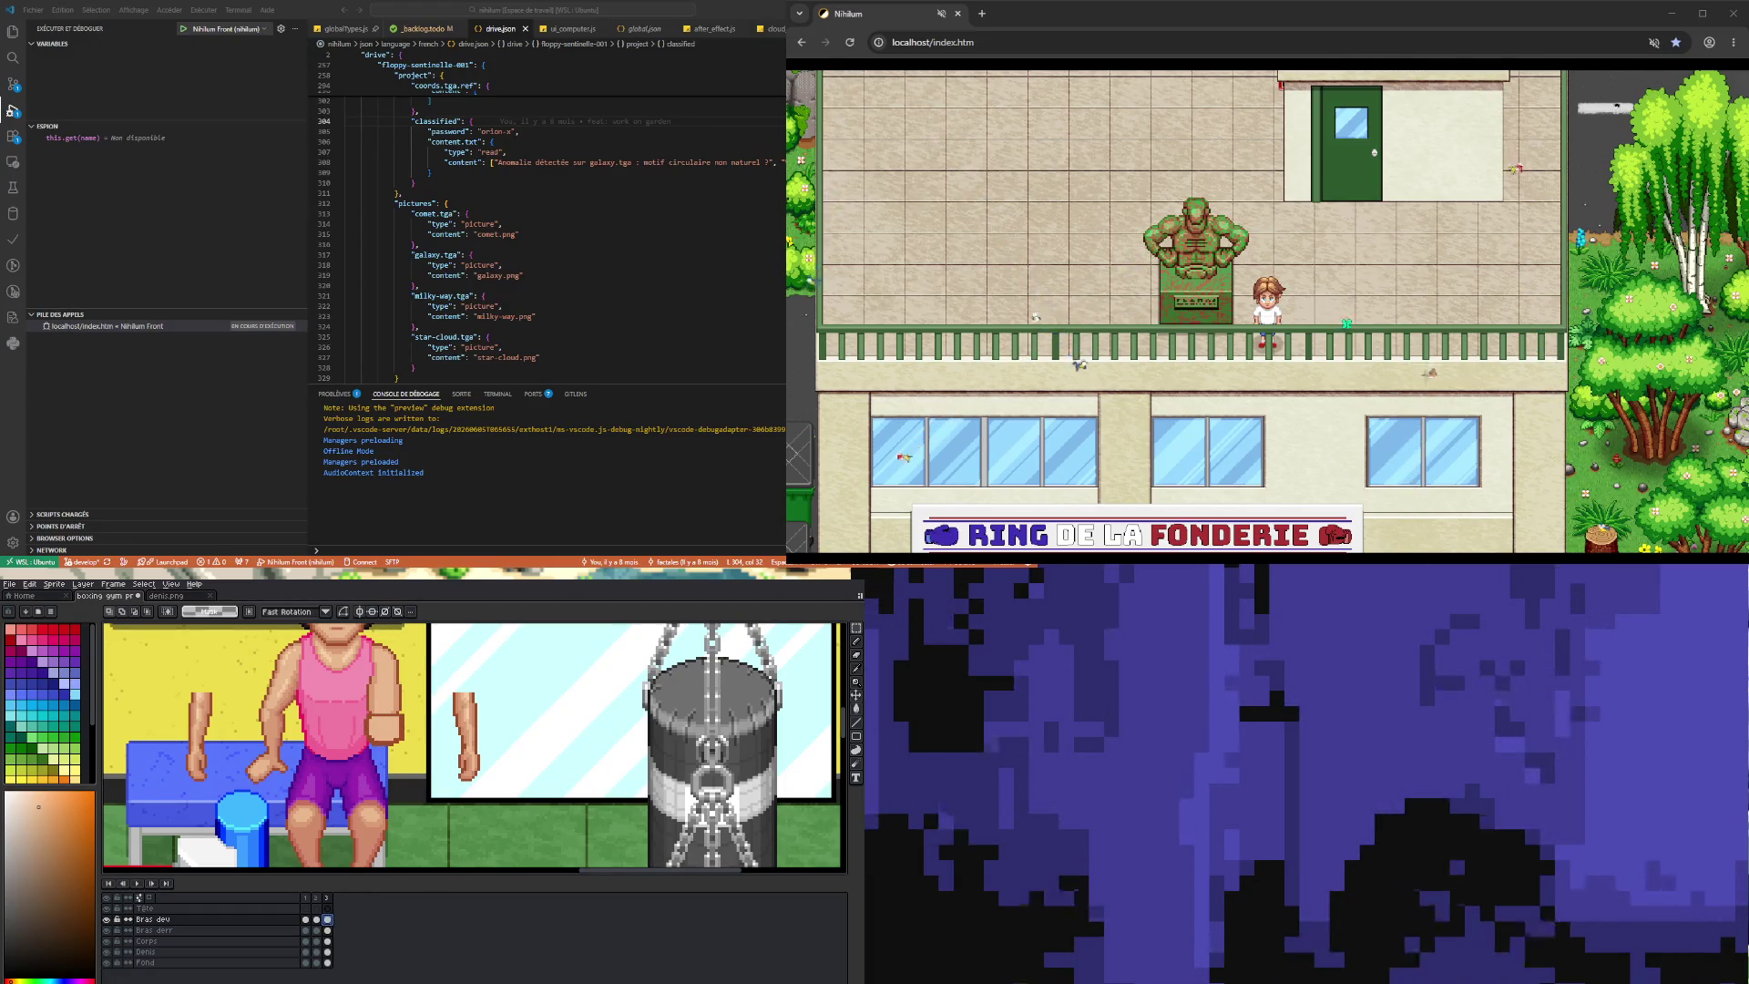
key(alt+n)
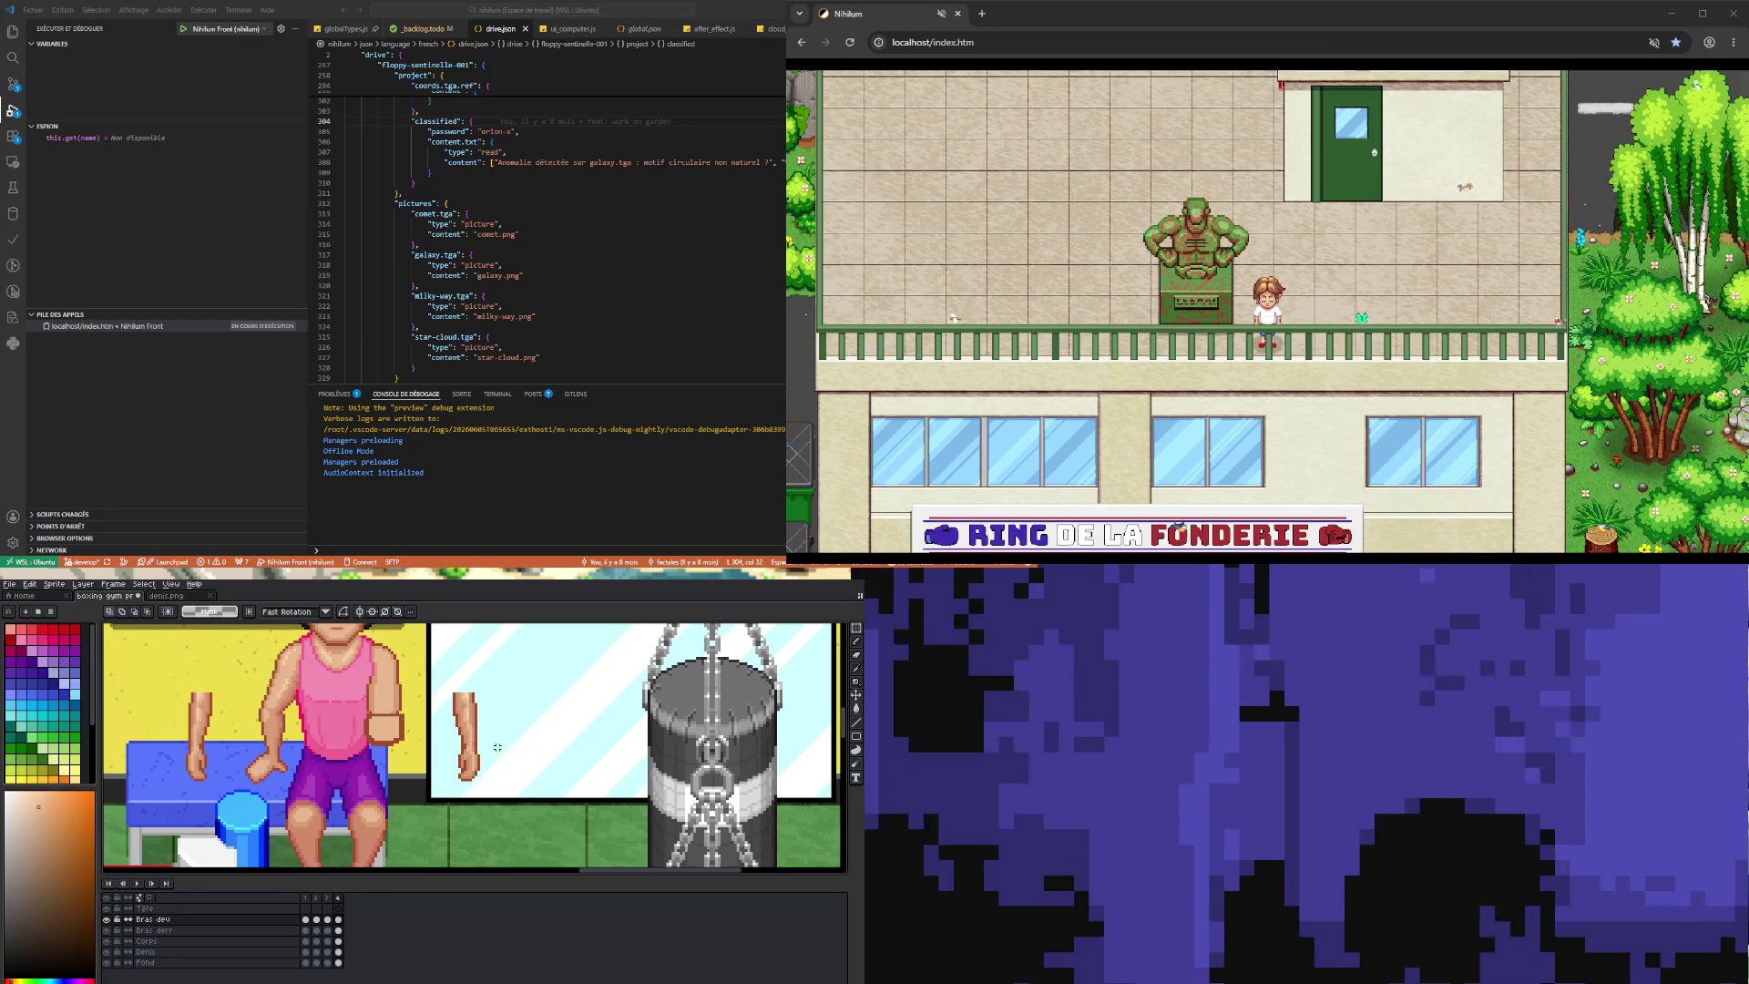
drag(346, 747, 420, 678)
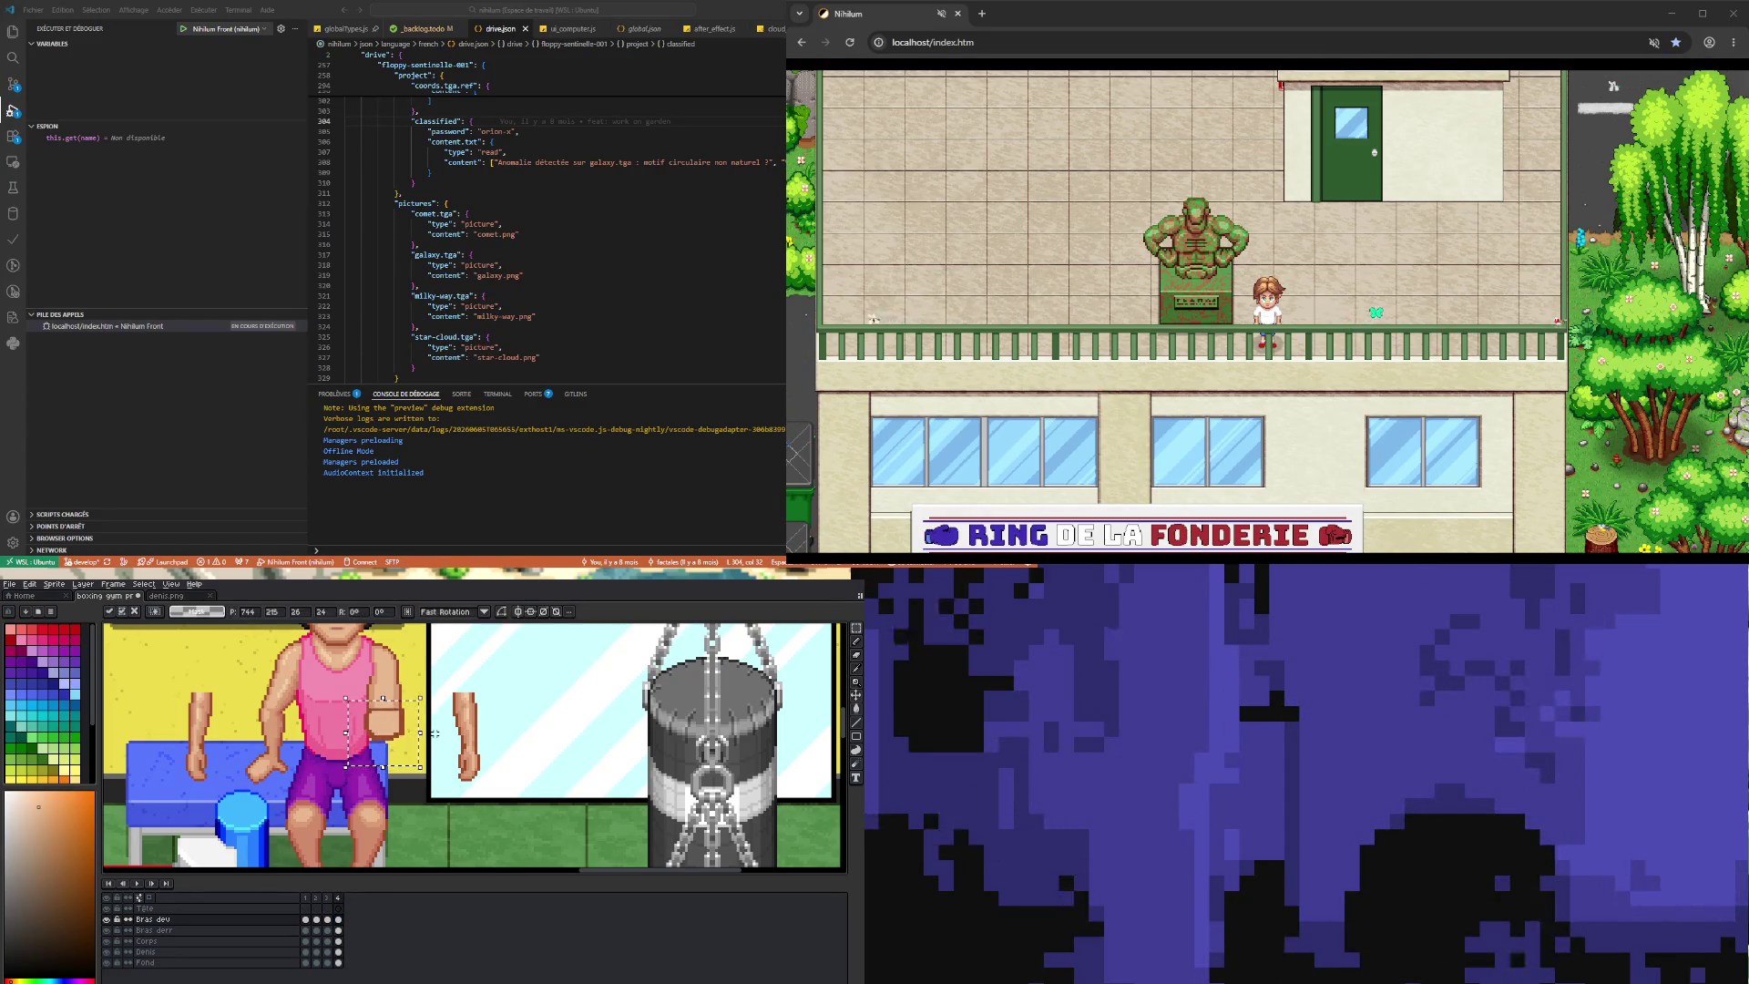
key(Up)
key(Up)
key(Up)
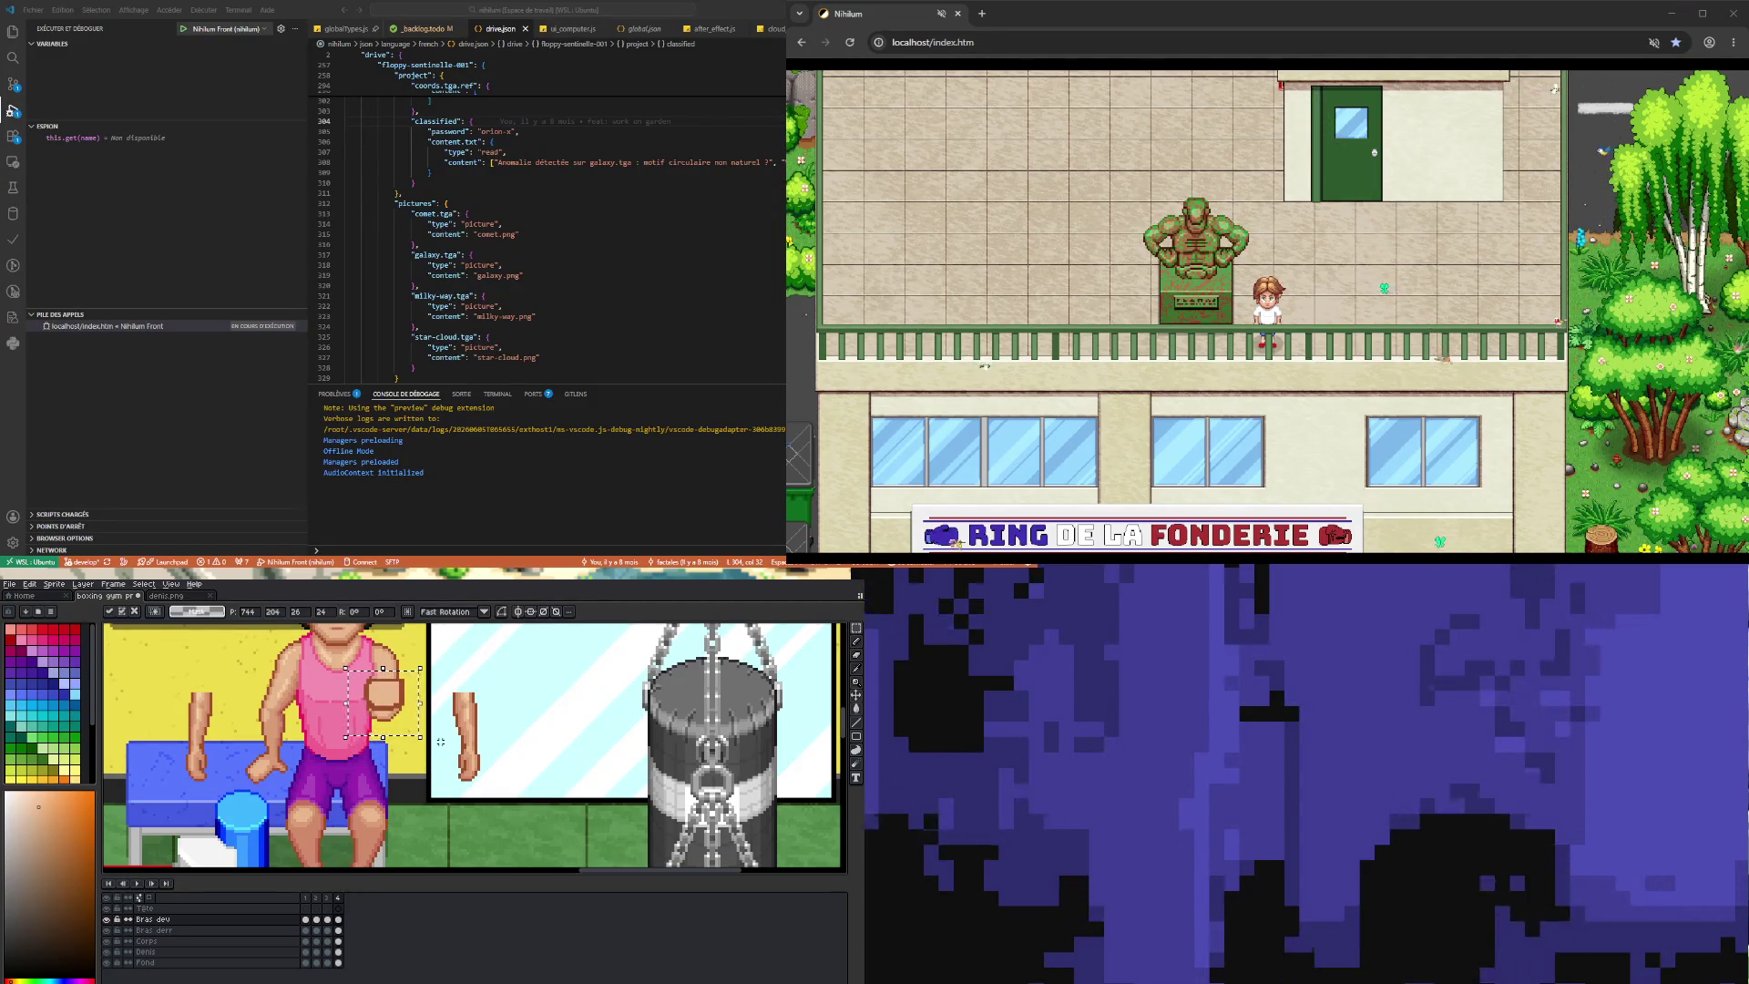
click(441, 741)
scroll(405, 688, up, 2)
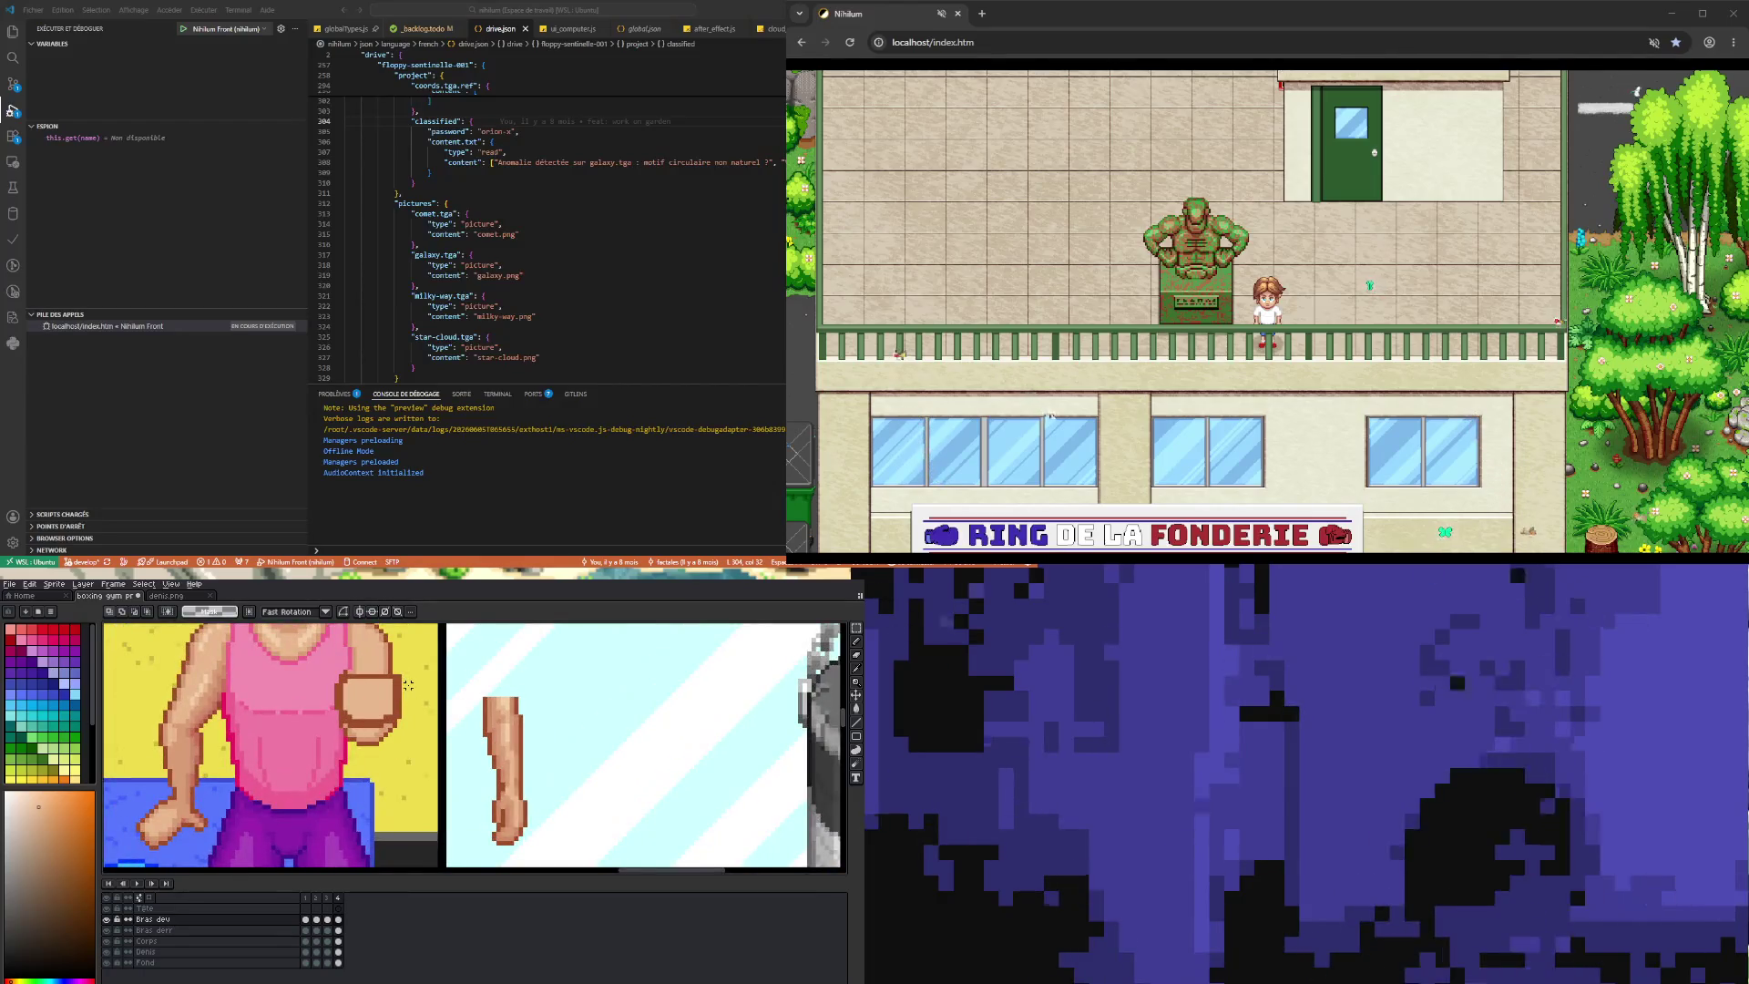
- Repaint the raised fist in frame 4 using skin tones sampled from the arm and fist
click(856, 641)
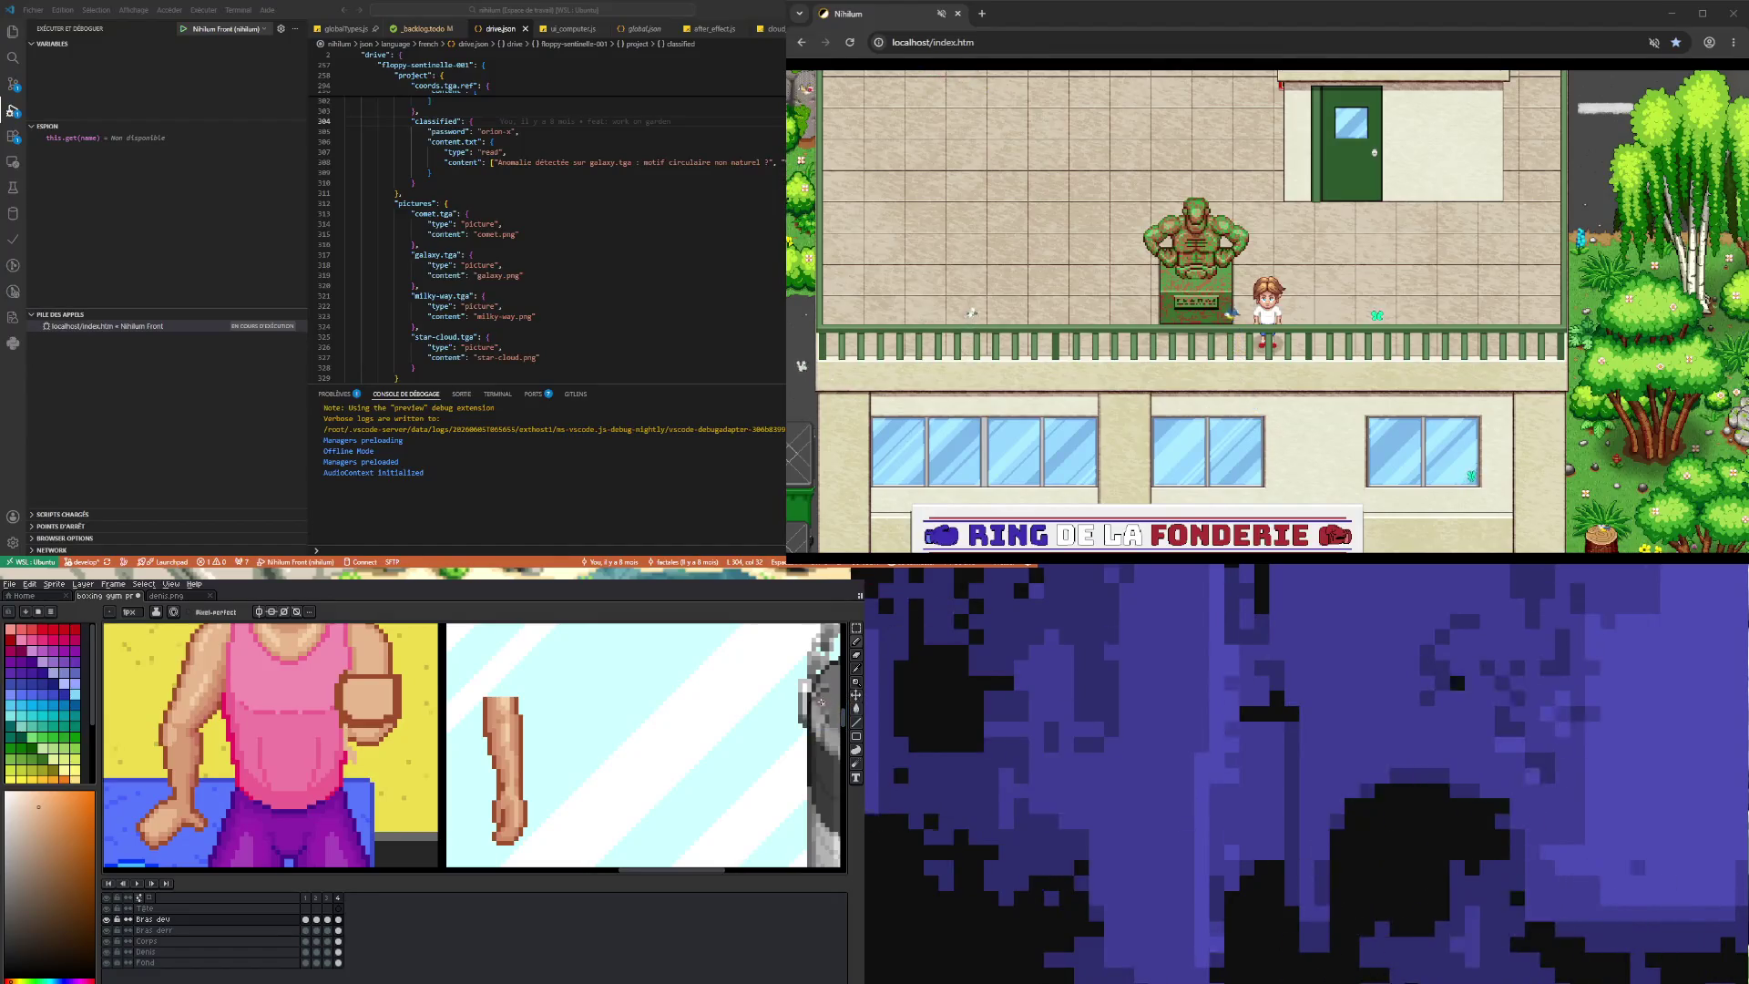
key(v)
key(b)
key(i)
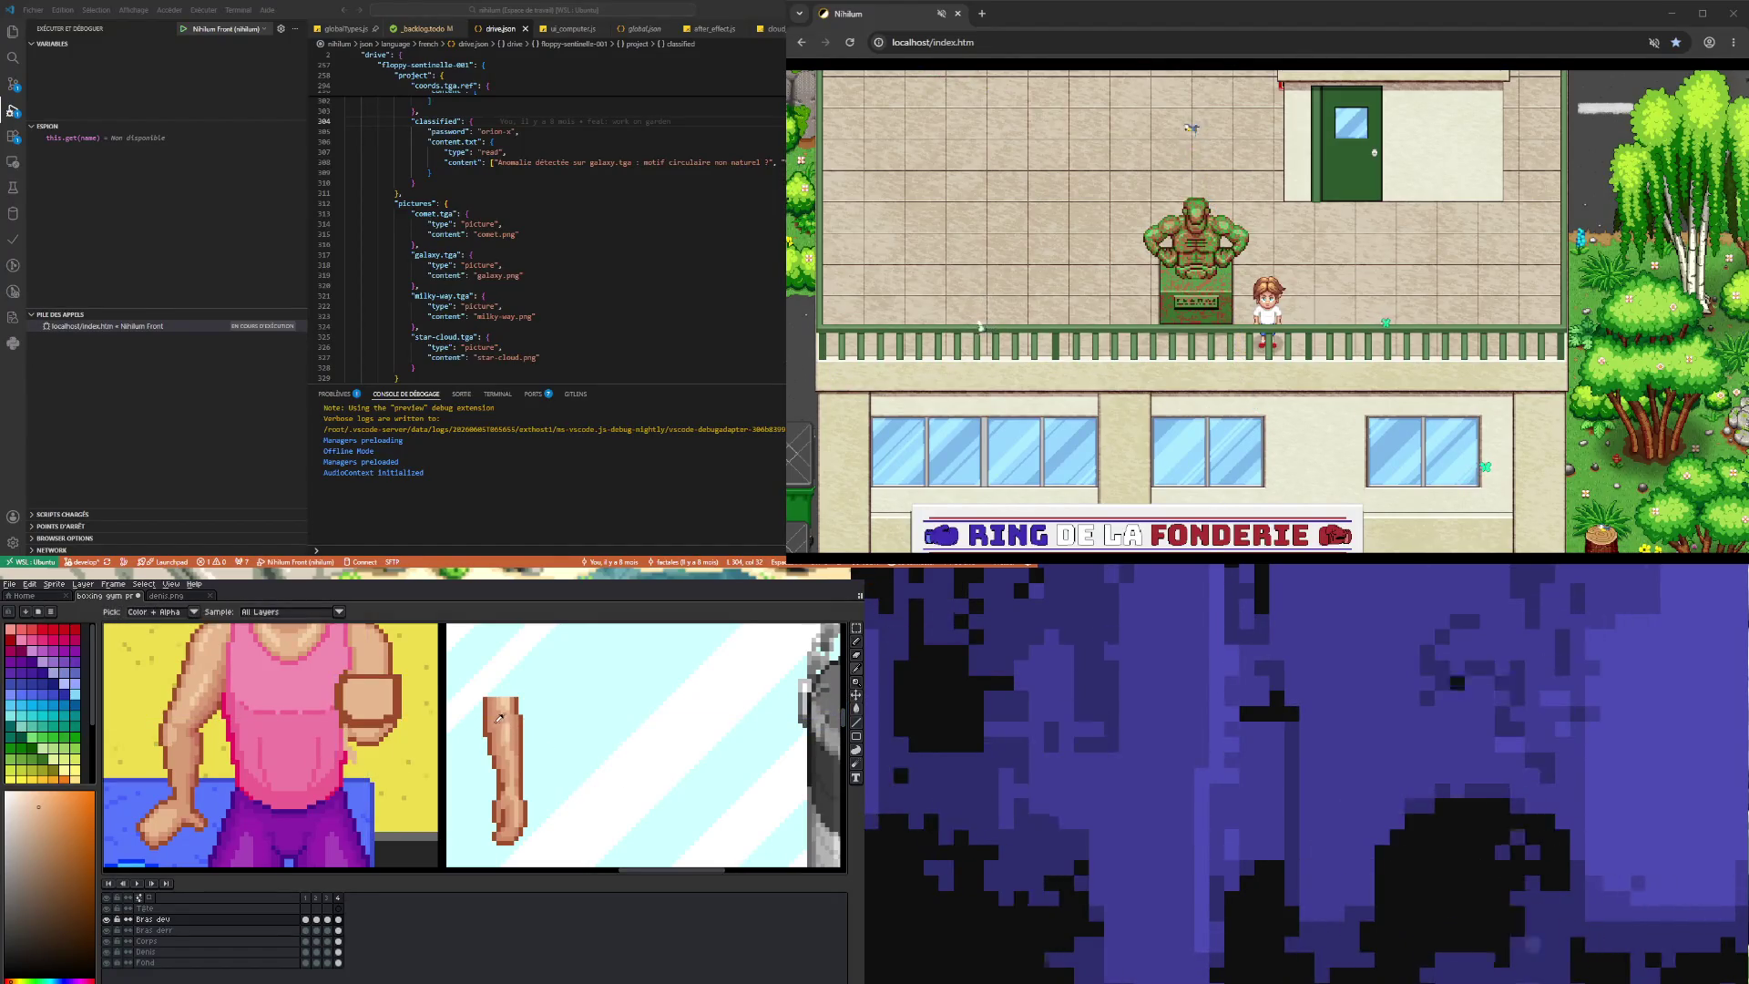
click(489, 720)
key(b)
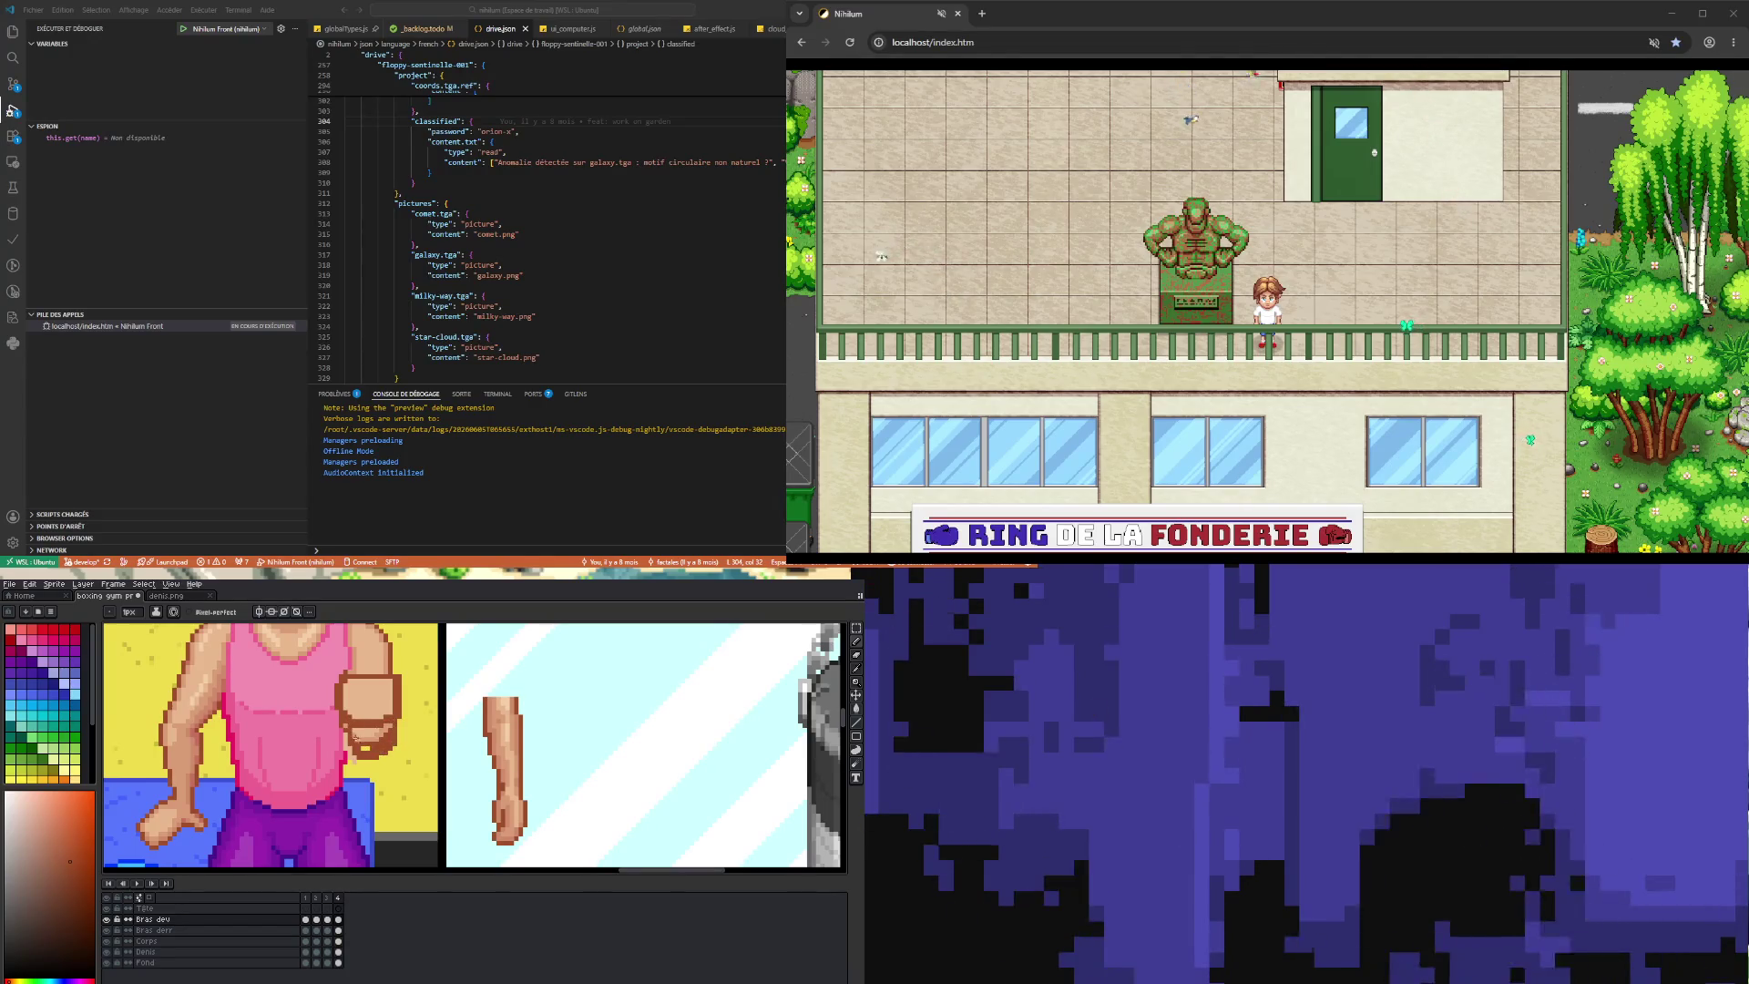
key(i)
click(369, 734)
key(b)
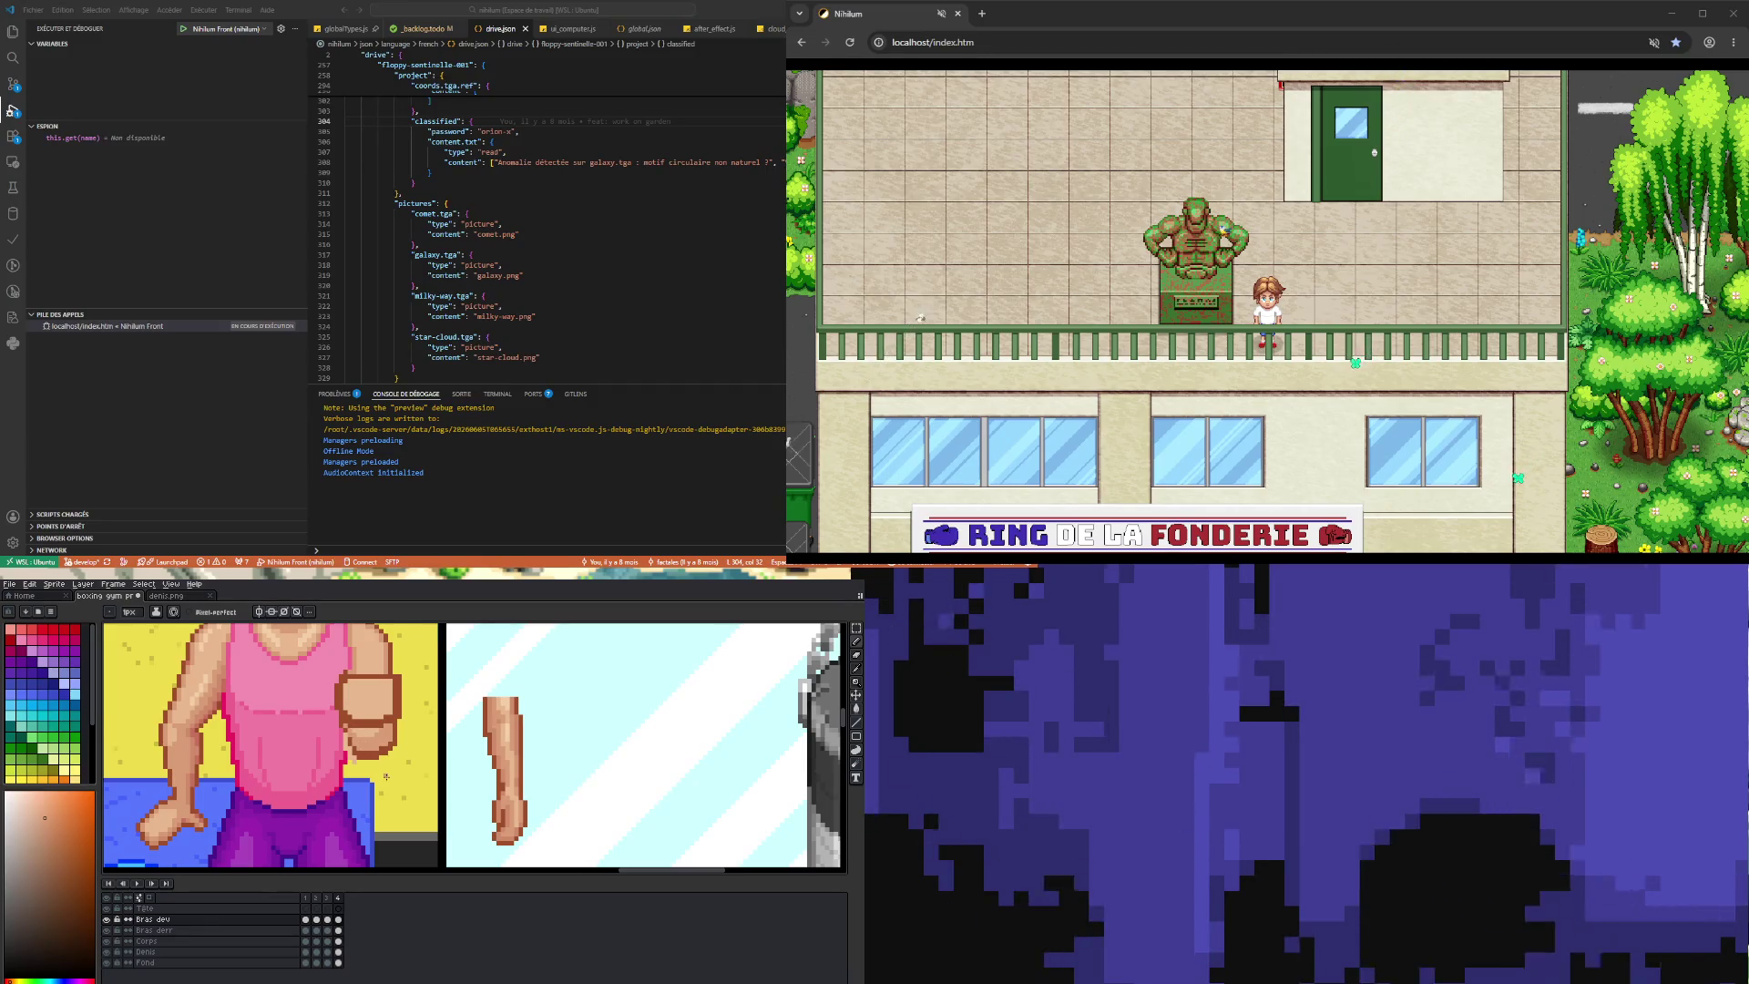
scroll(386, 775, down, 3)
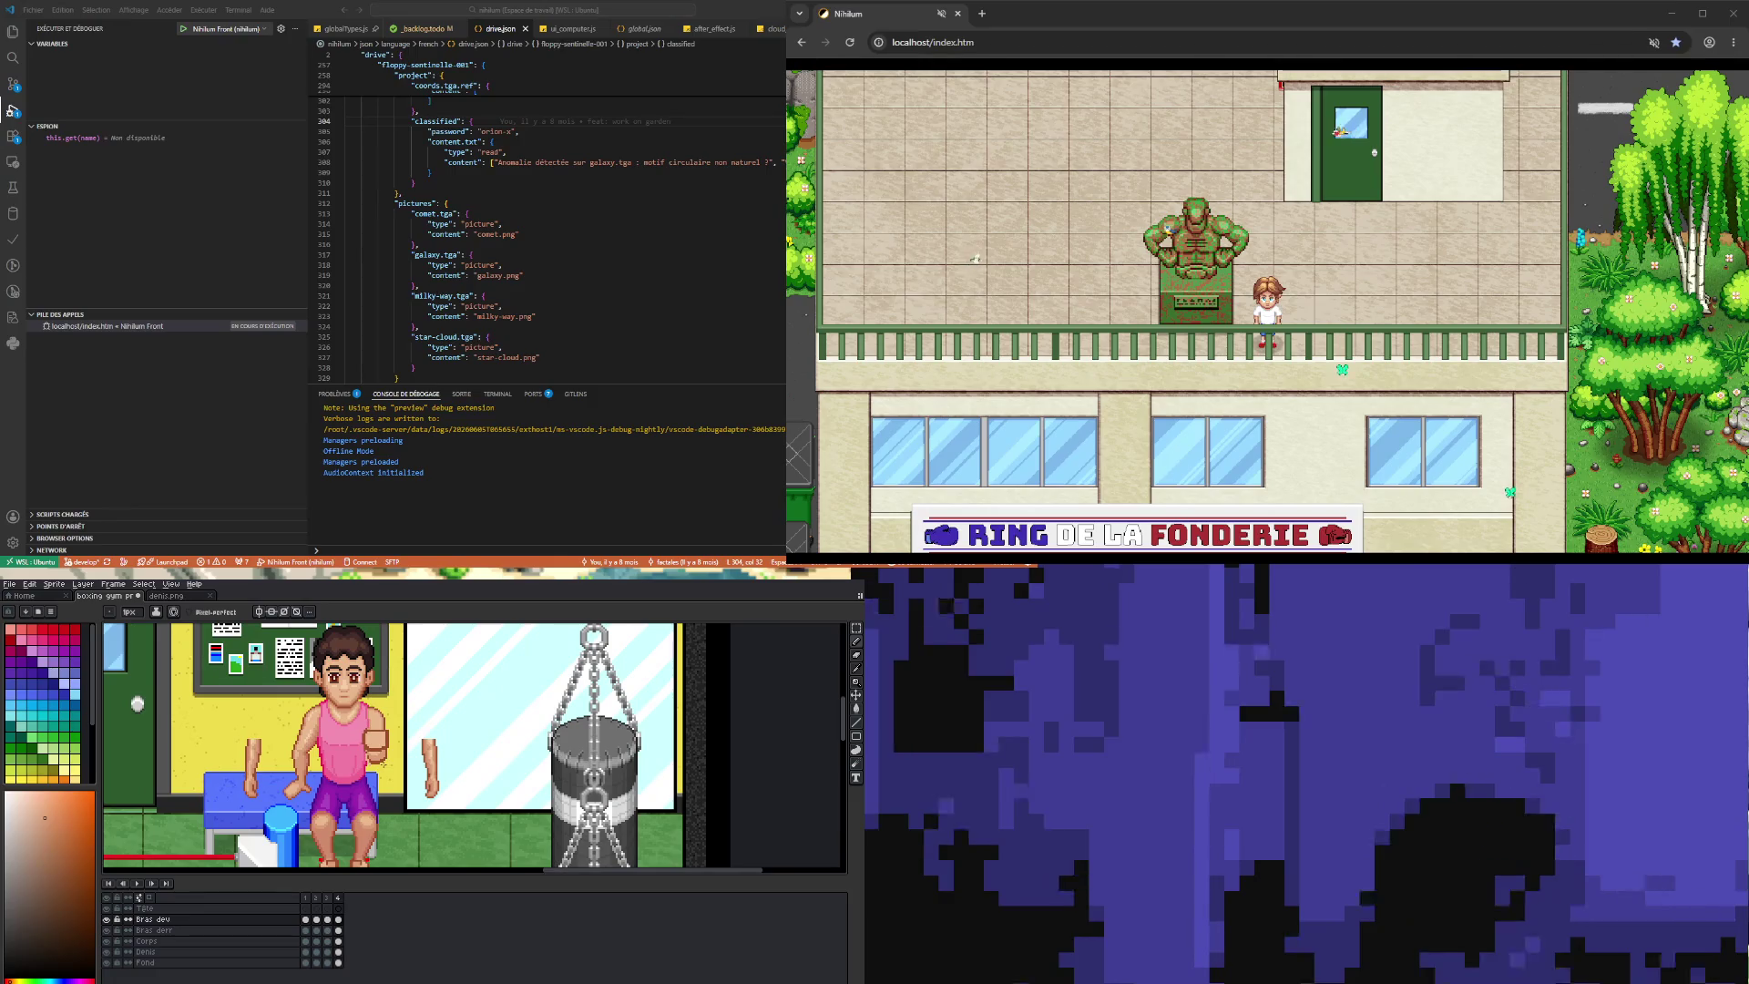
- Play the boxer's arm animation while zoomed out to the whole gym scene
scroll(384, 762, up, 1)
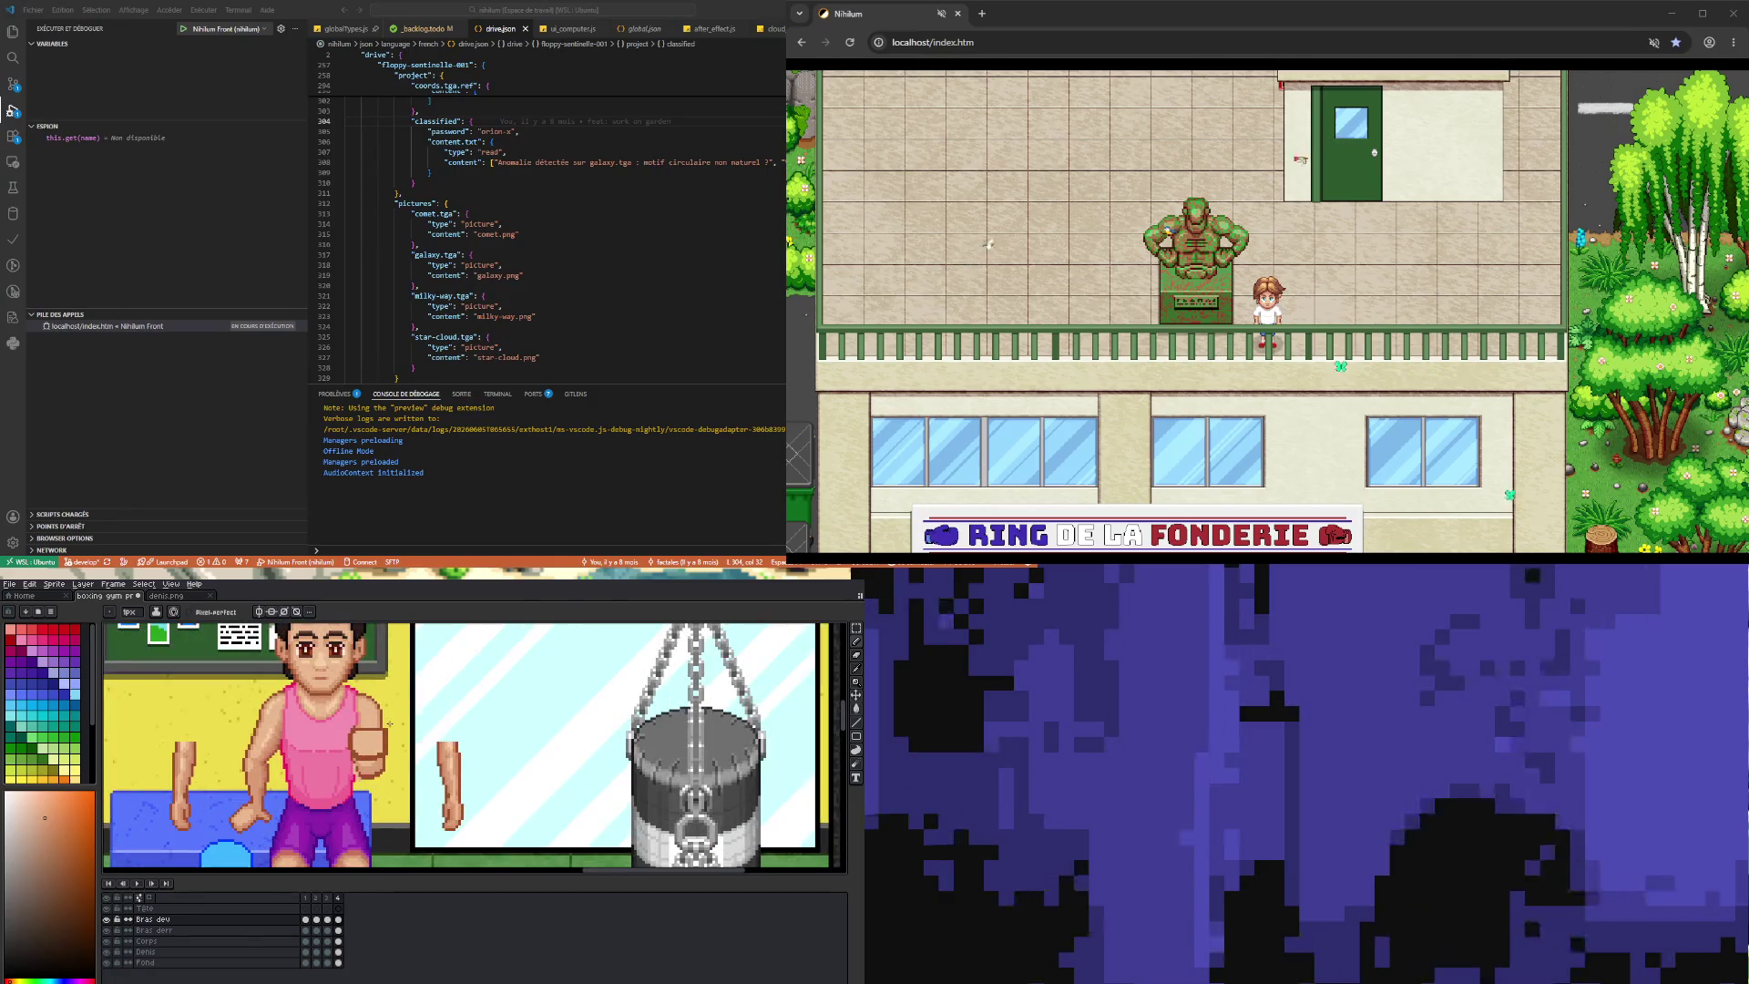
click(139, 883)
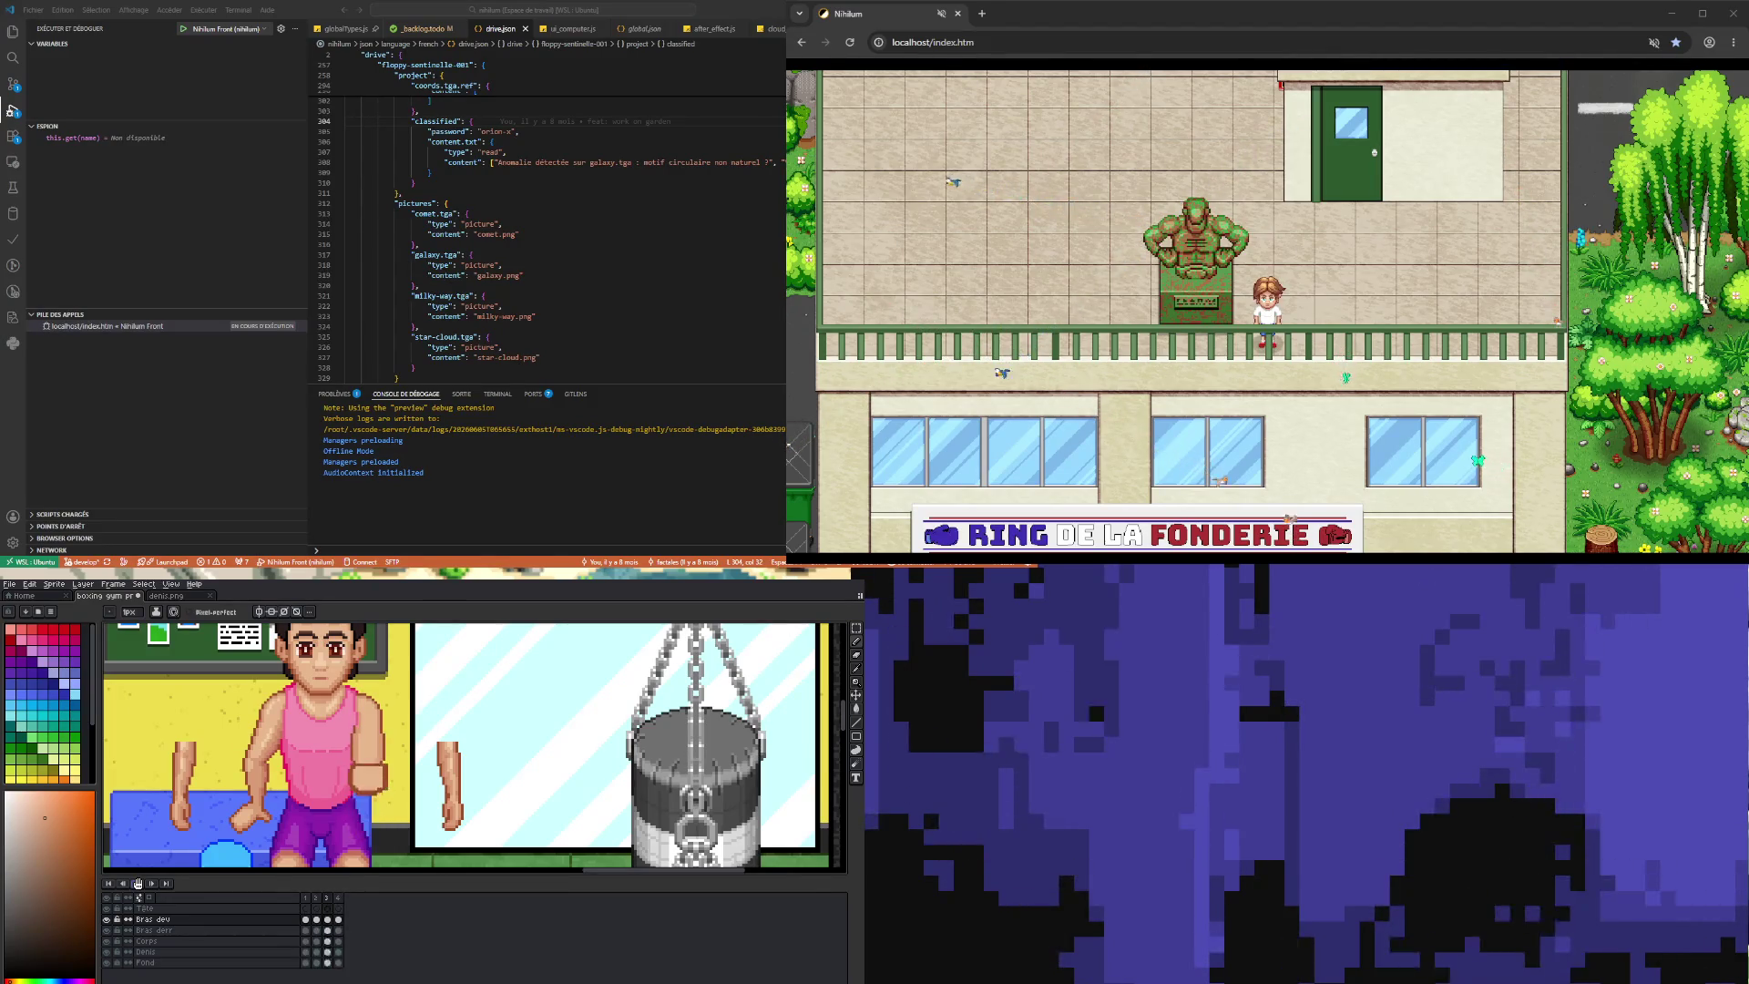
key(minus)
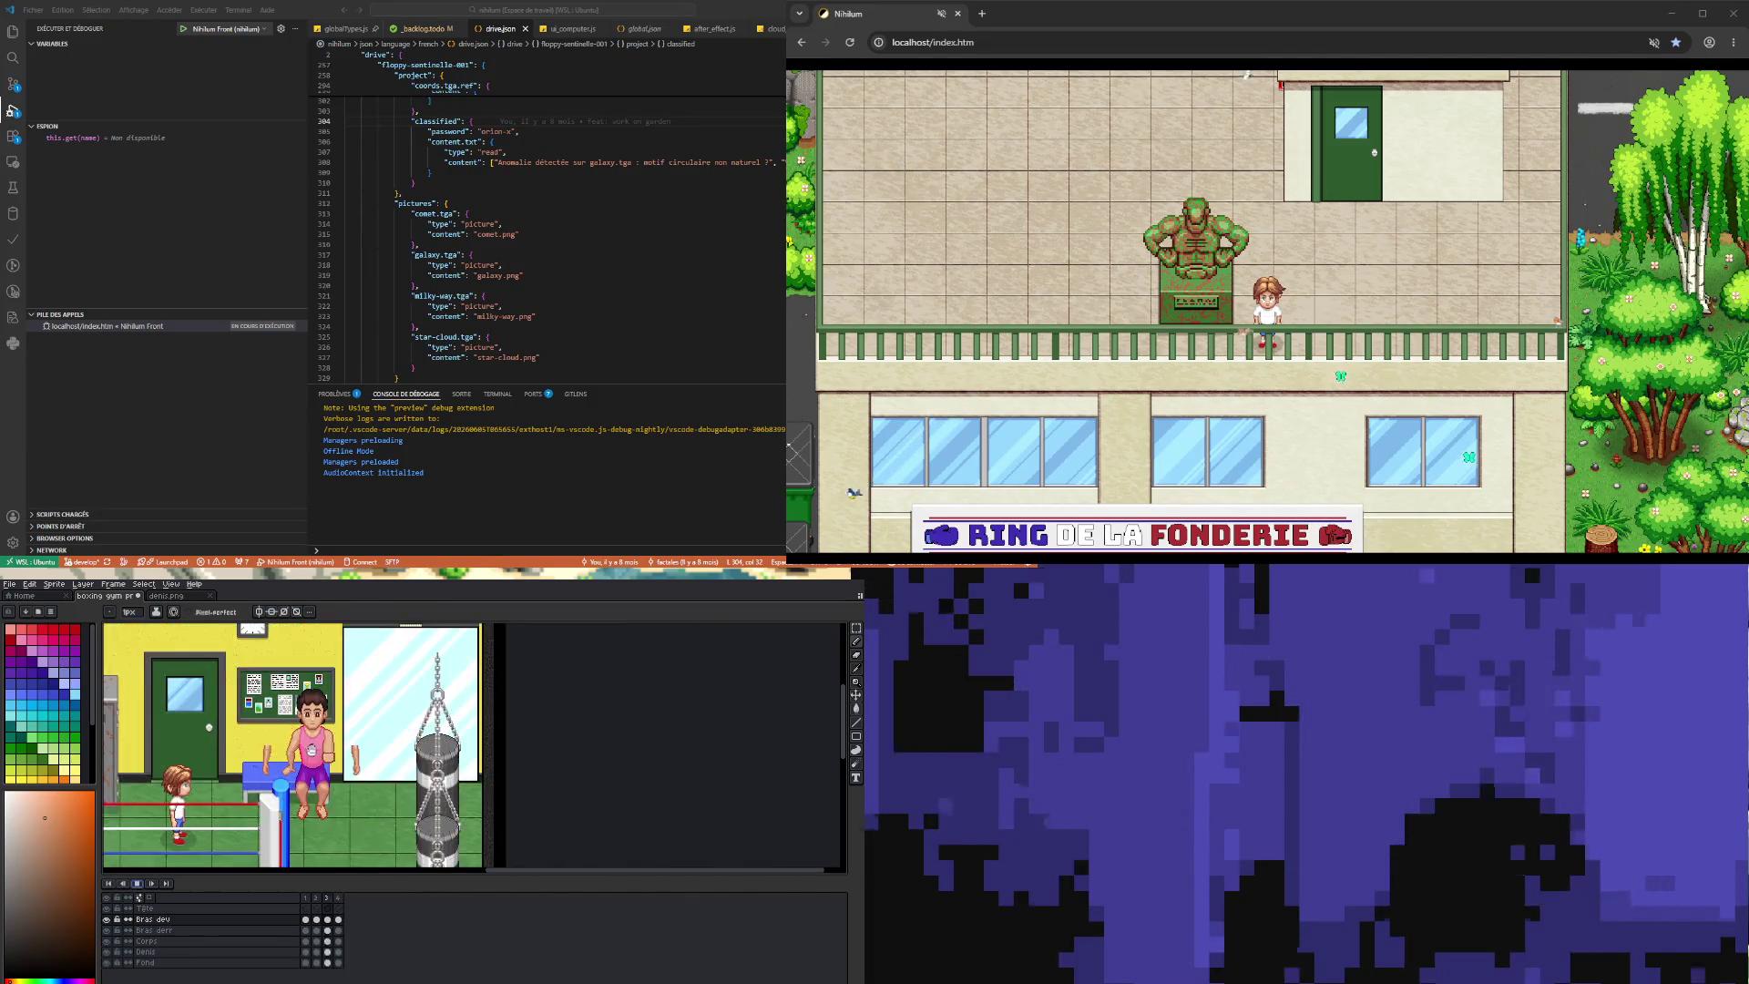
scroll(310, 756, up, 2)
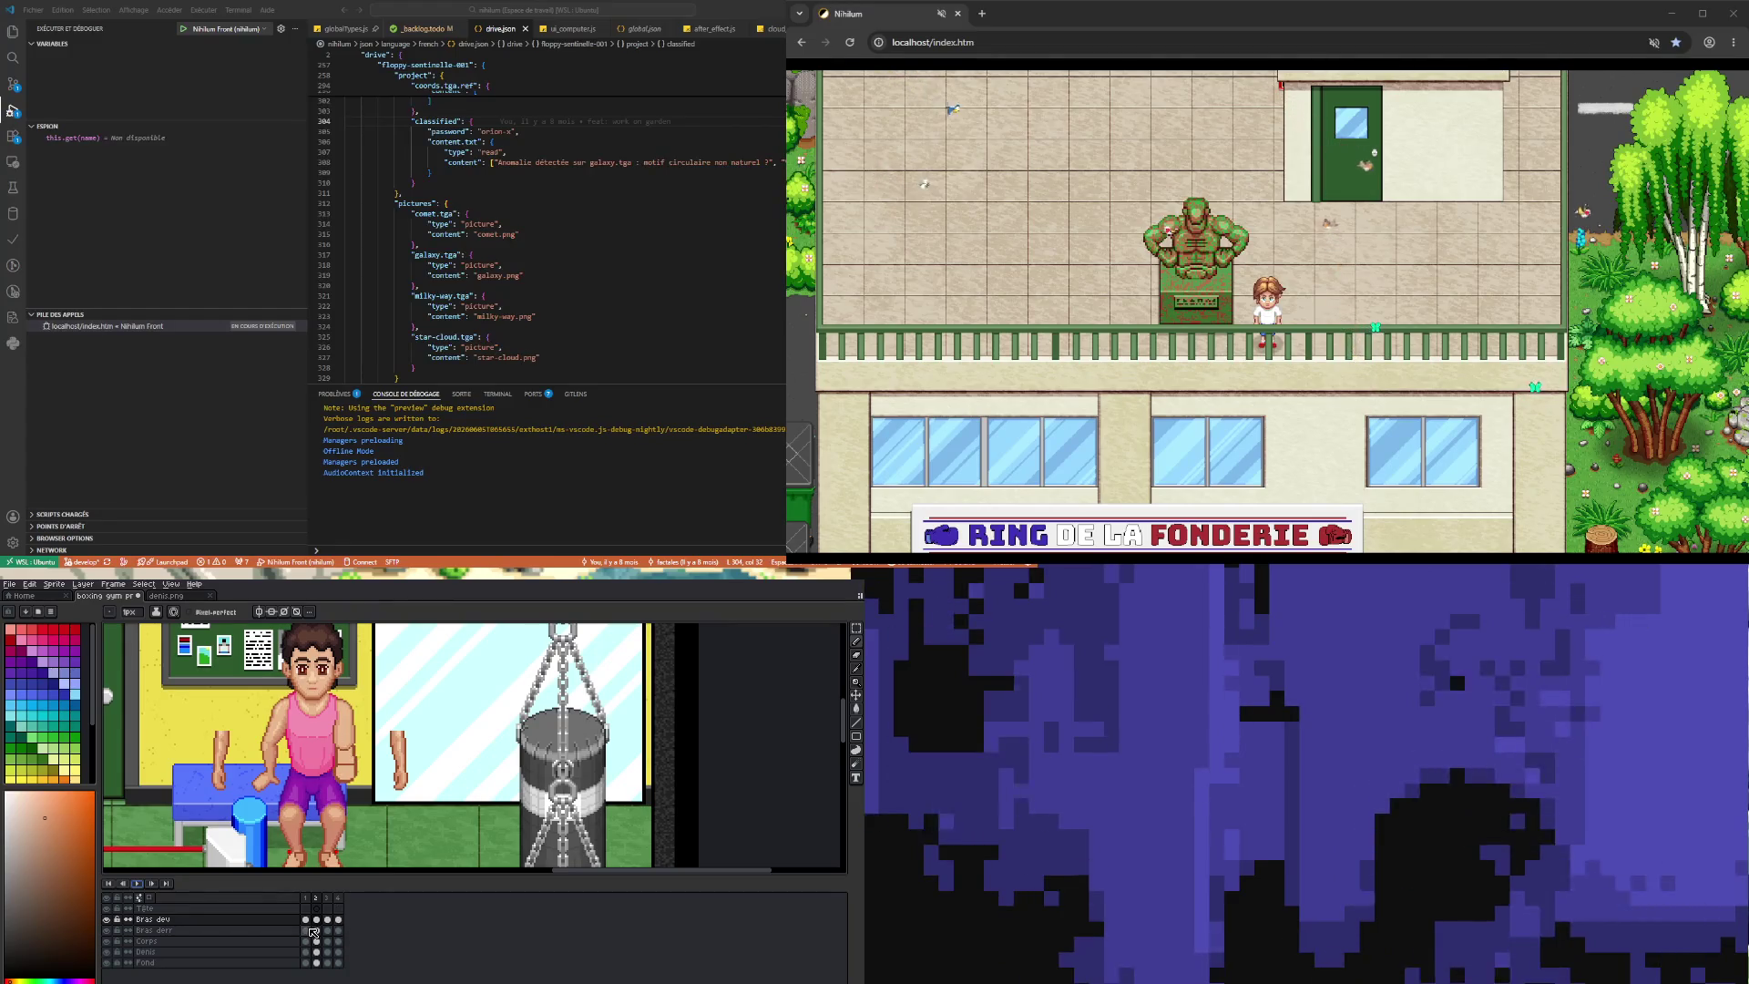
- Stop playback and switch from frame 1 to frame 2's arm pose
click(305, 918)
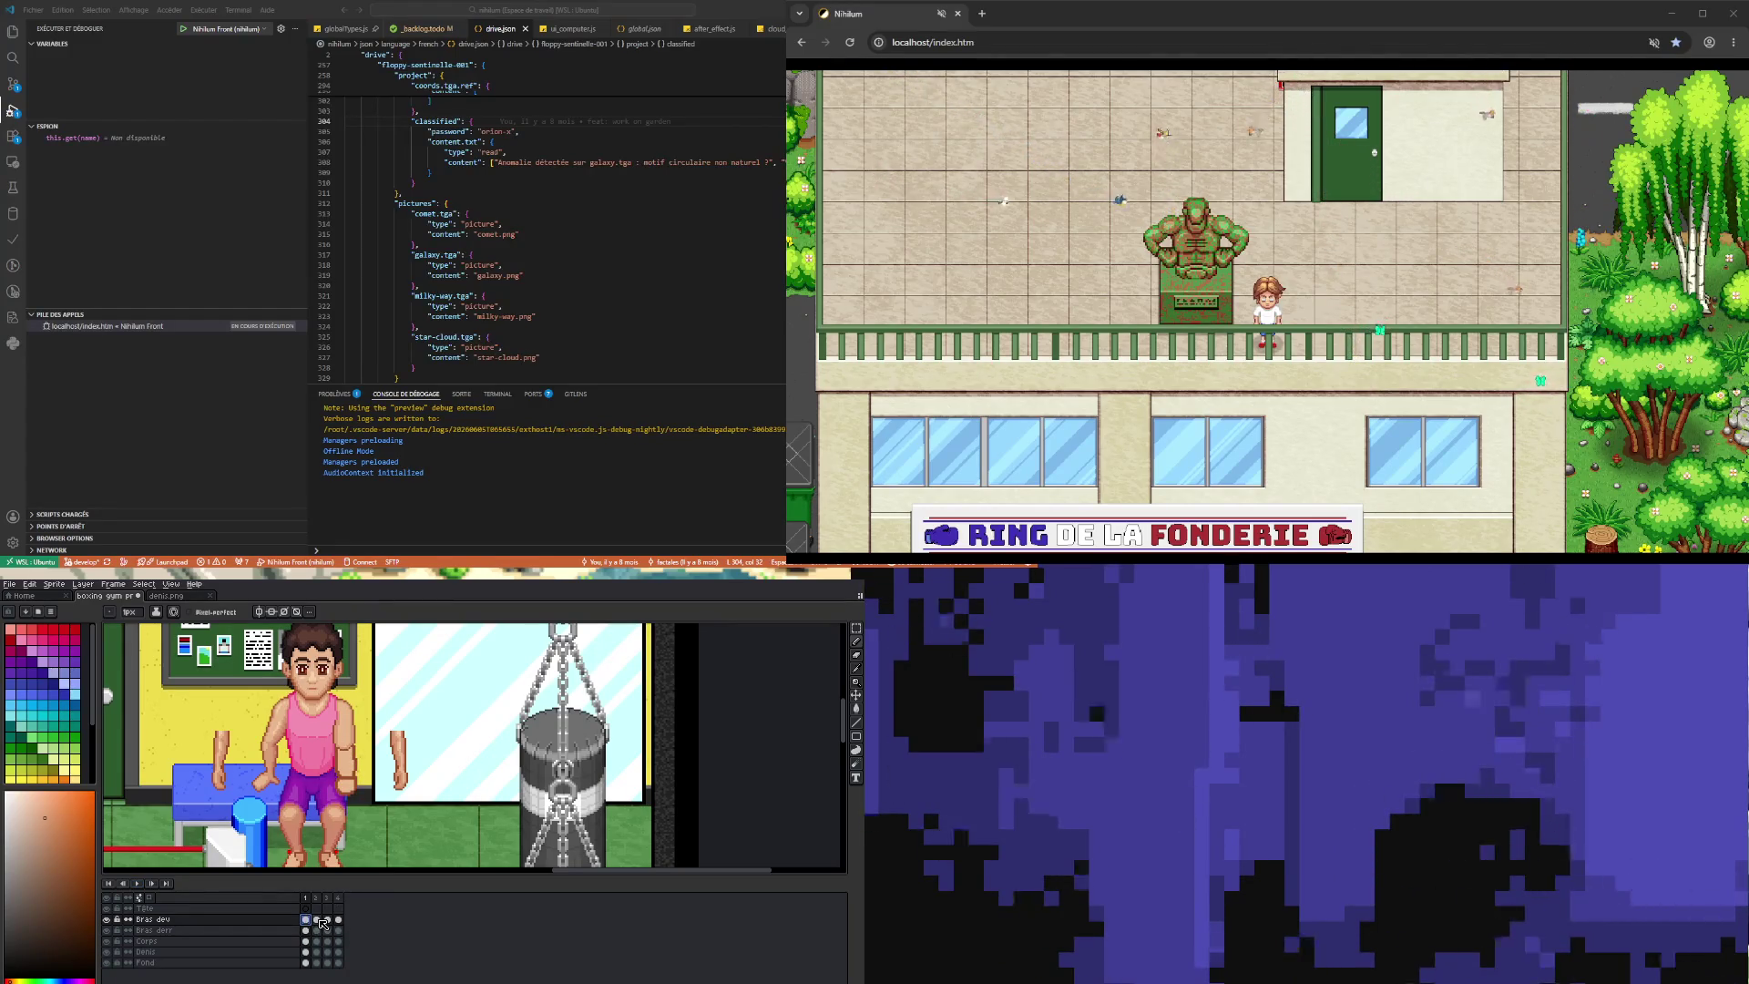
click(316, 919)
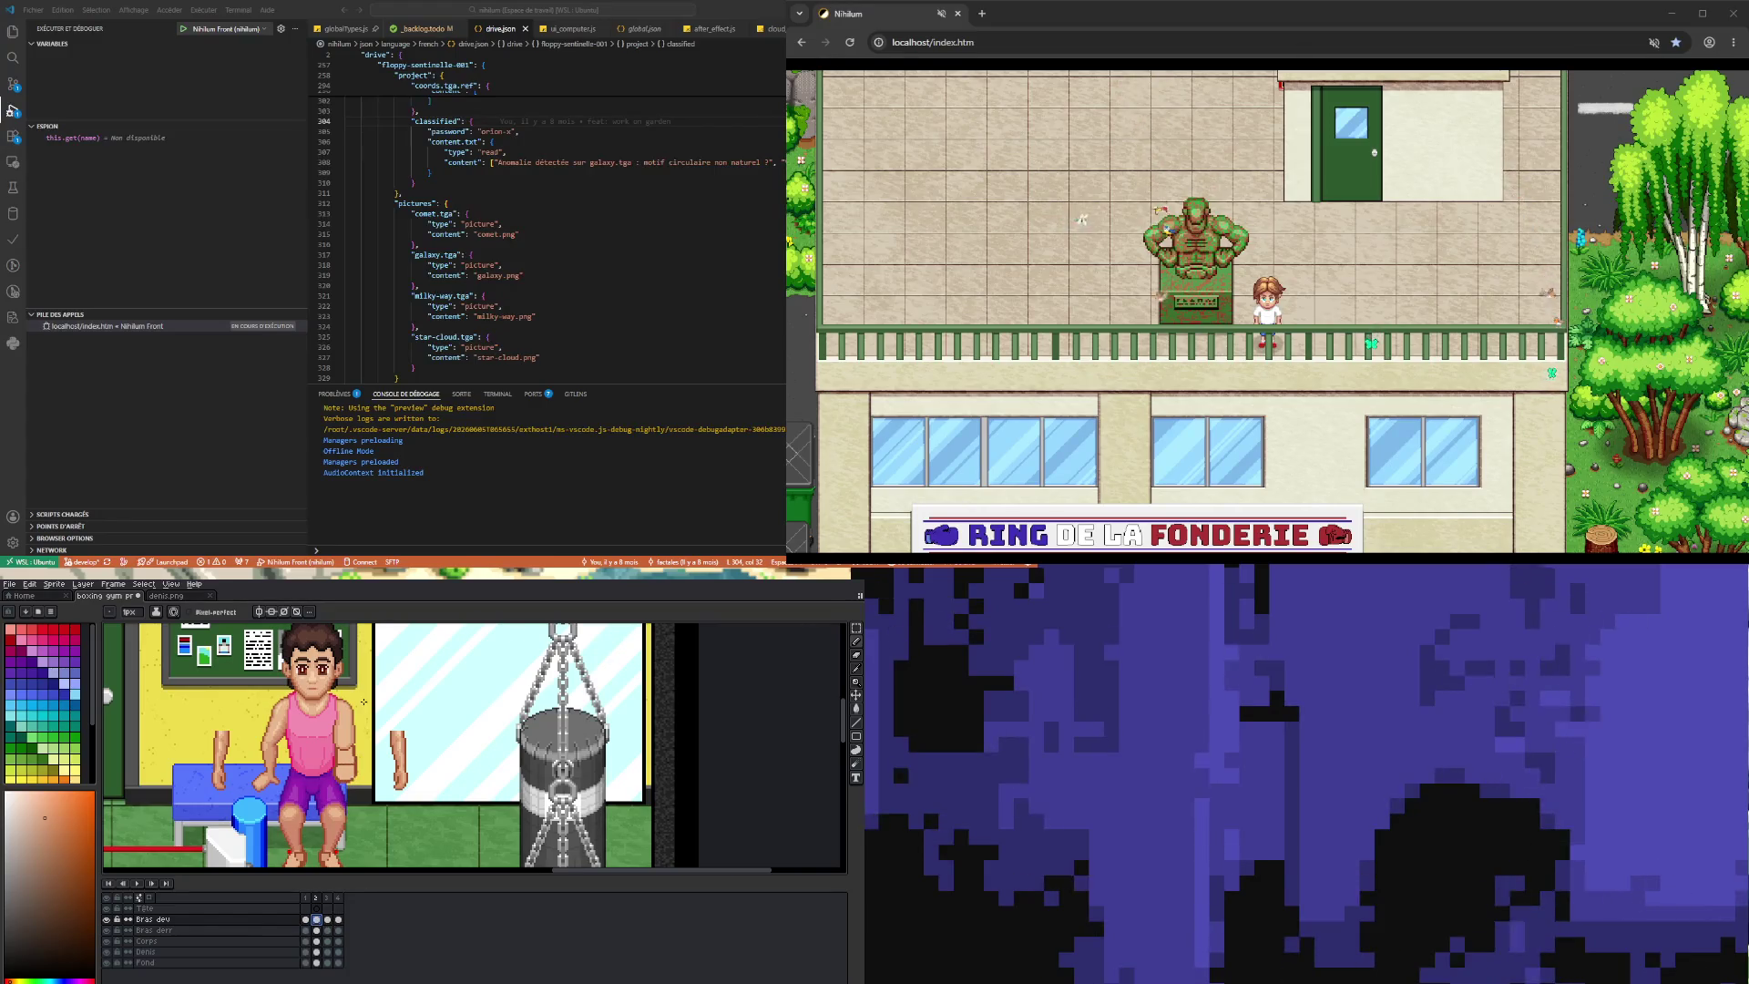
scroll(364, 703, up, 1)
scroll(328, 797, down, 1)
scroll(332, 810, up, 1)
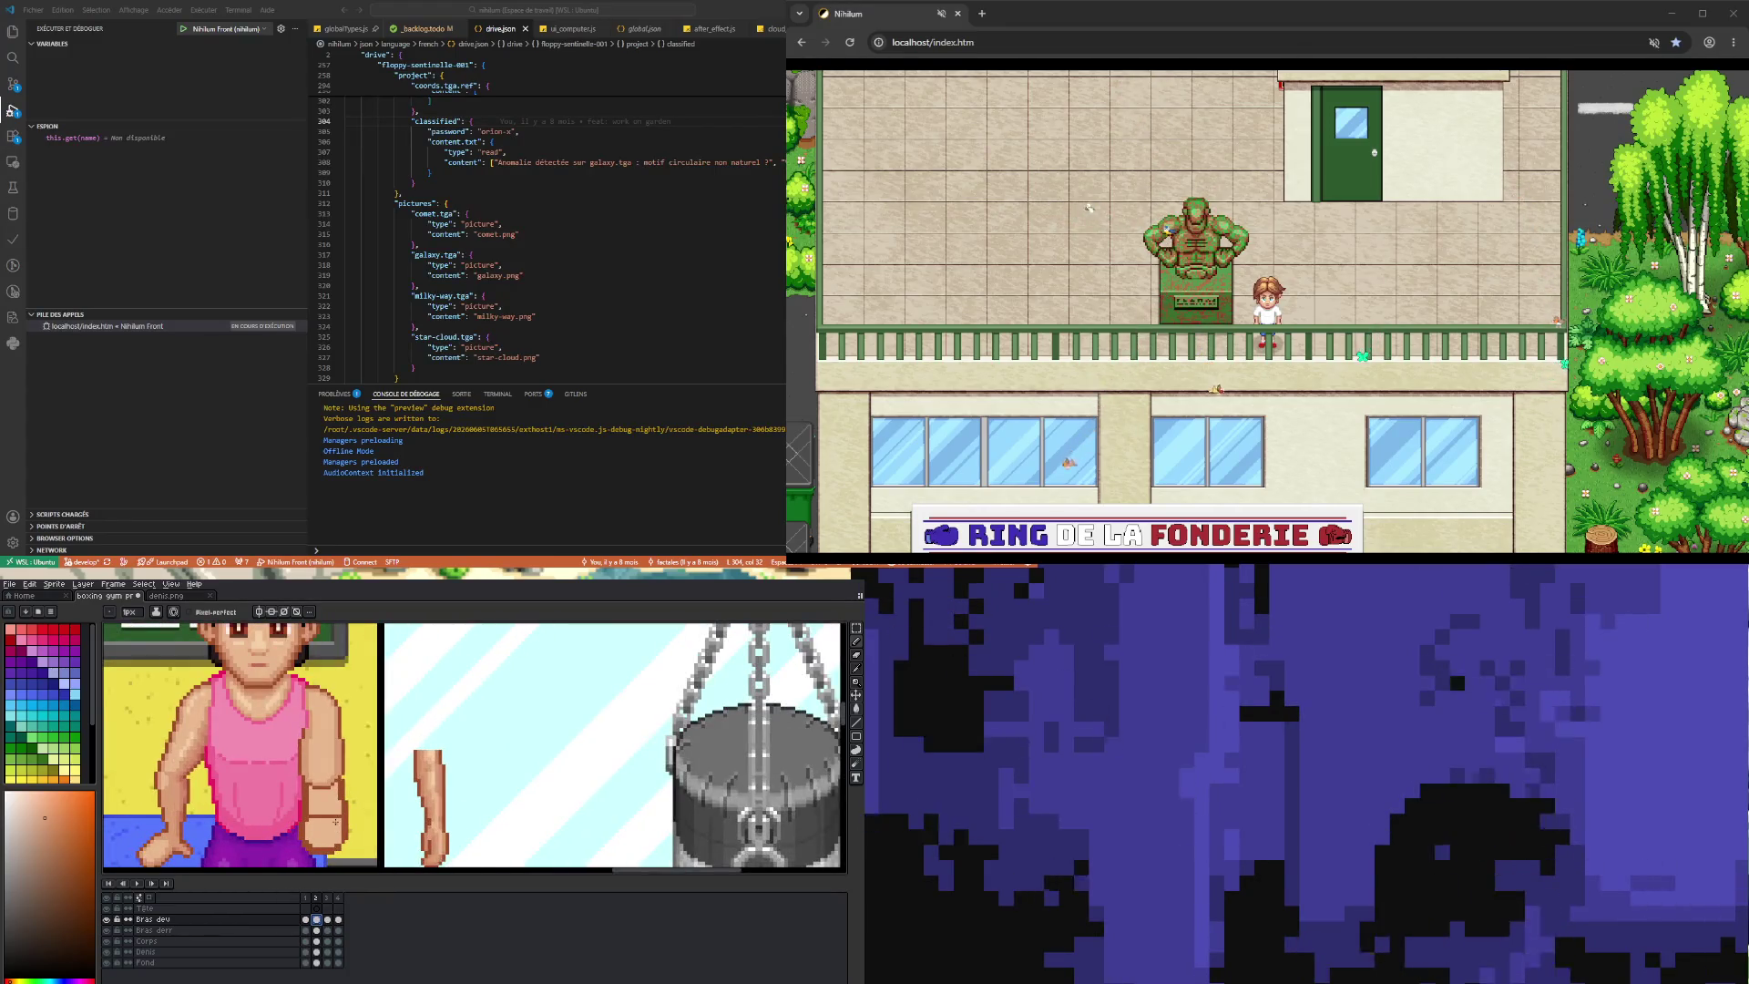
- Sample a skin colour from the arm and touch it up with the pencil
click(856, 683)
click(857, 642)
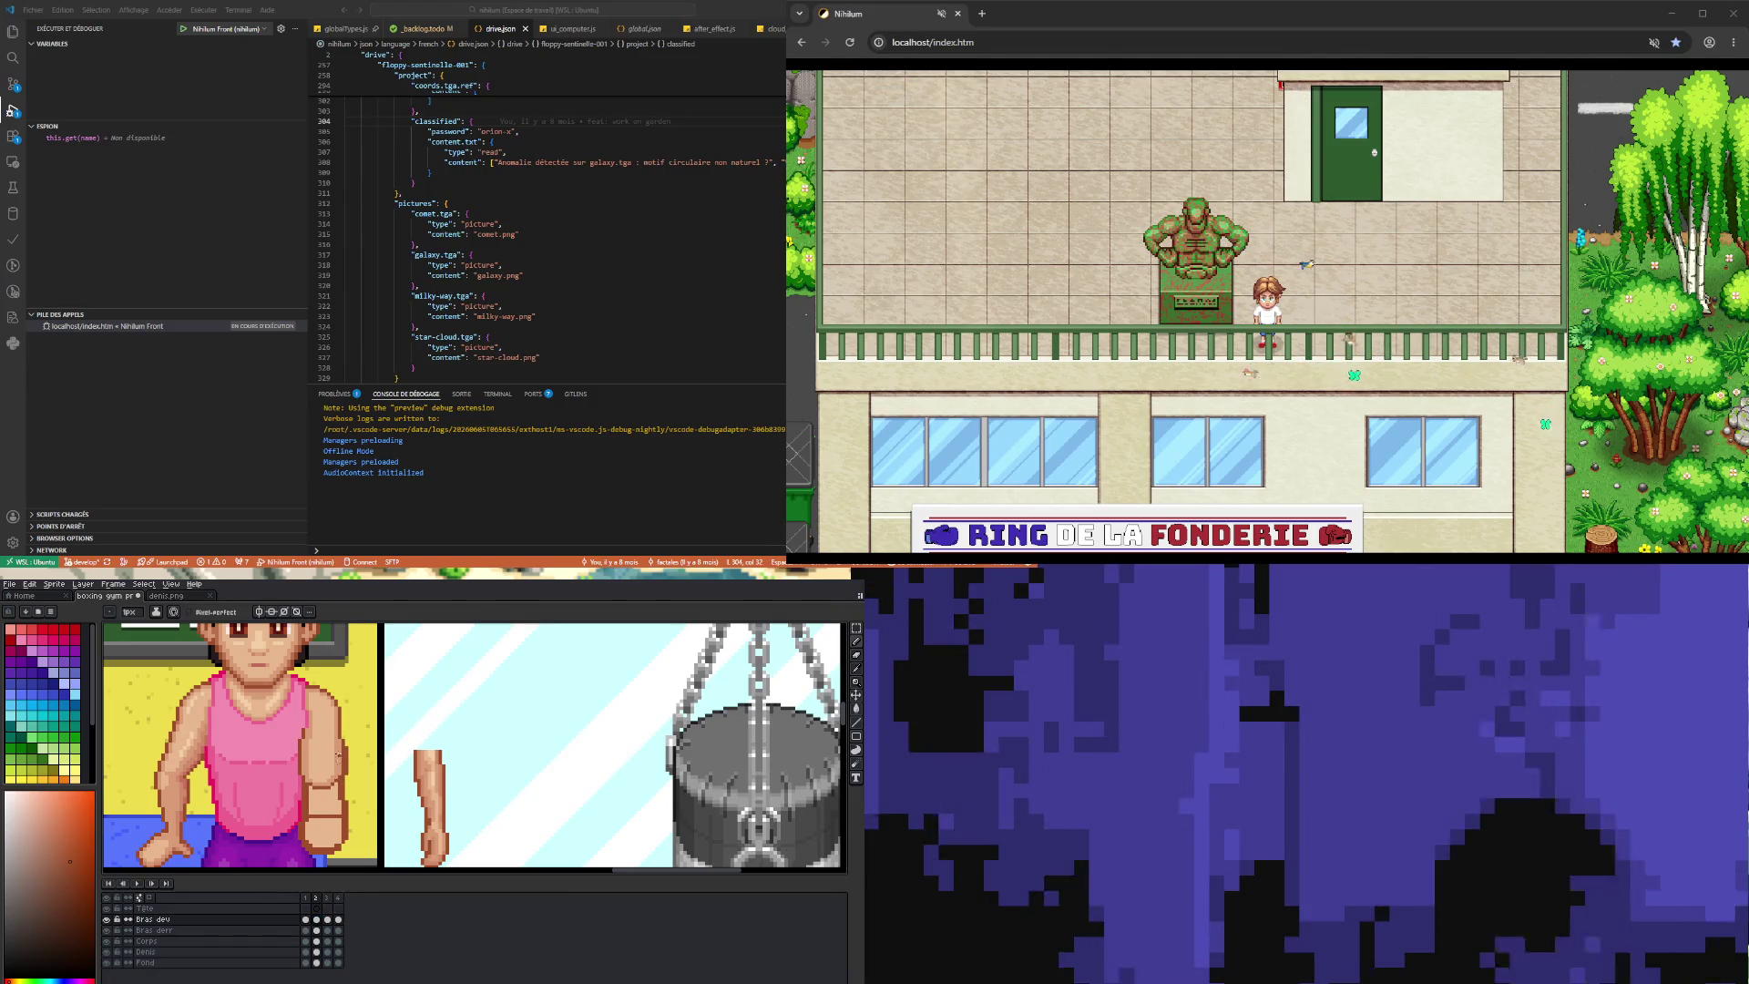
key(i)
click(316, 770)
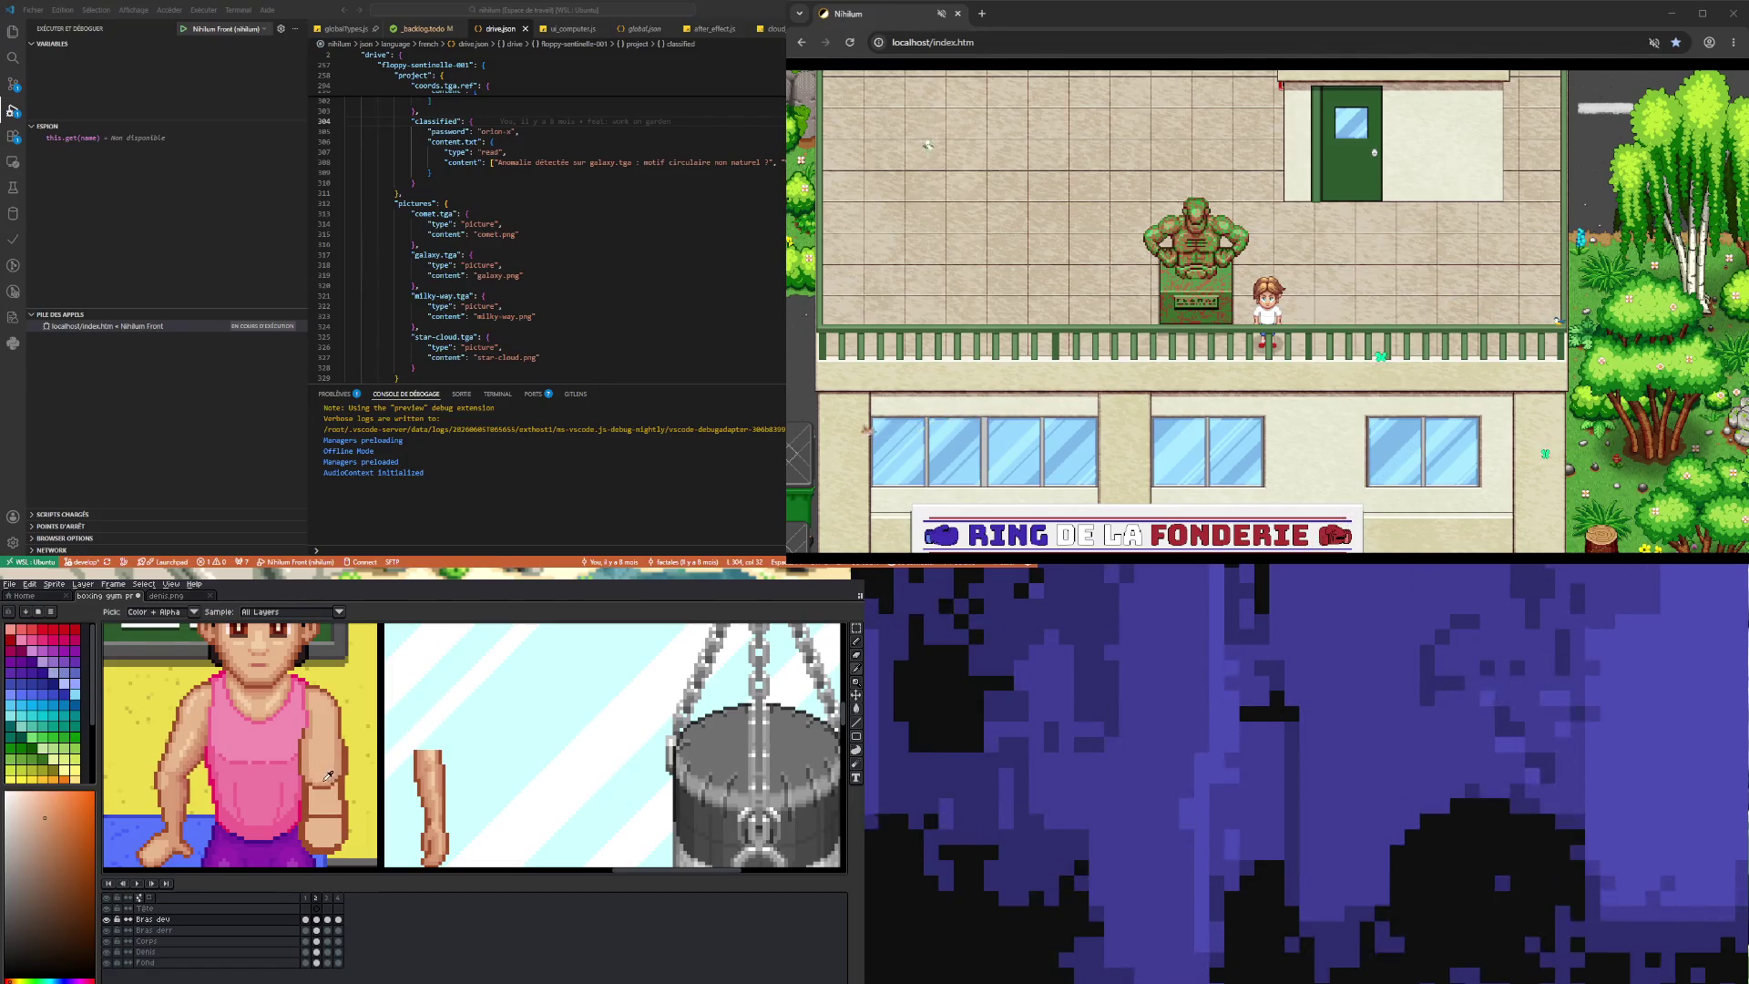
key(b)
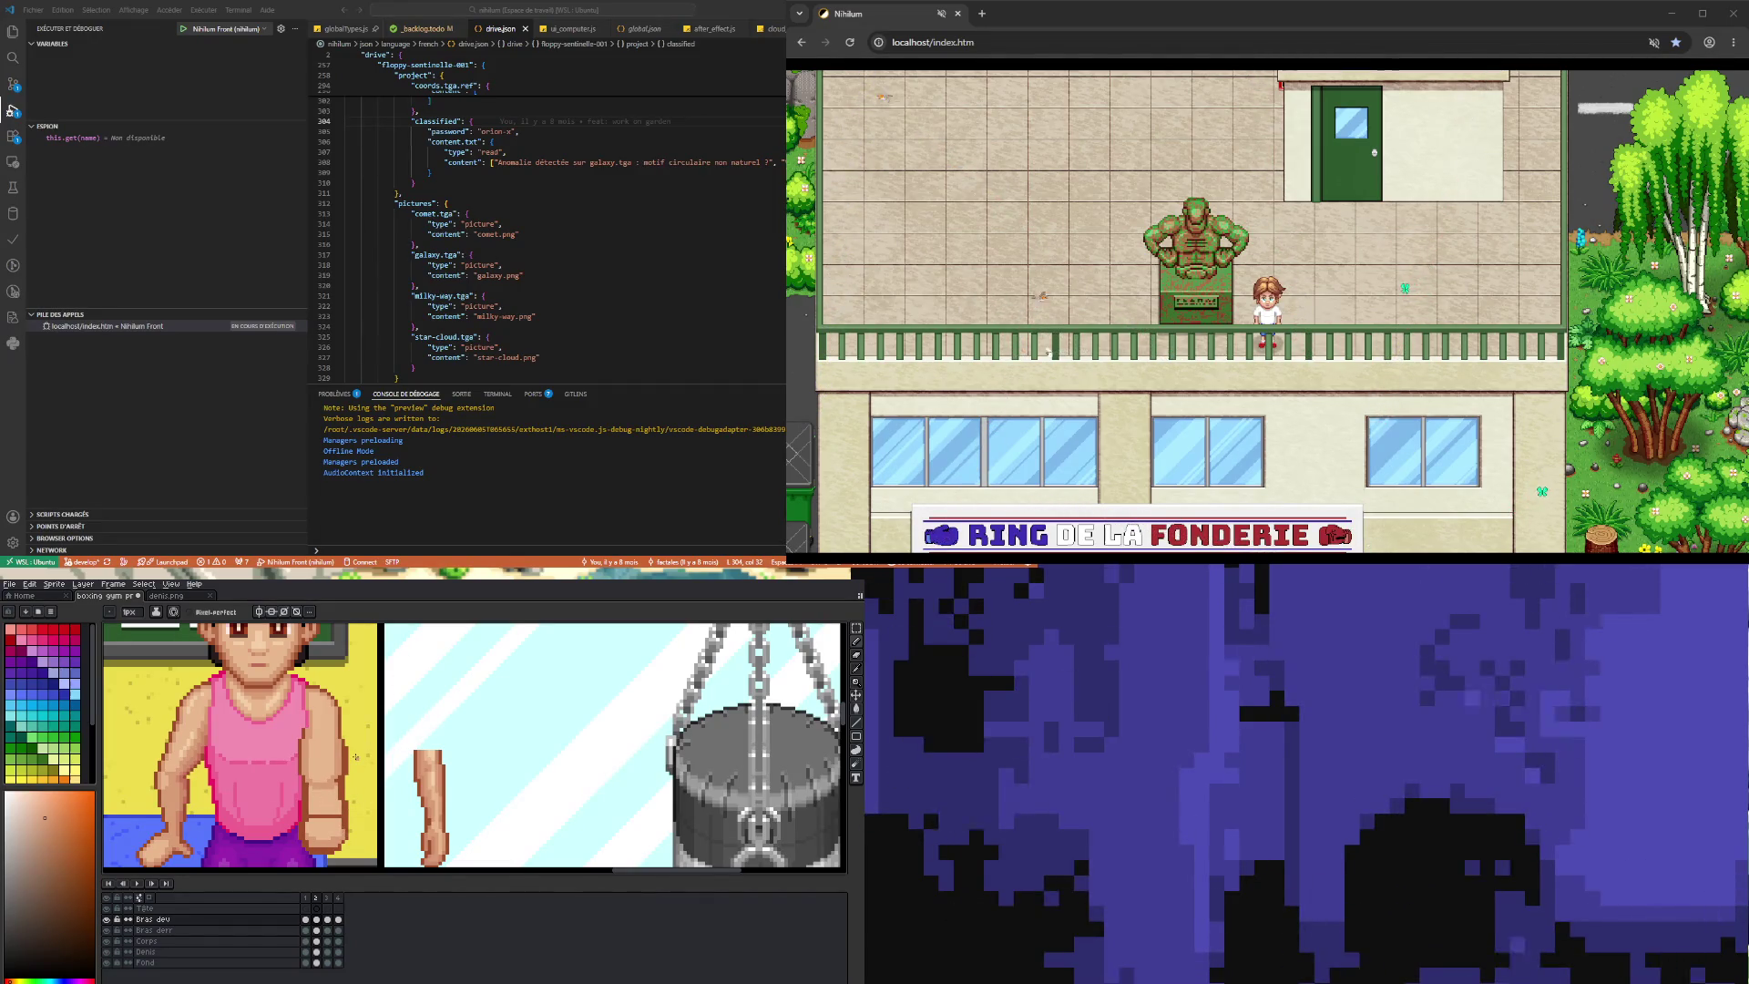
- Compare the arm in frames 1 and 2, returning to the frame 2 fist pose
click(305, 919)
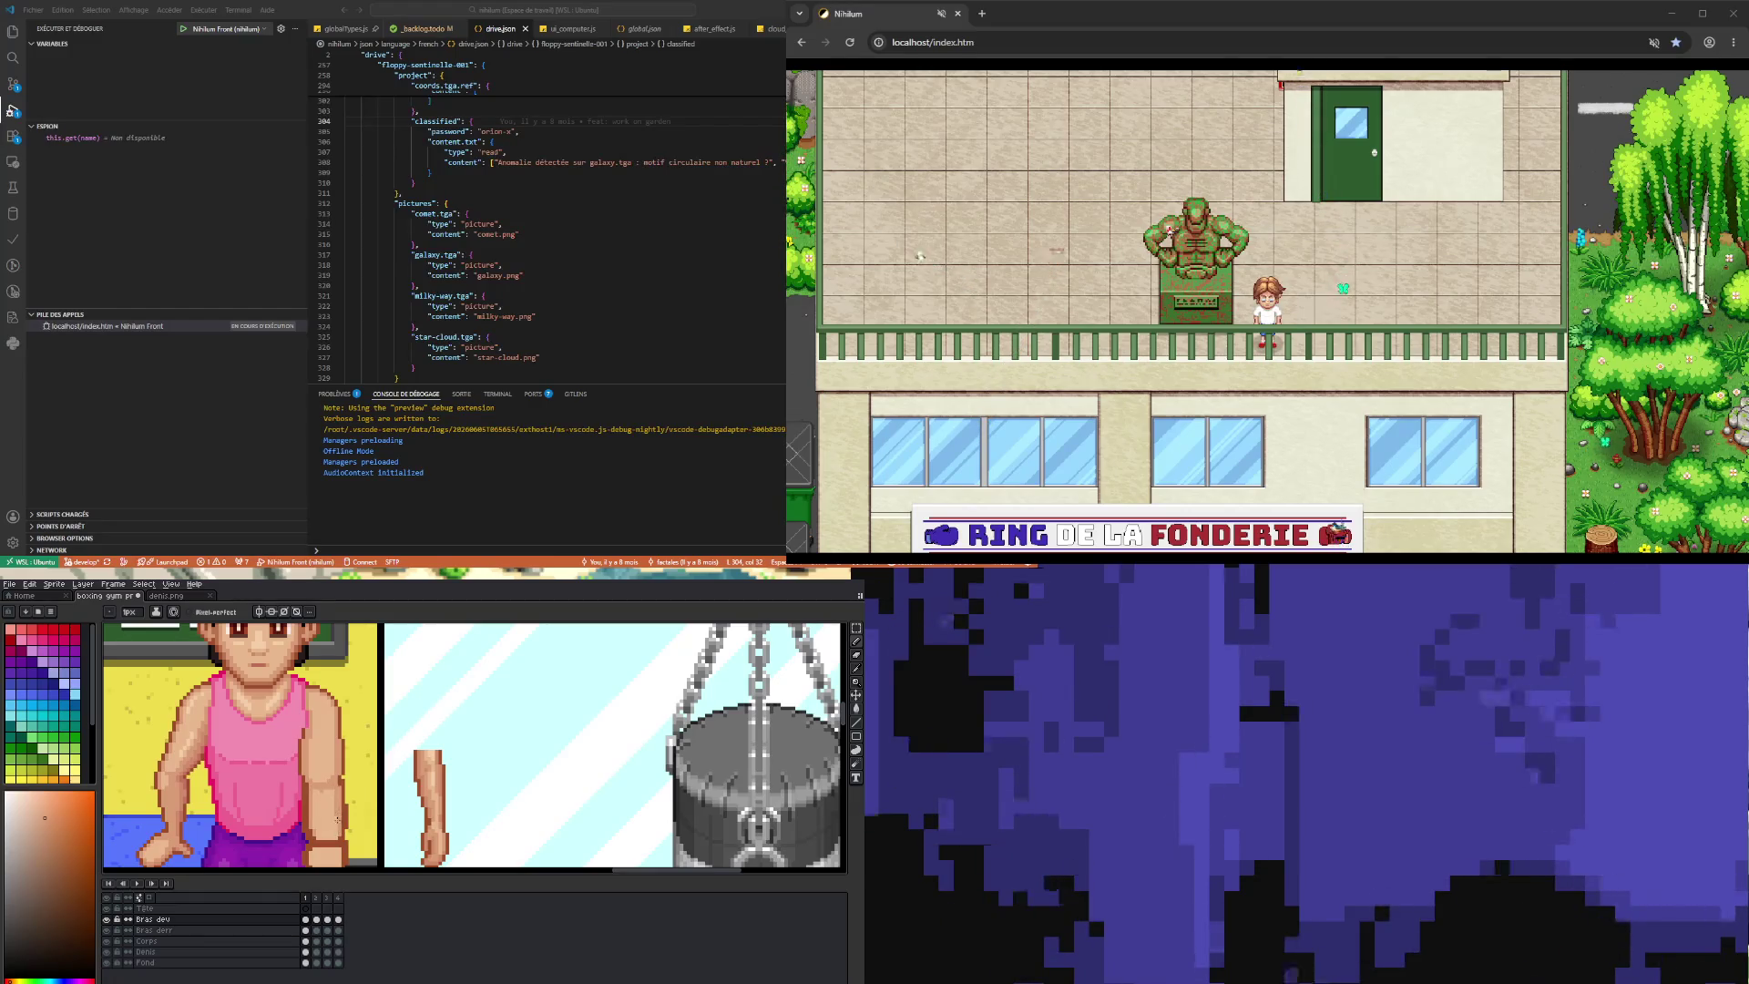
click(316, 919)
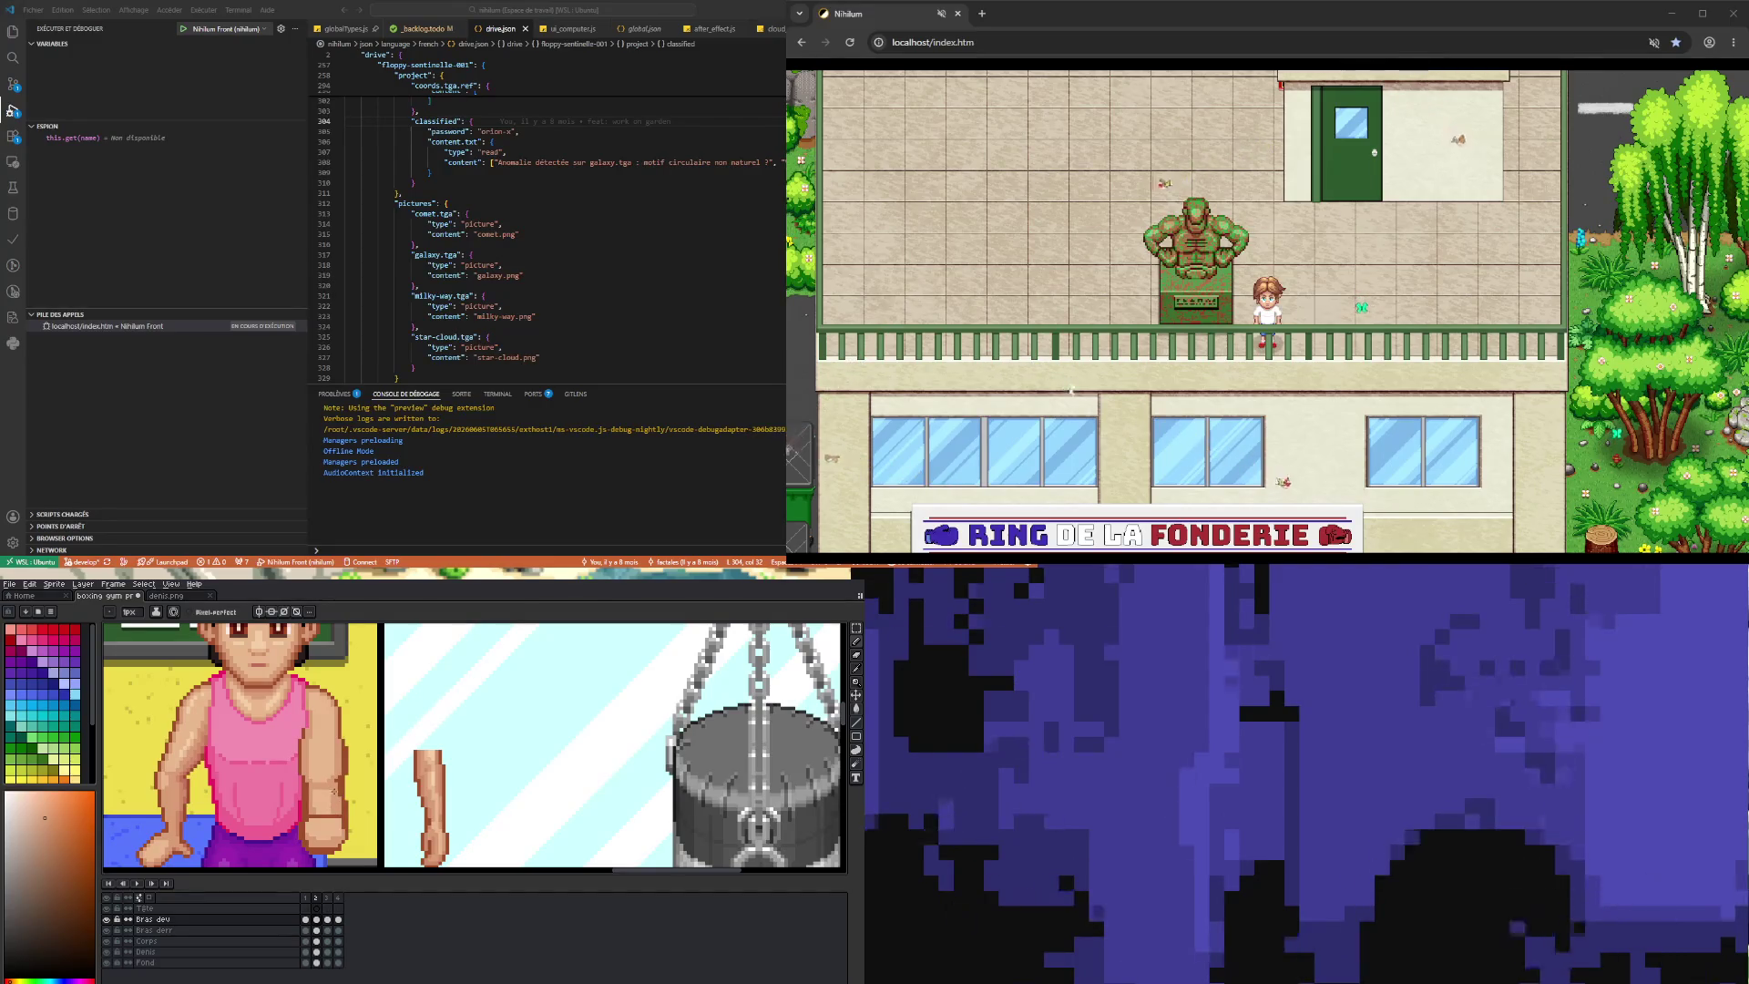
key(b)
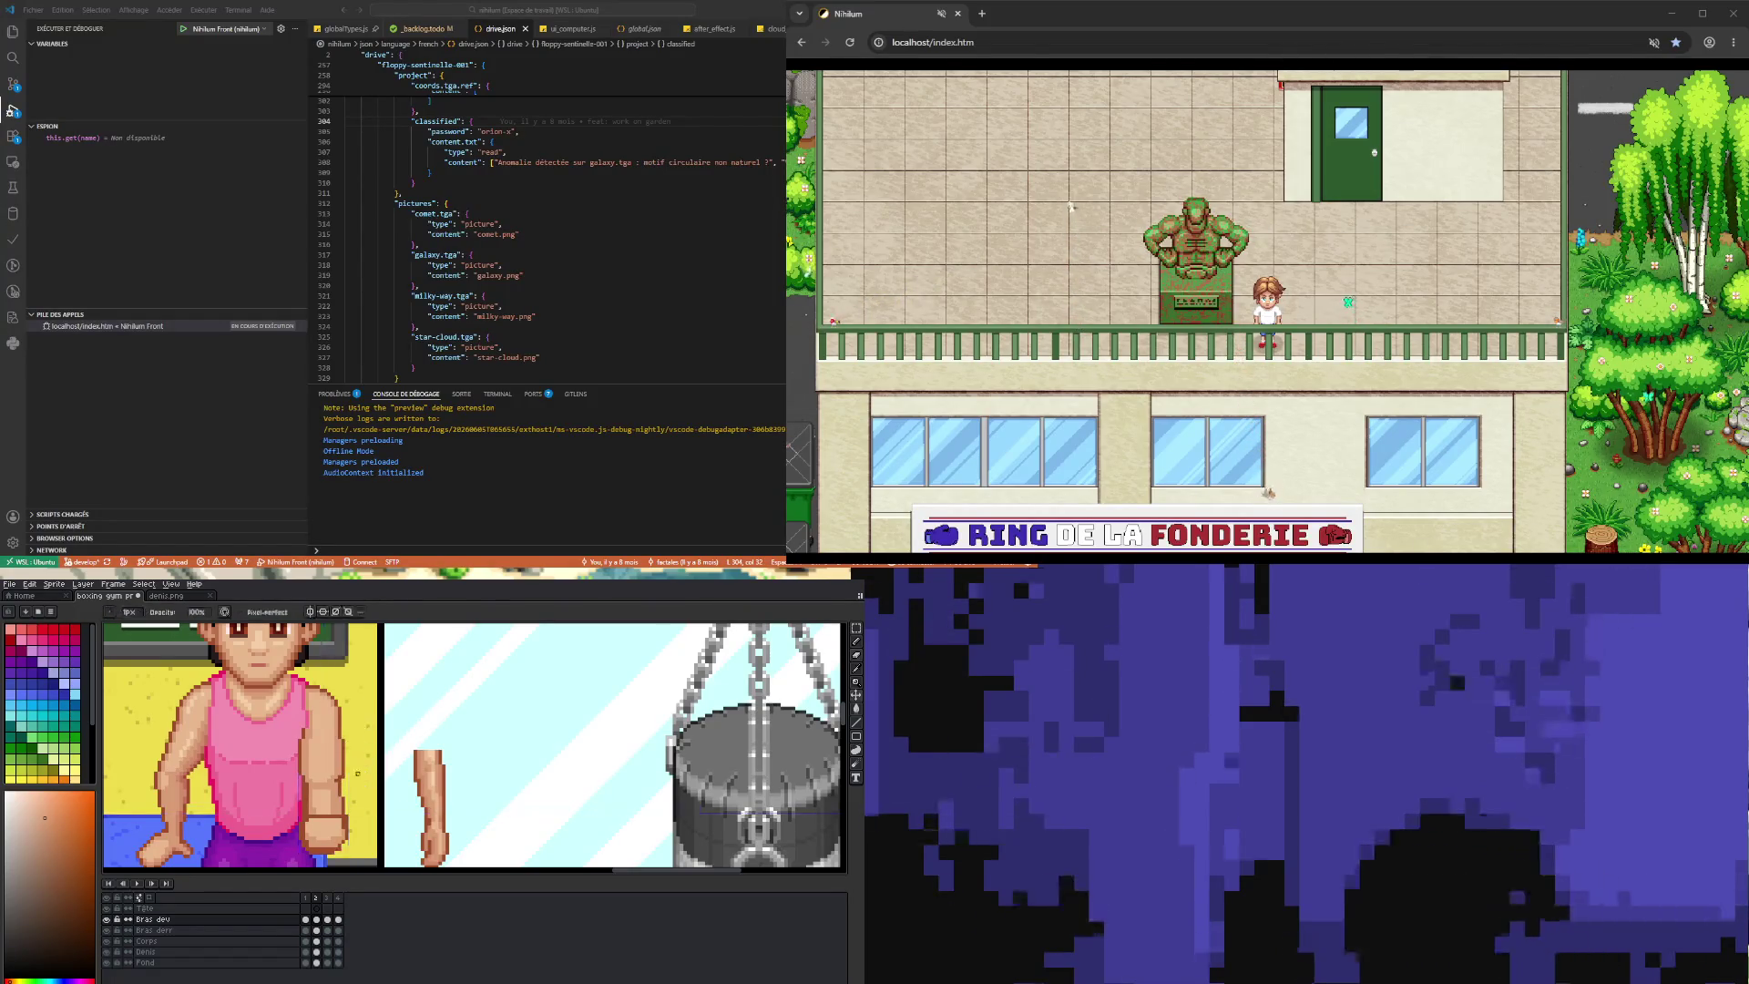
click(306, 920)
click(317, 919)
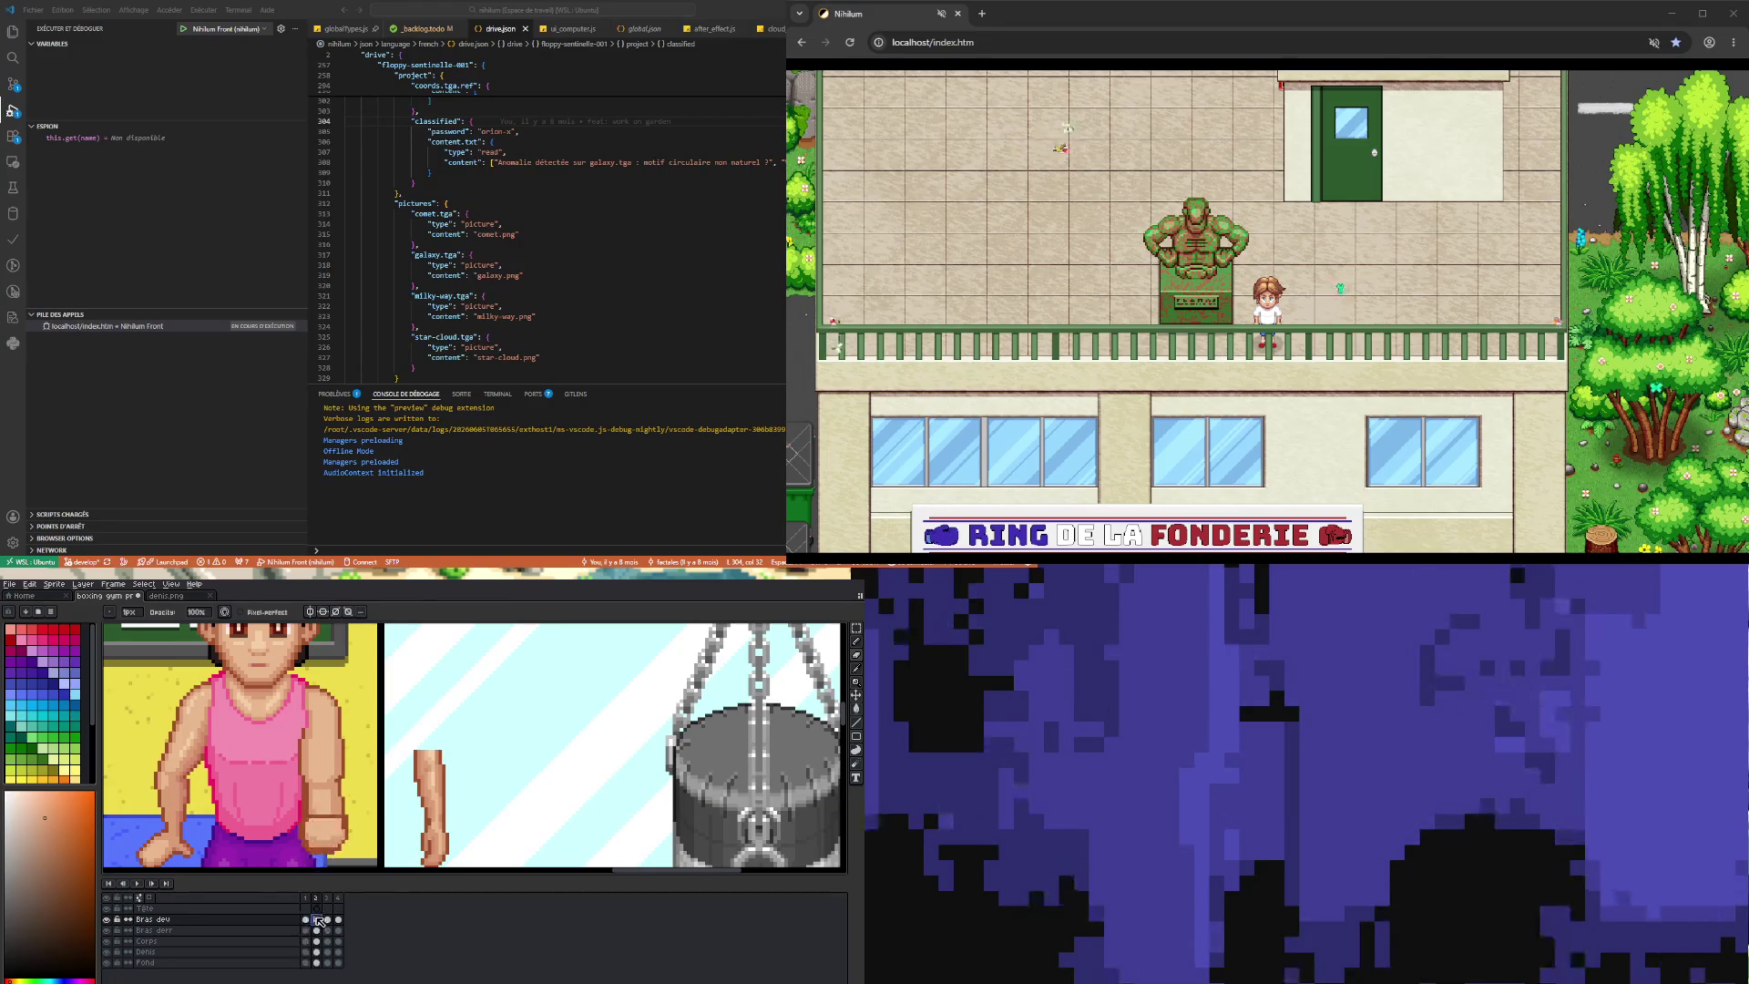
- Repaint the frame 2 arm with darker skin tones sampled from the canvas
key(i)
click(348, 742)
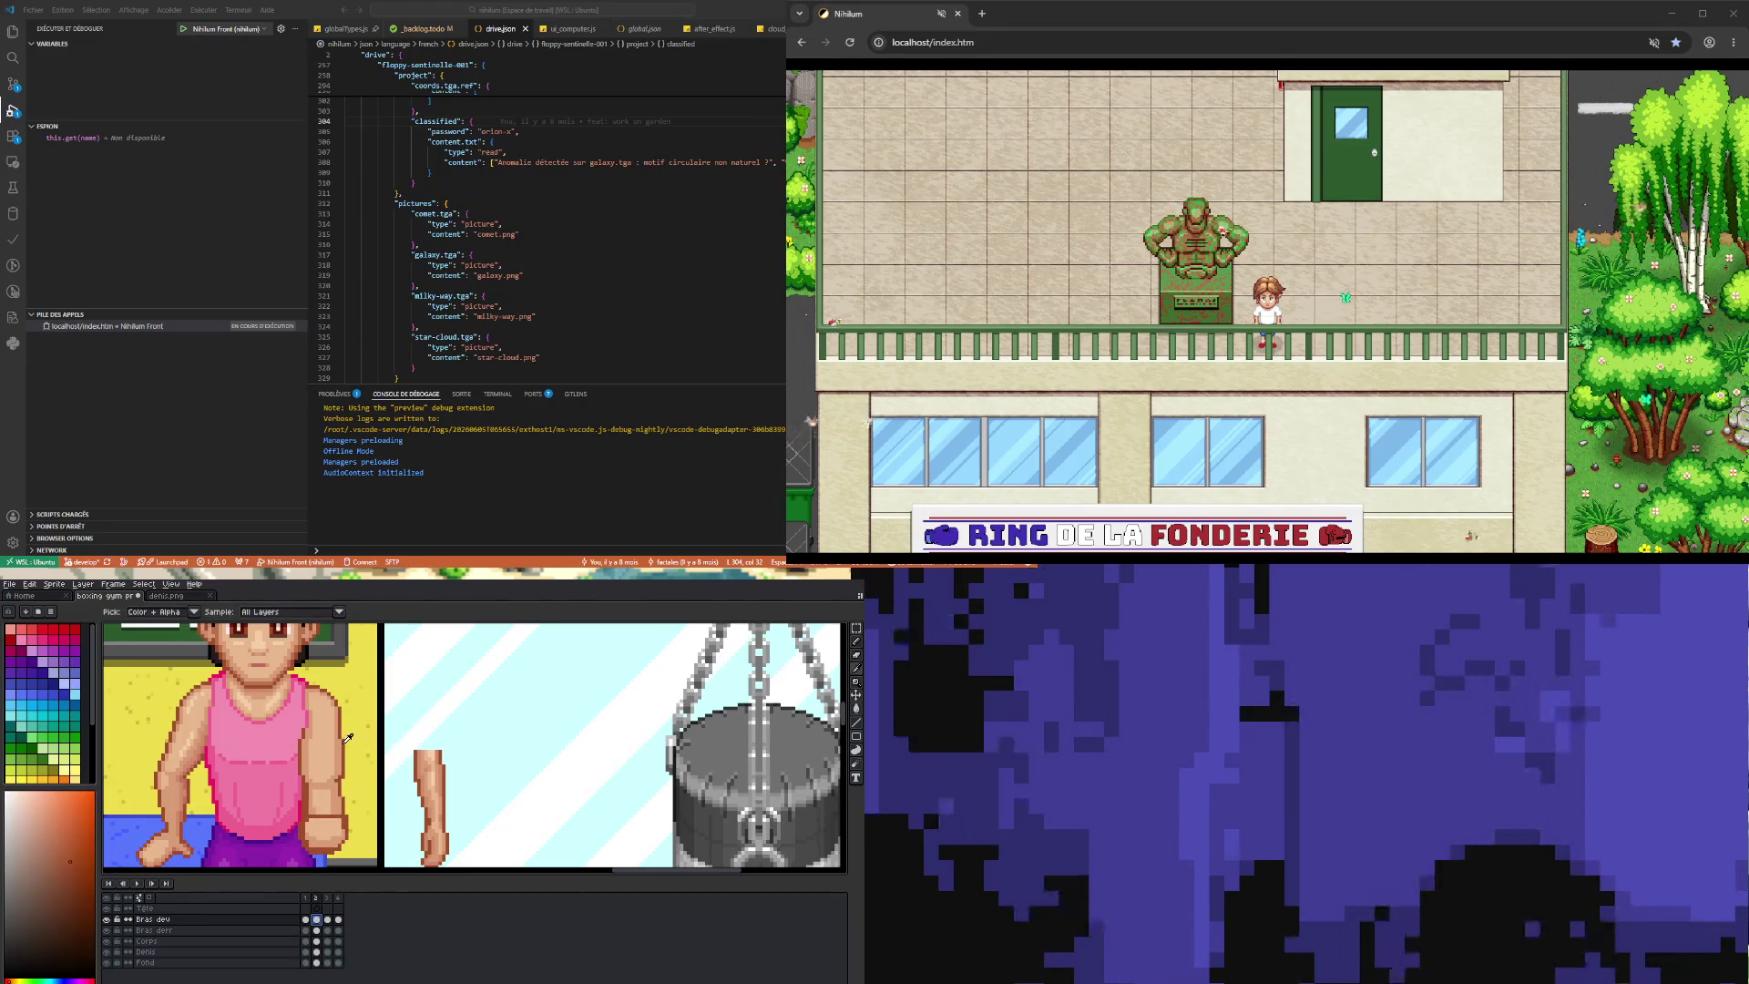
key(b)
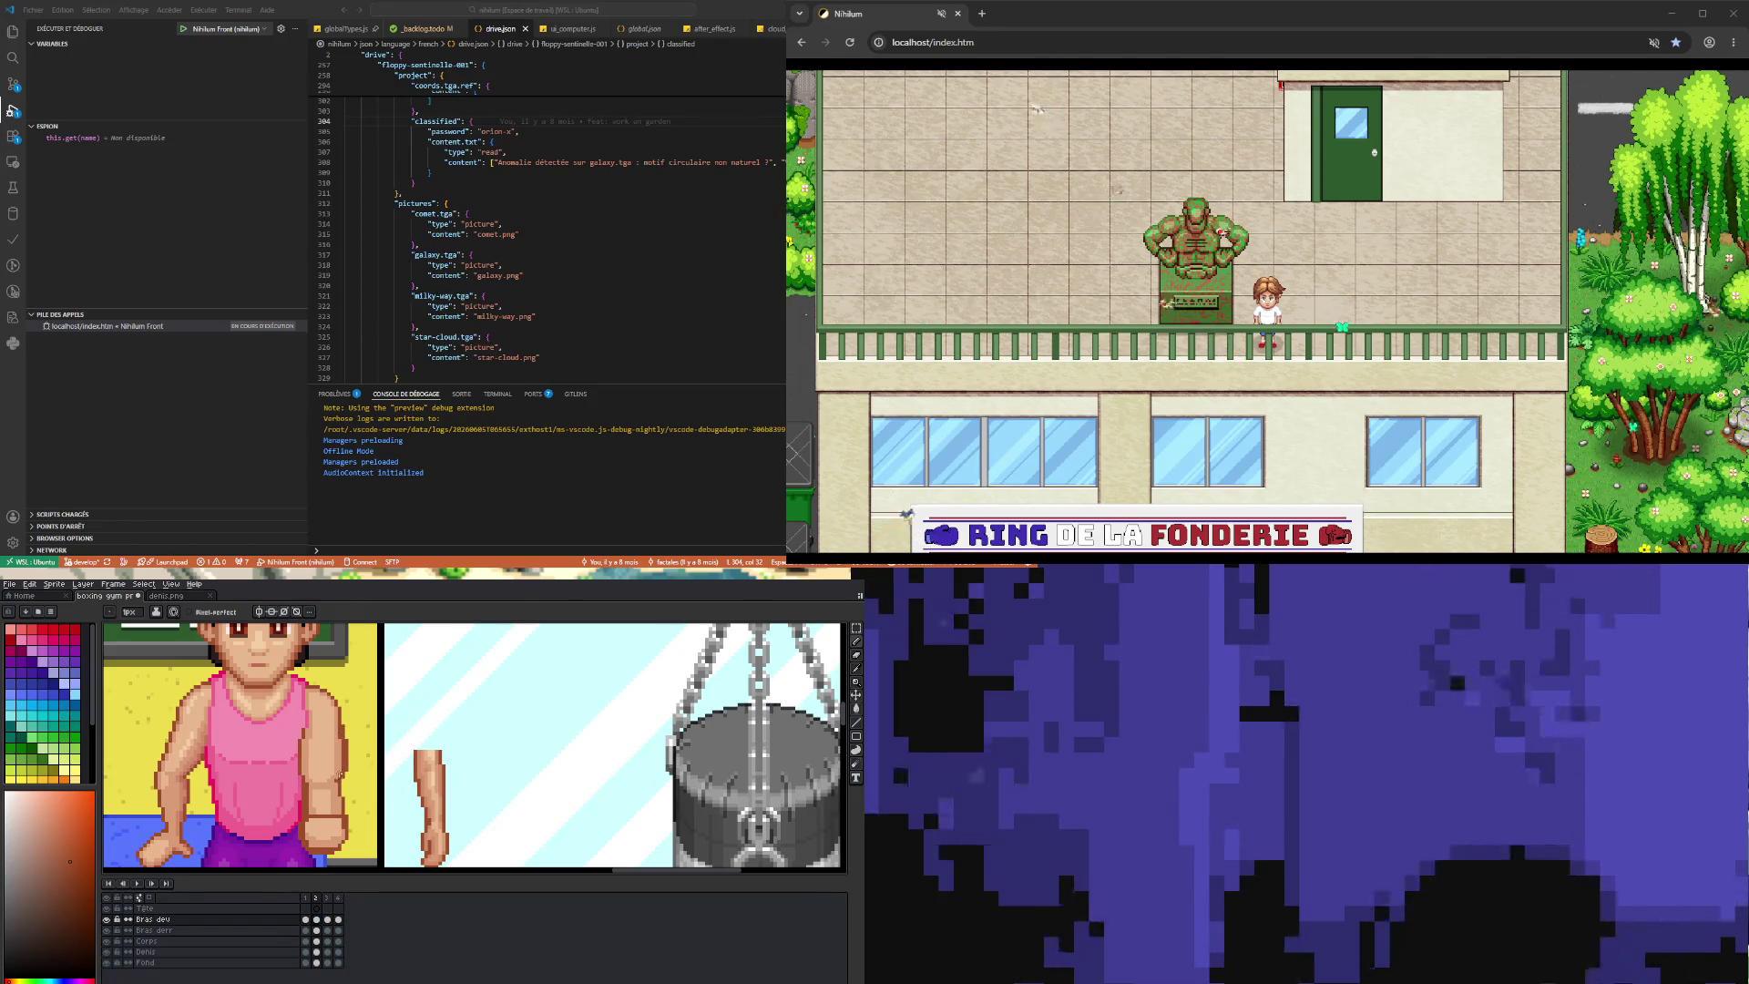
key(i)
click(344, 764)
key(b)
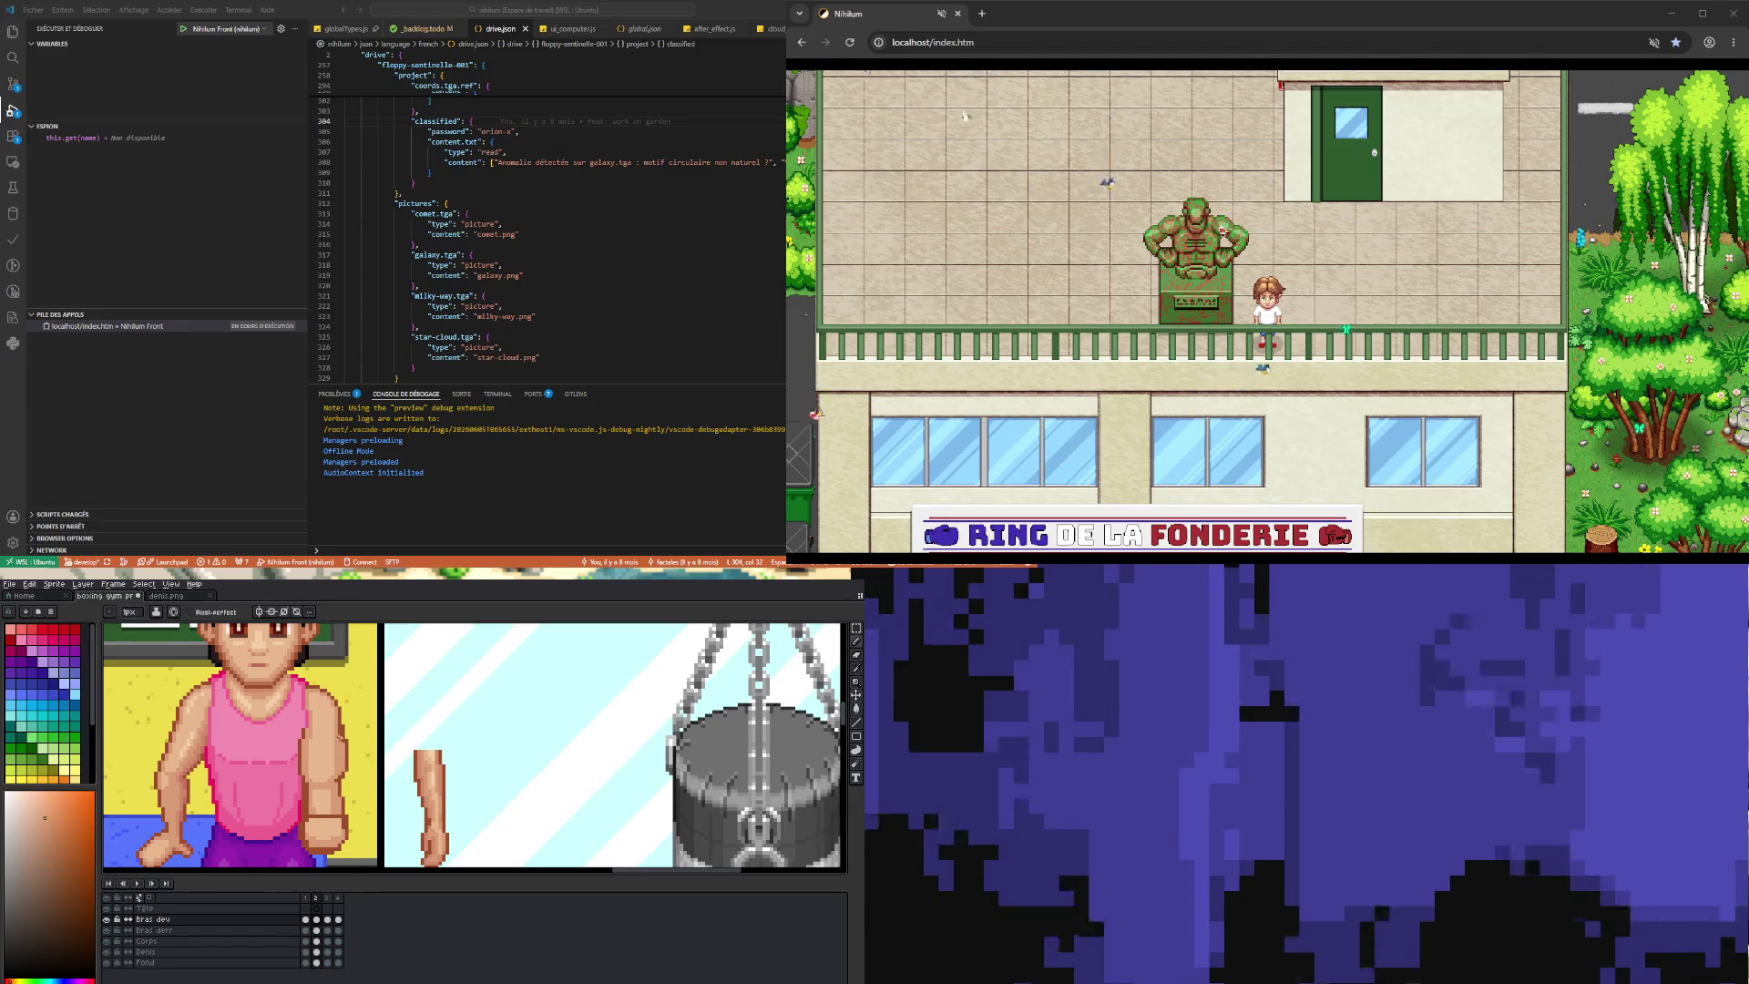
click(316, 920)
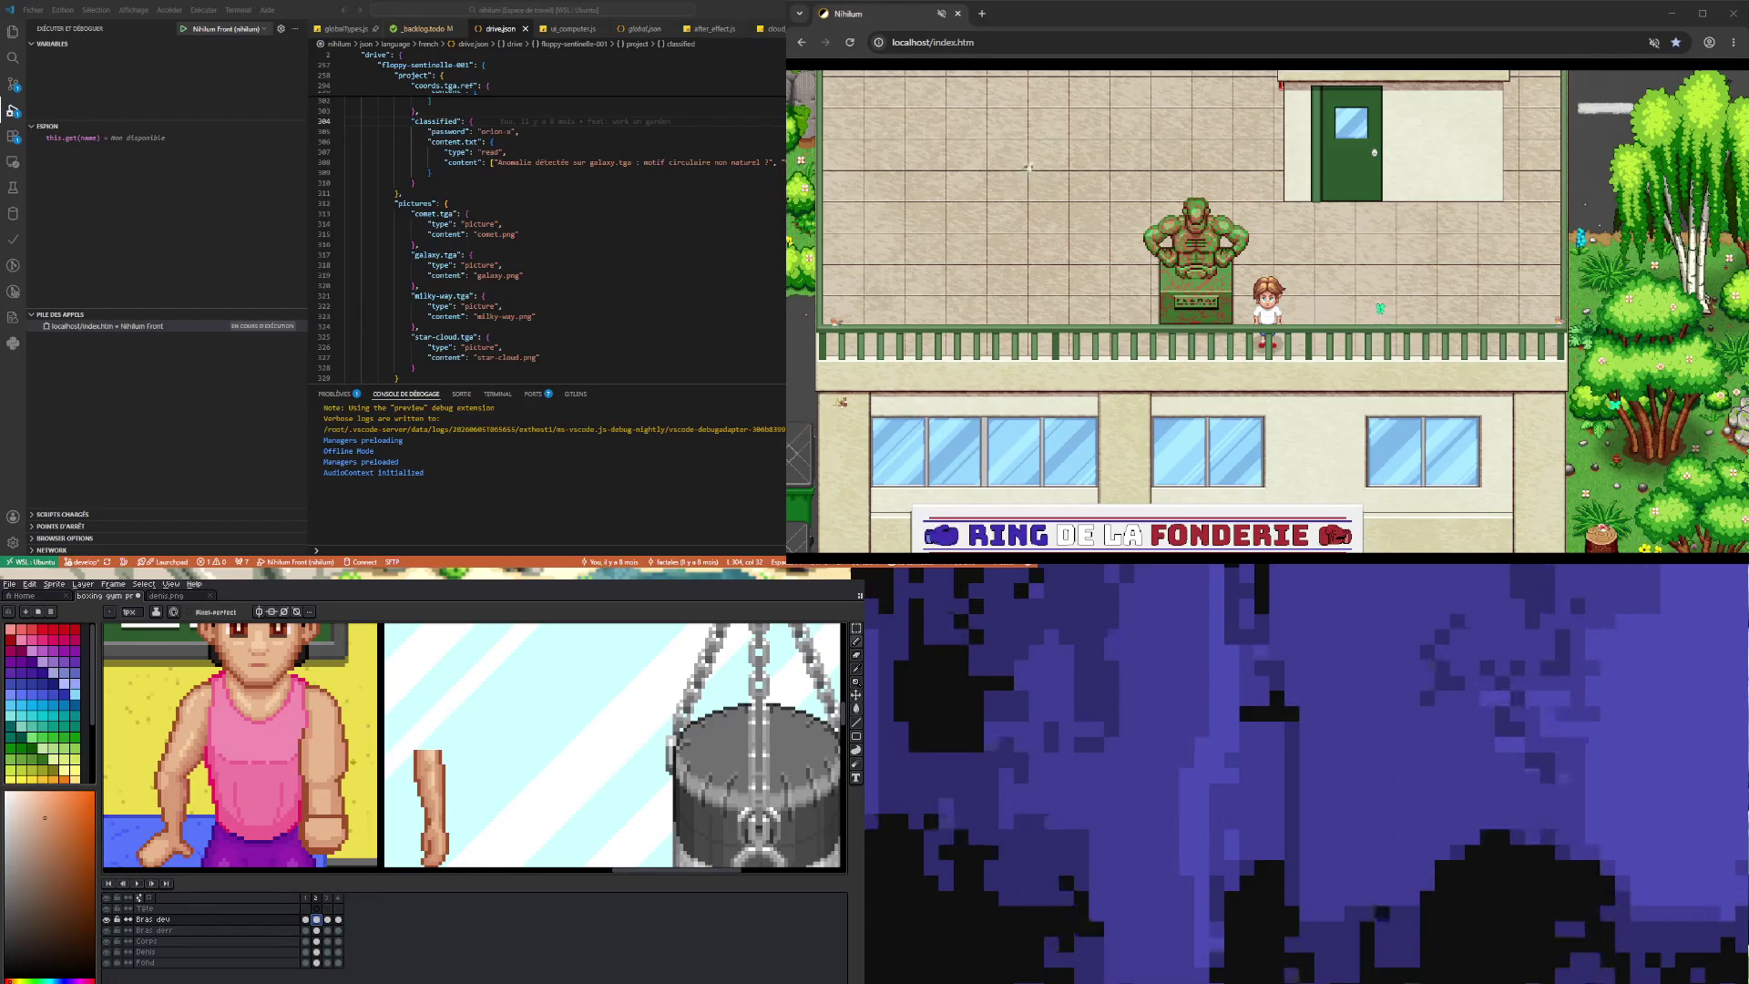
click(327, 919)
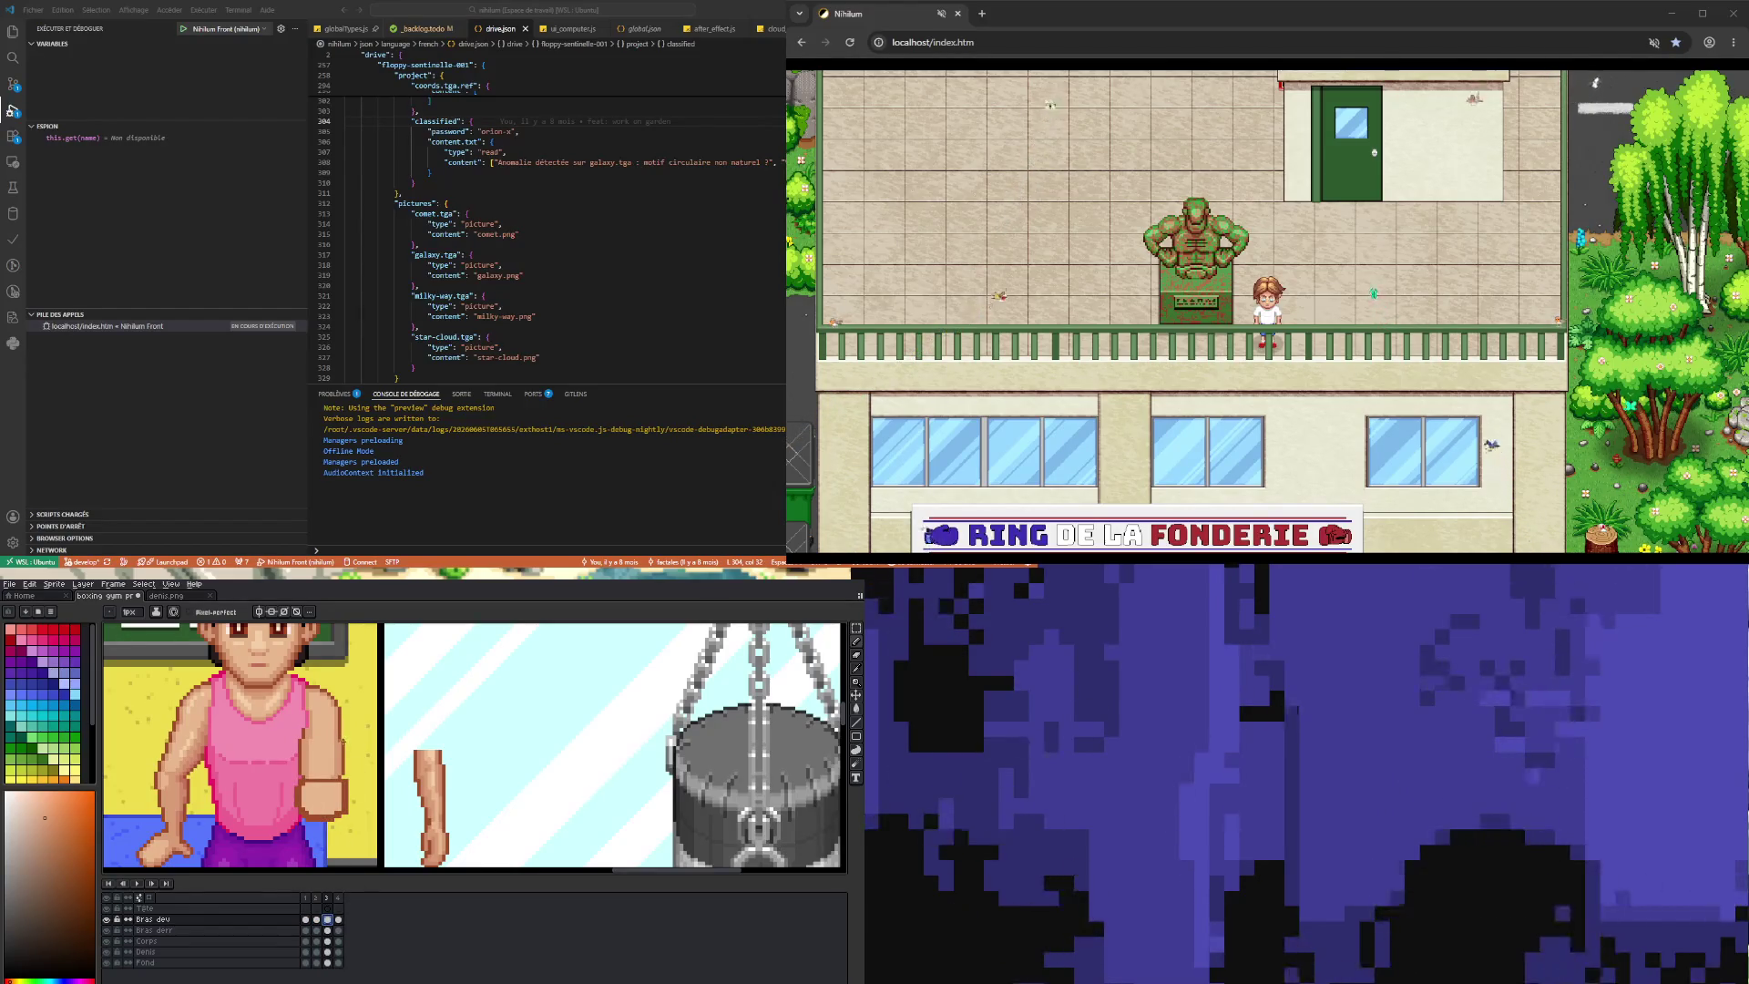
- Redraw frame 3's forearm bent upward with sampled light and dark skin shades
key(i)
click(349, 767)
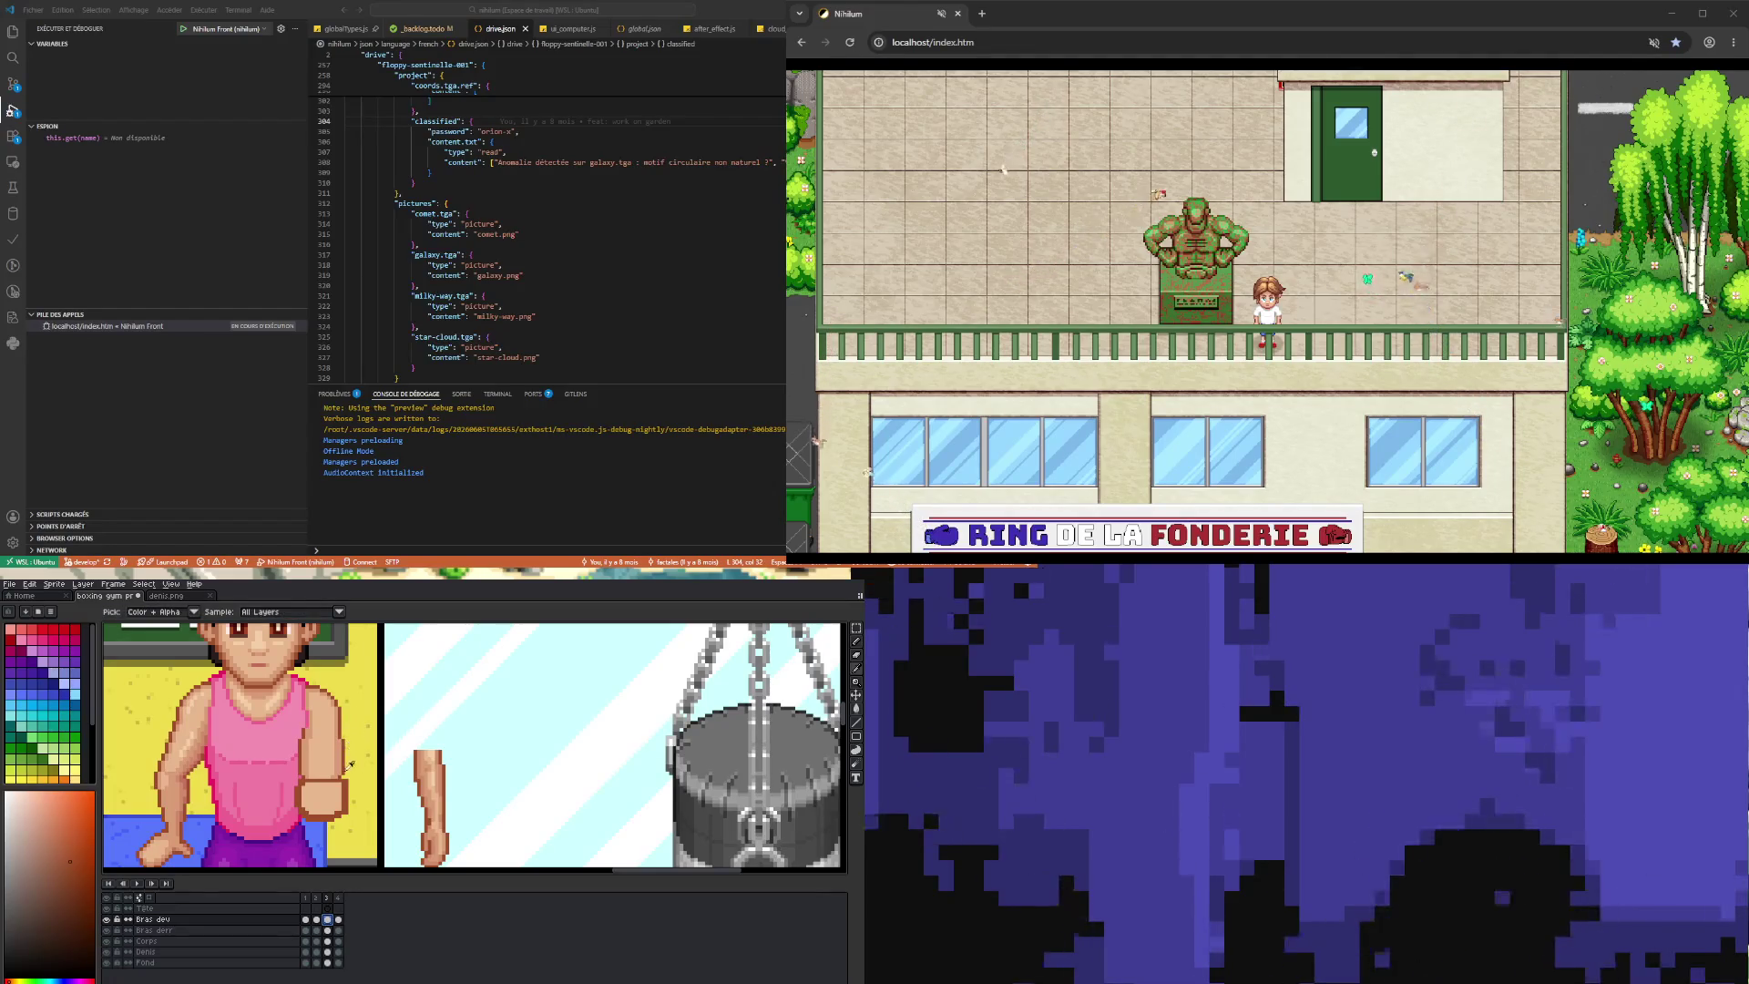
key(b)
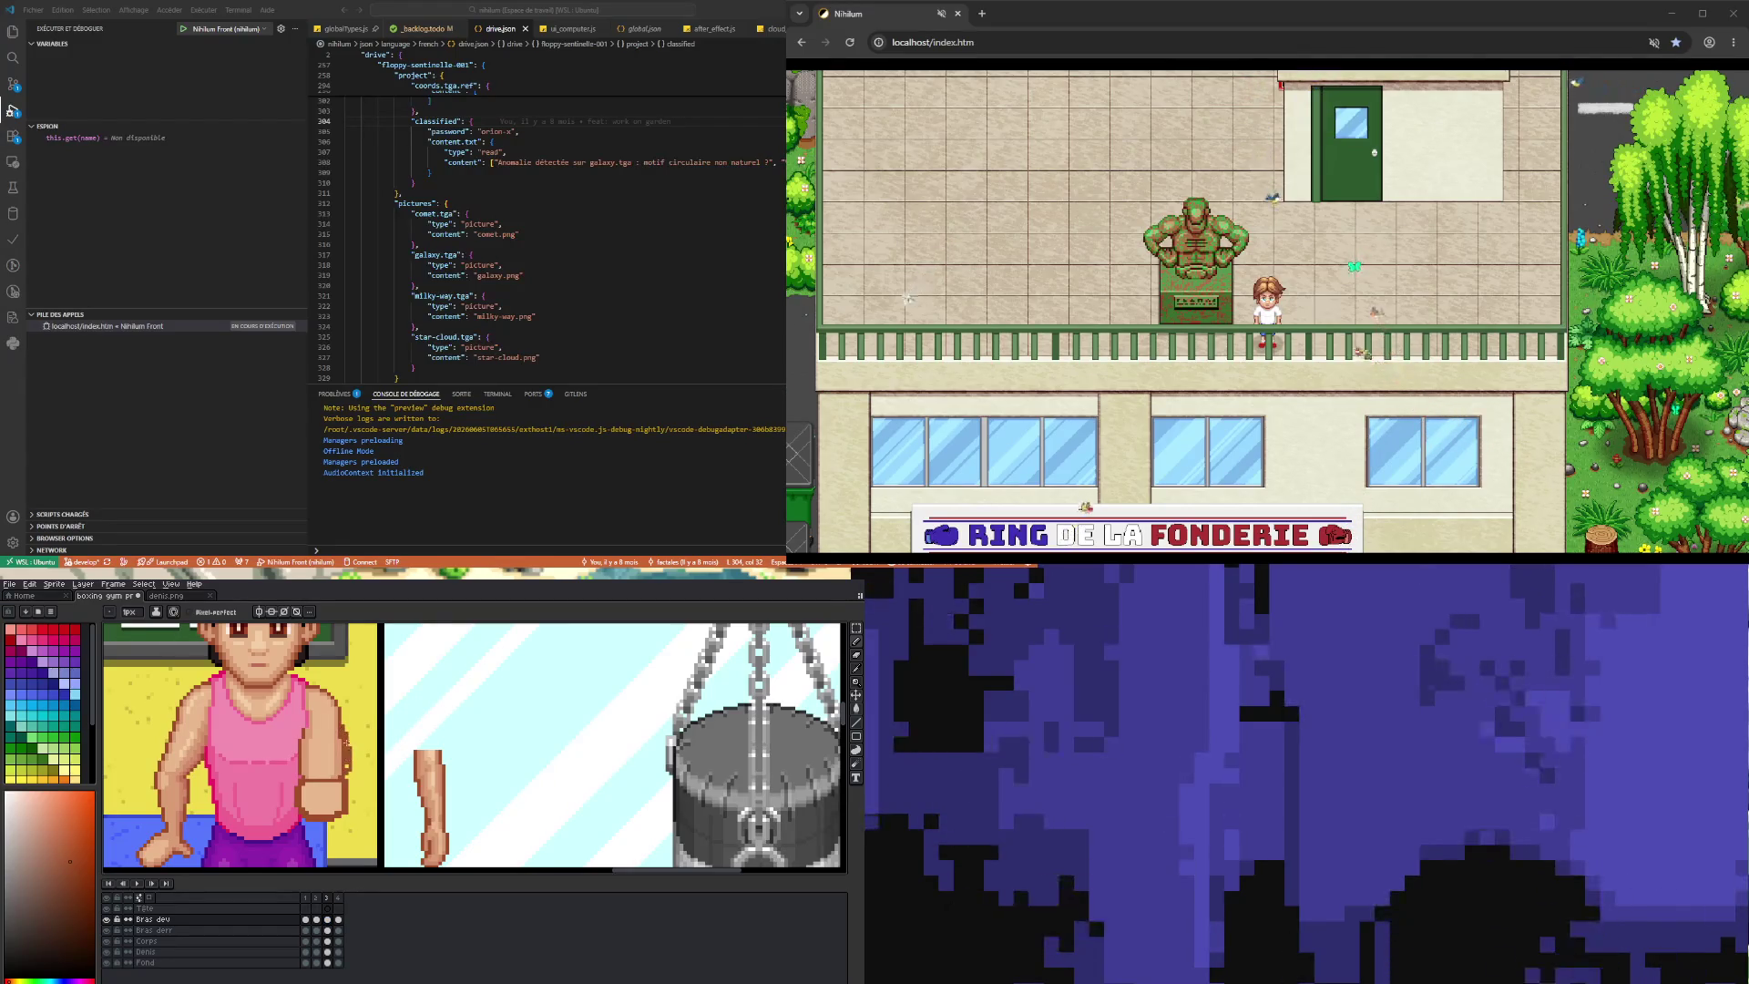
alt+click(334, 757)
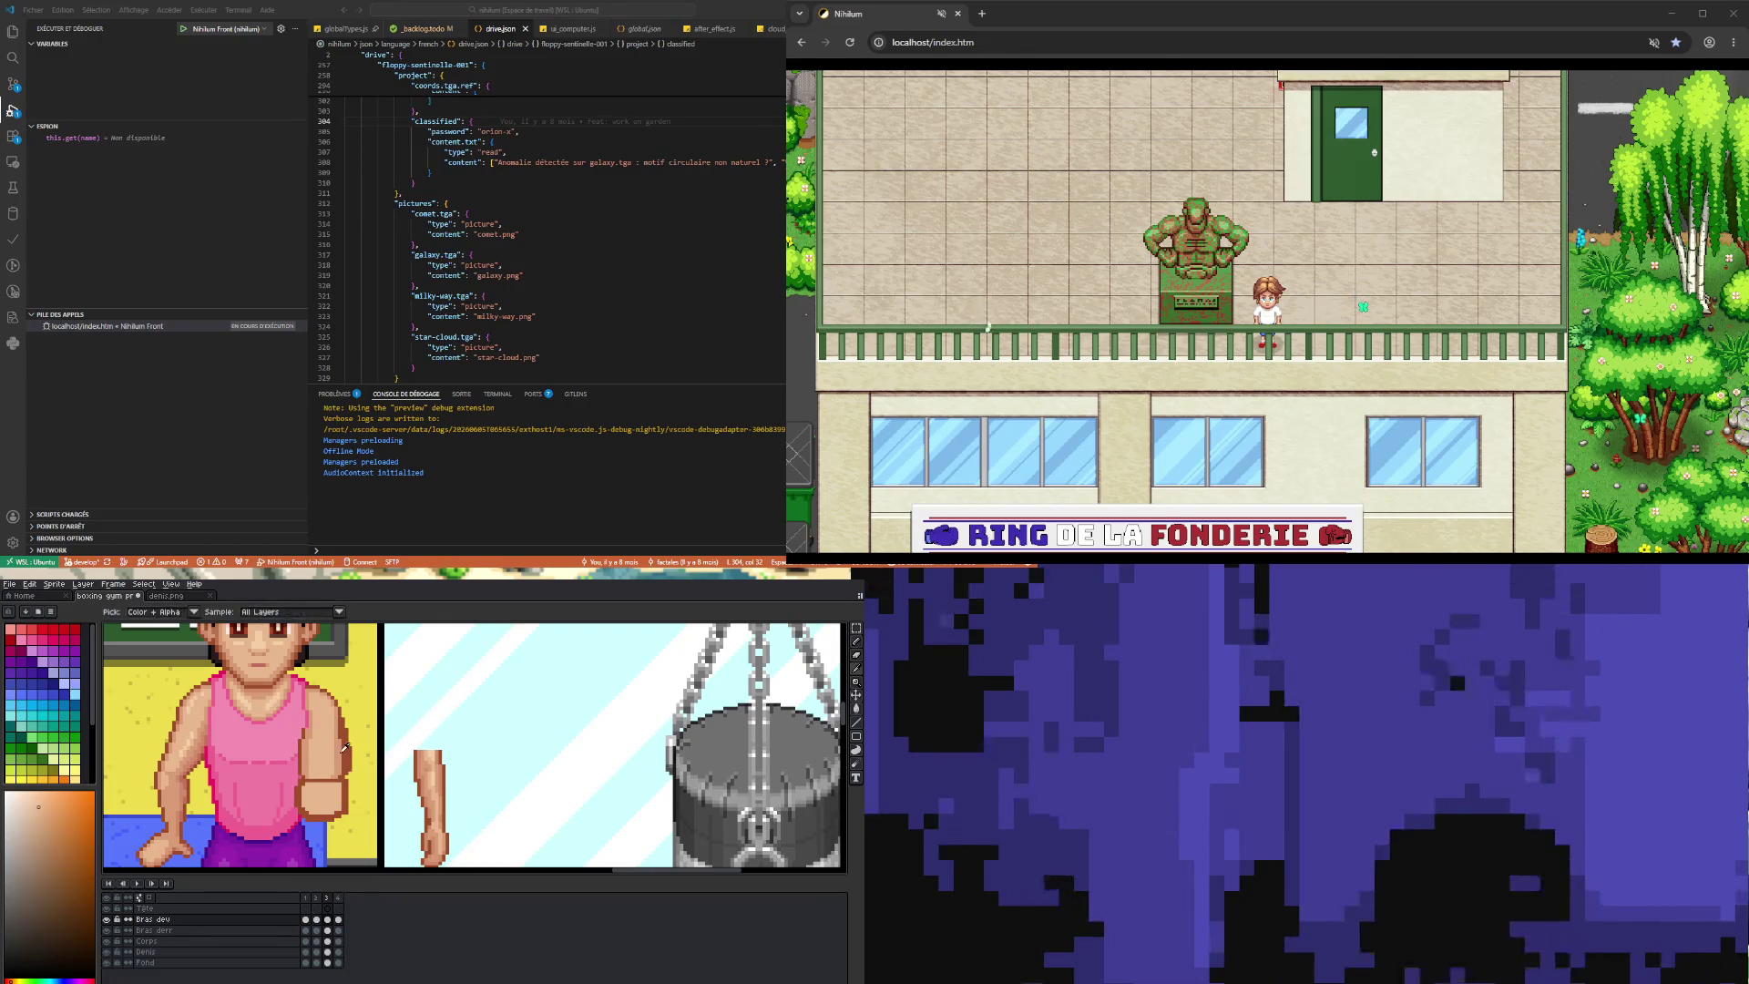
alt+click(341, 756)
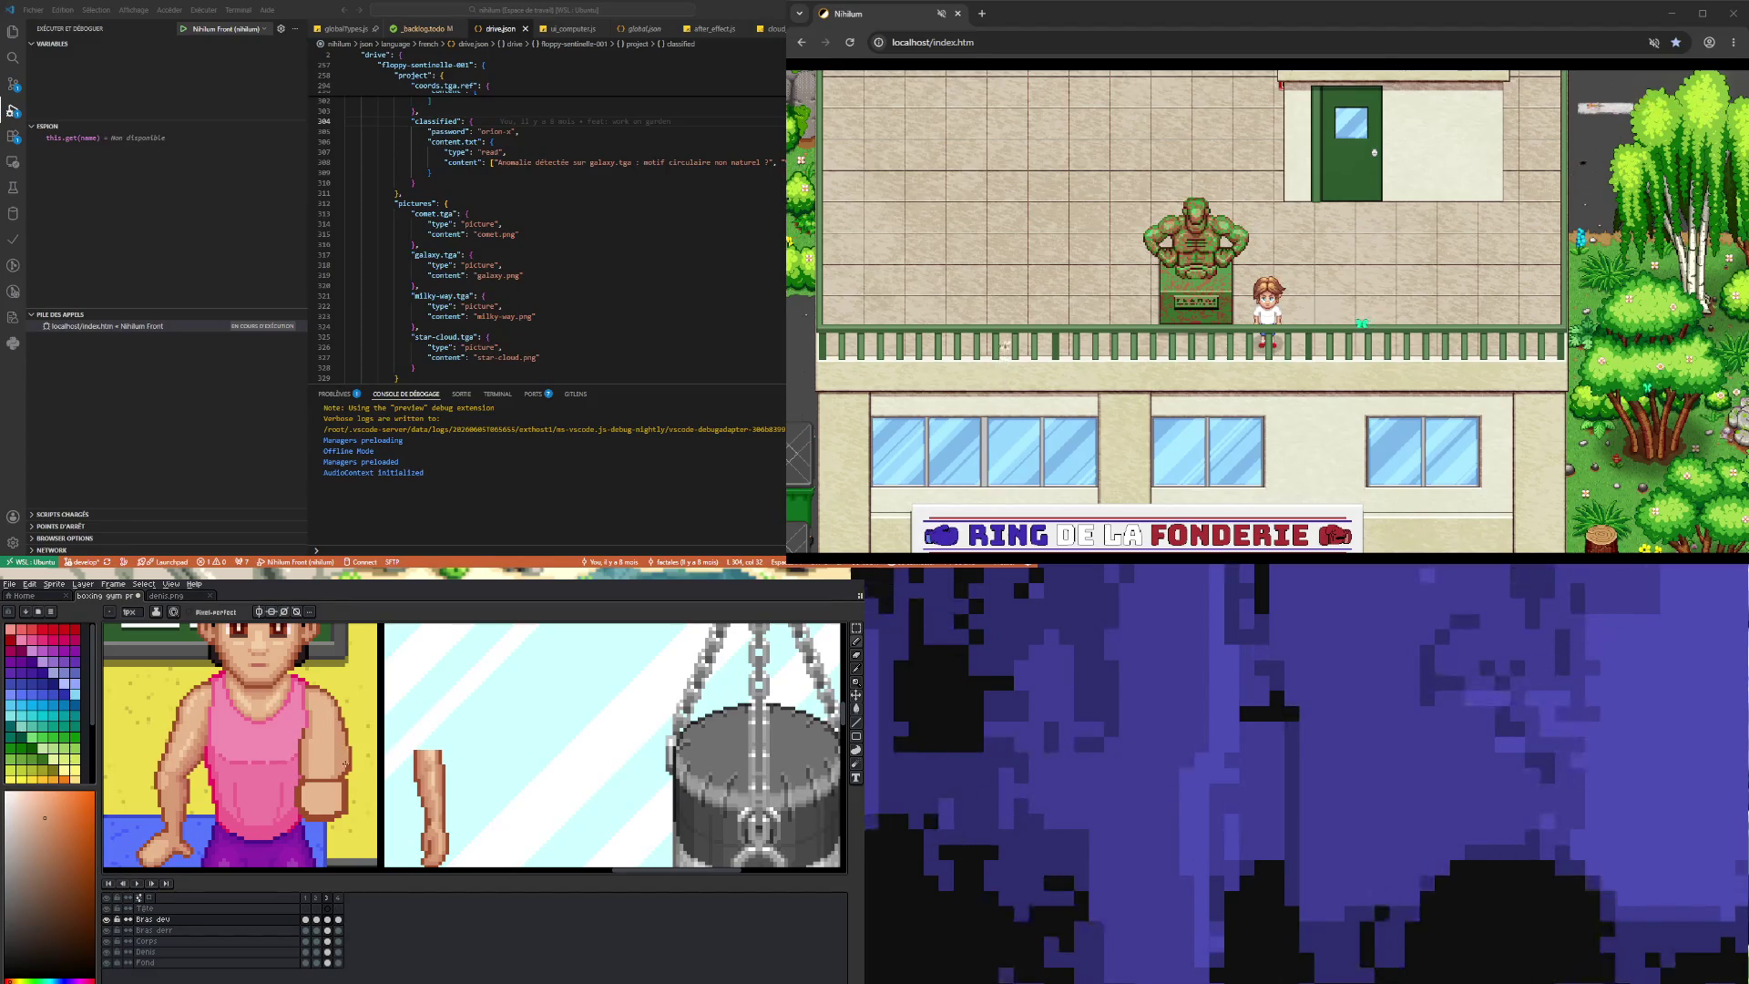
key(alt)
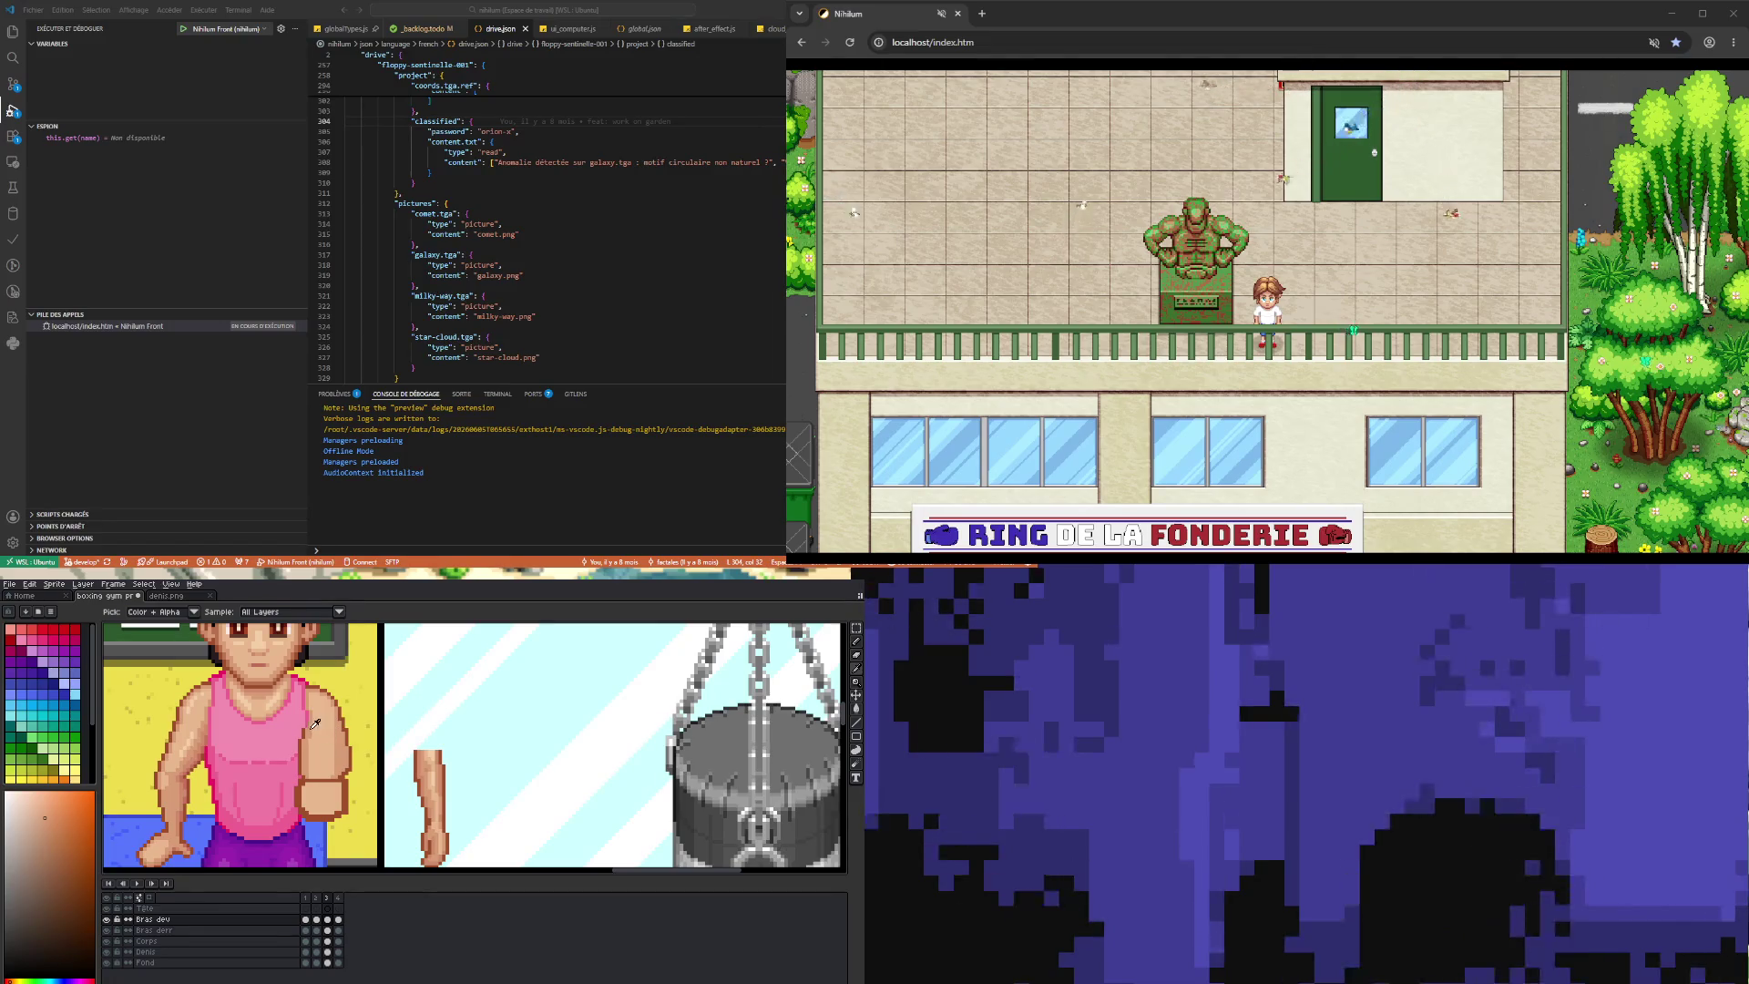
alt+click(329, 722)
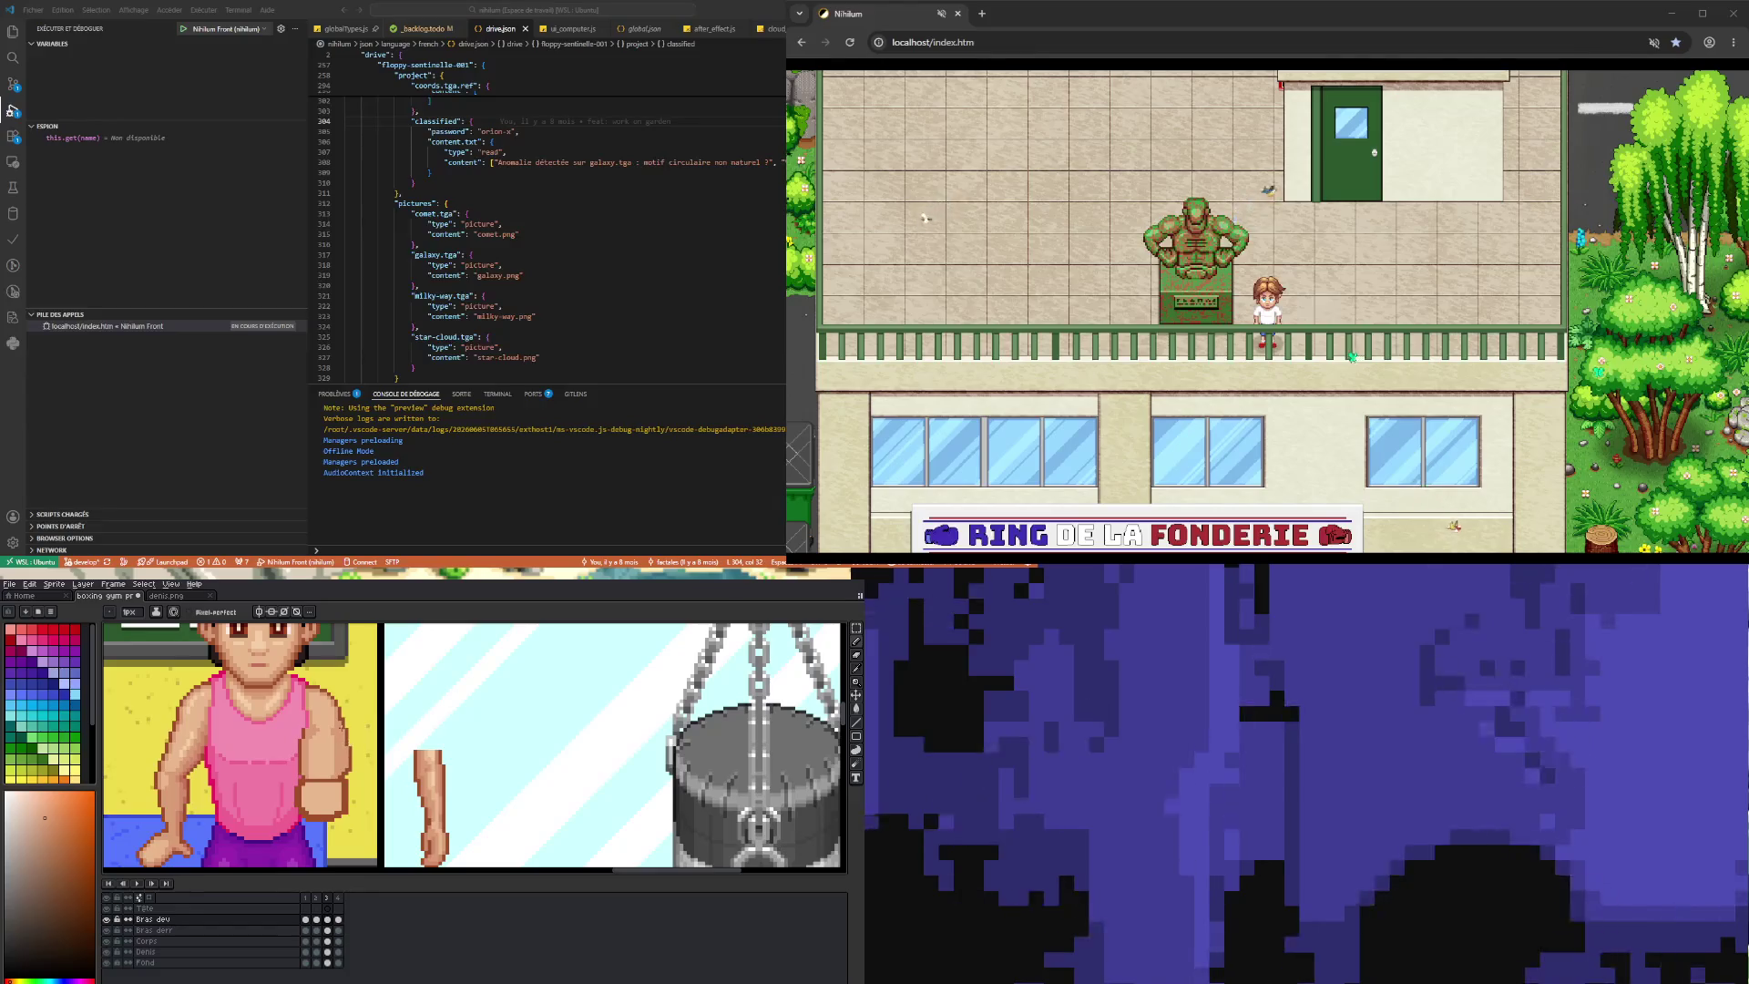
key(i)
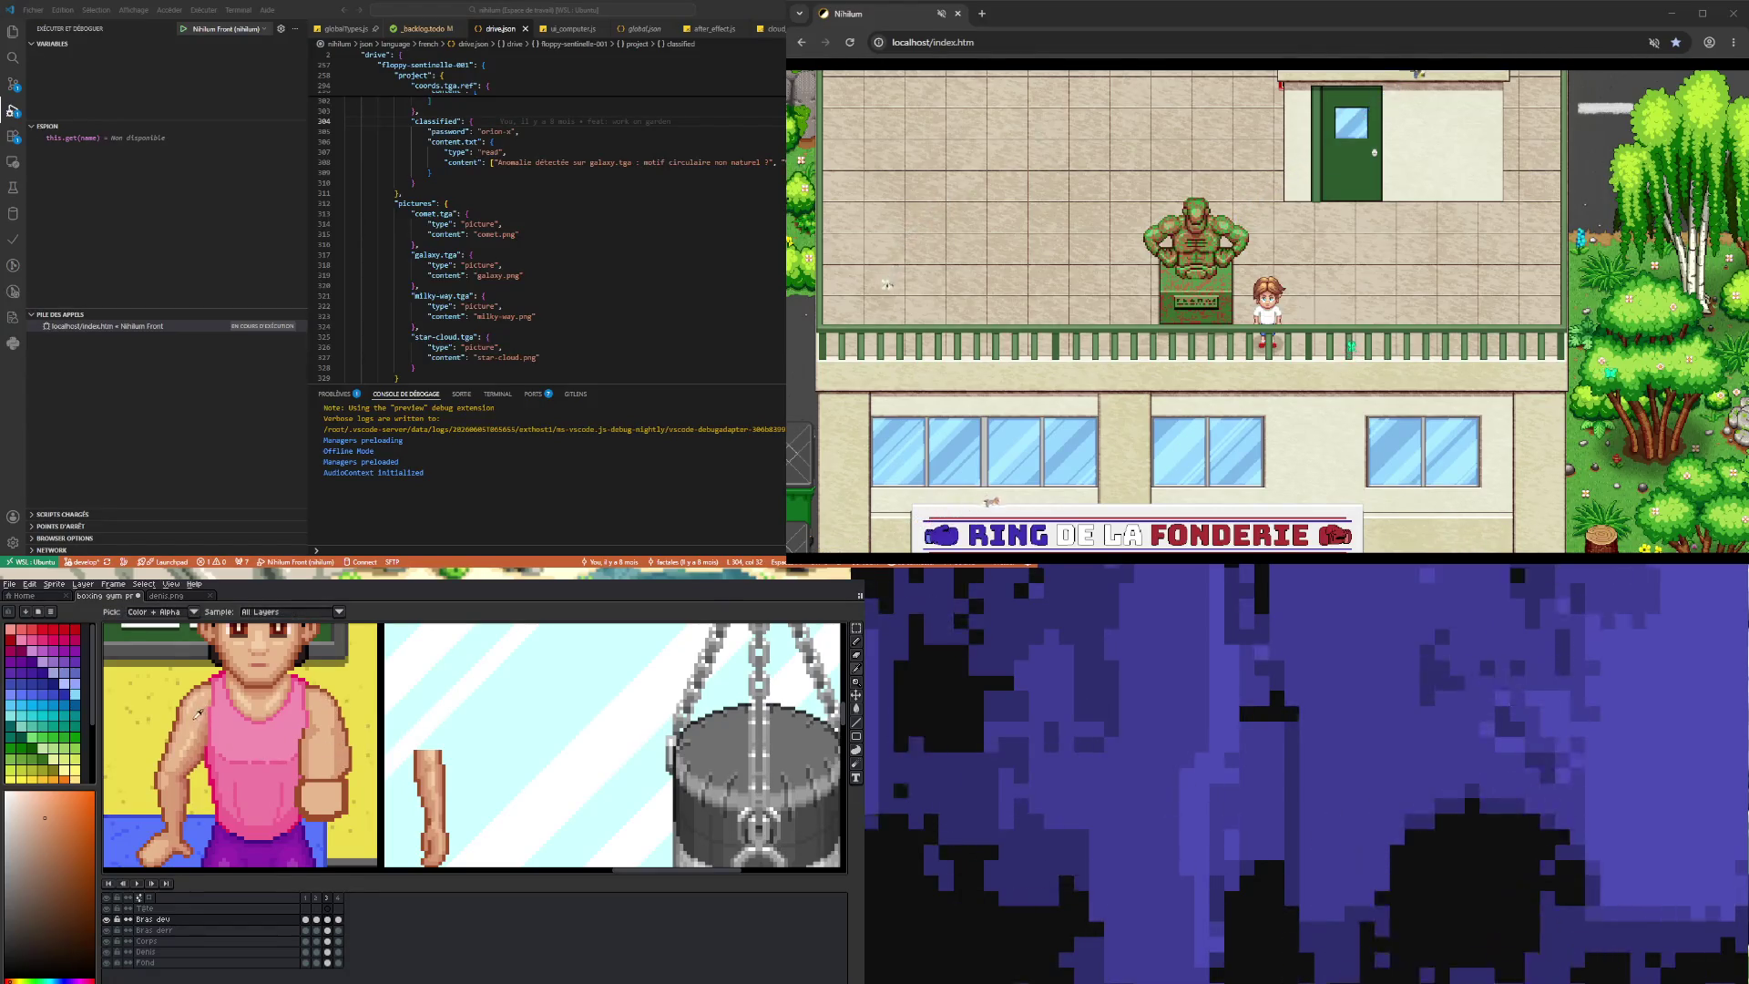
click(194, 731)
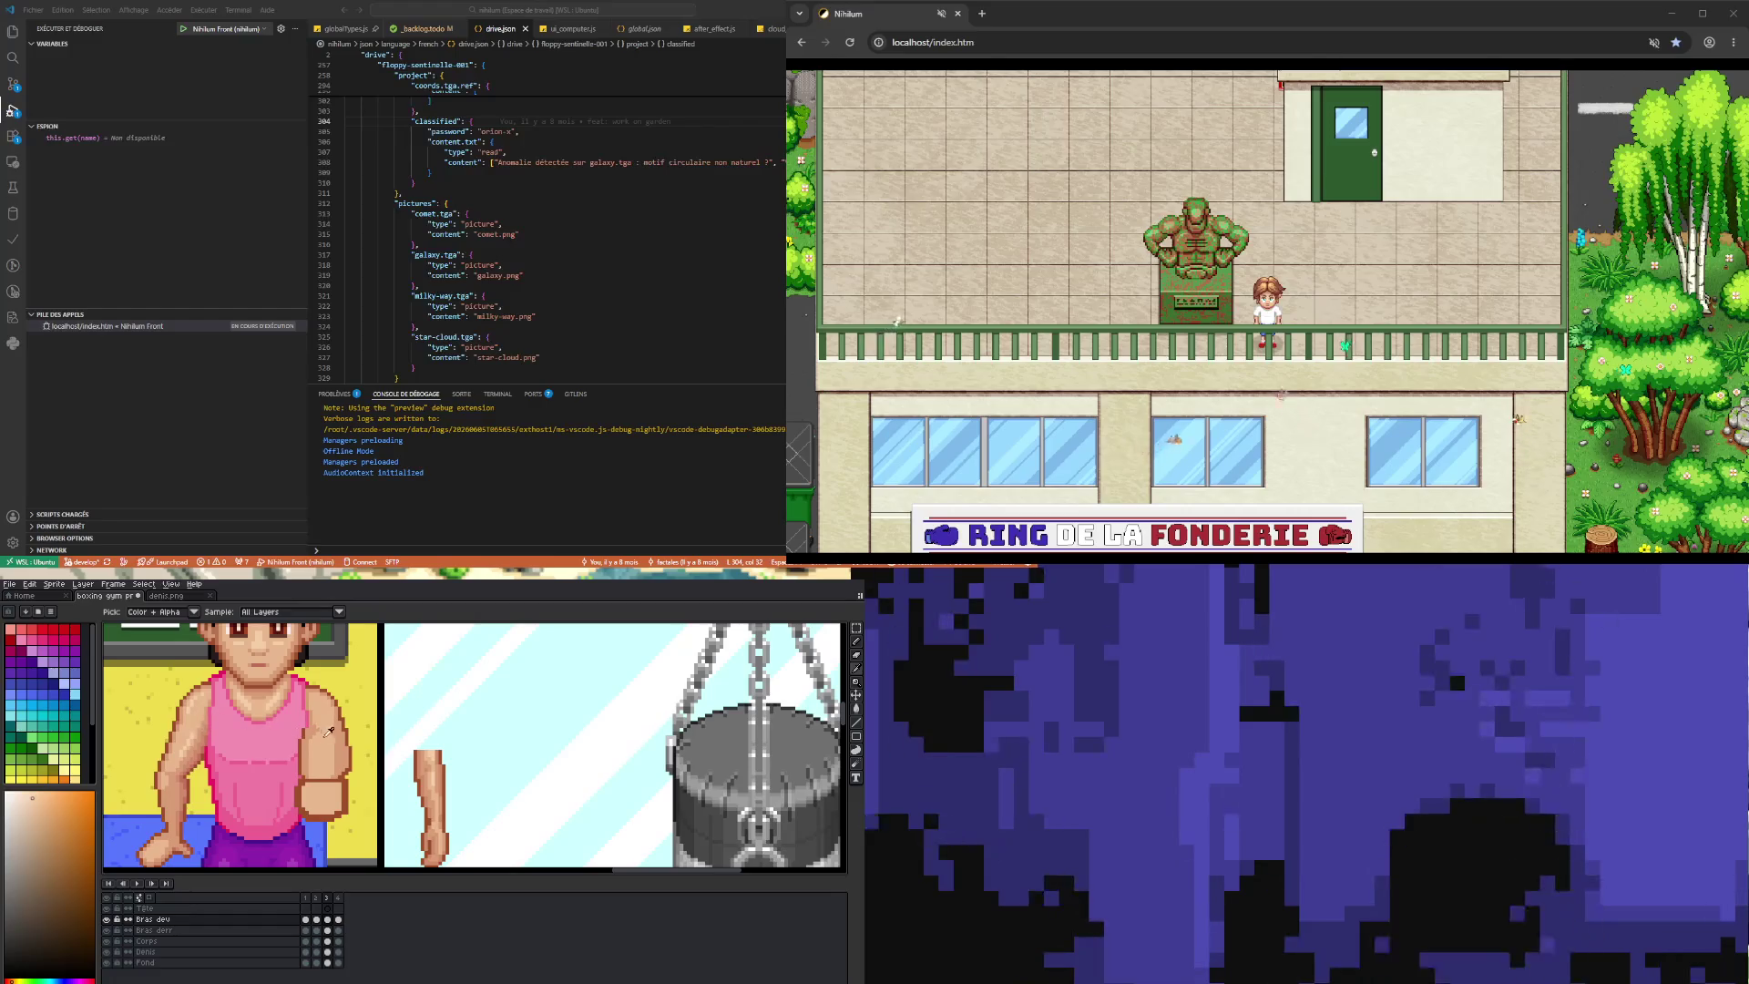
key(b)
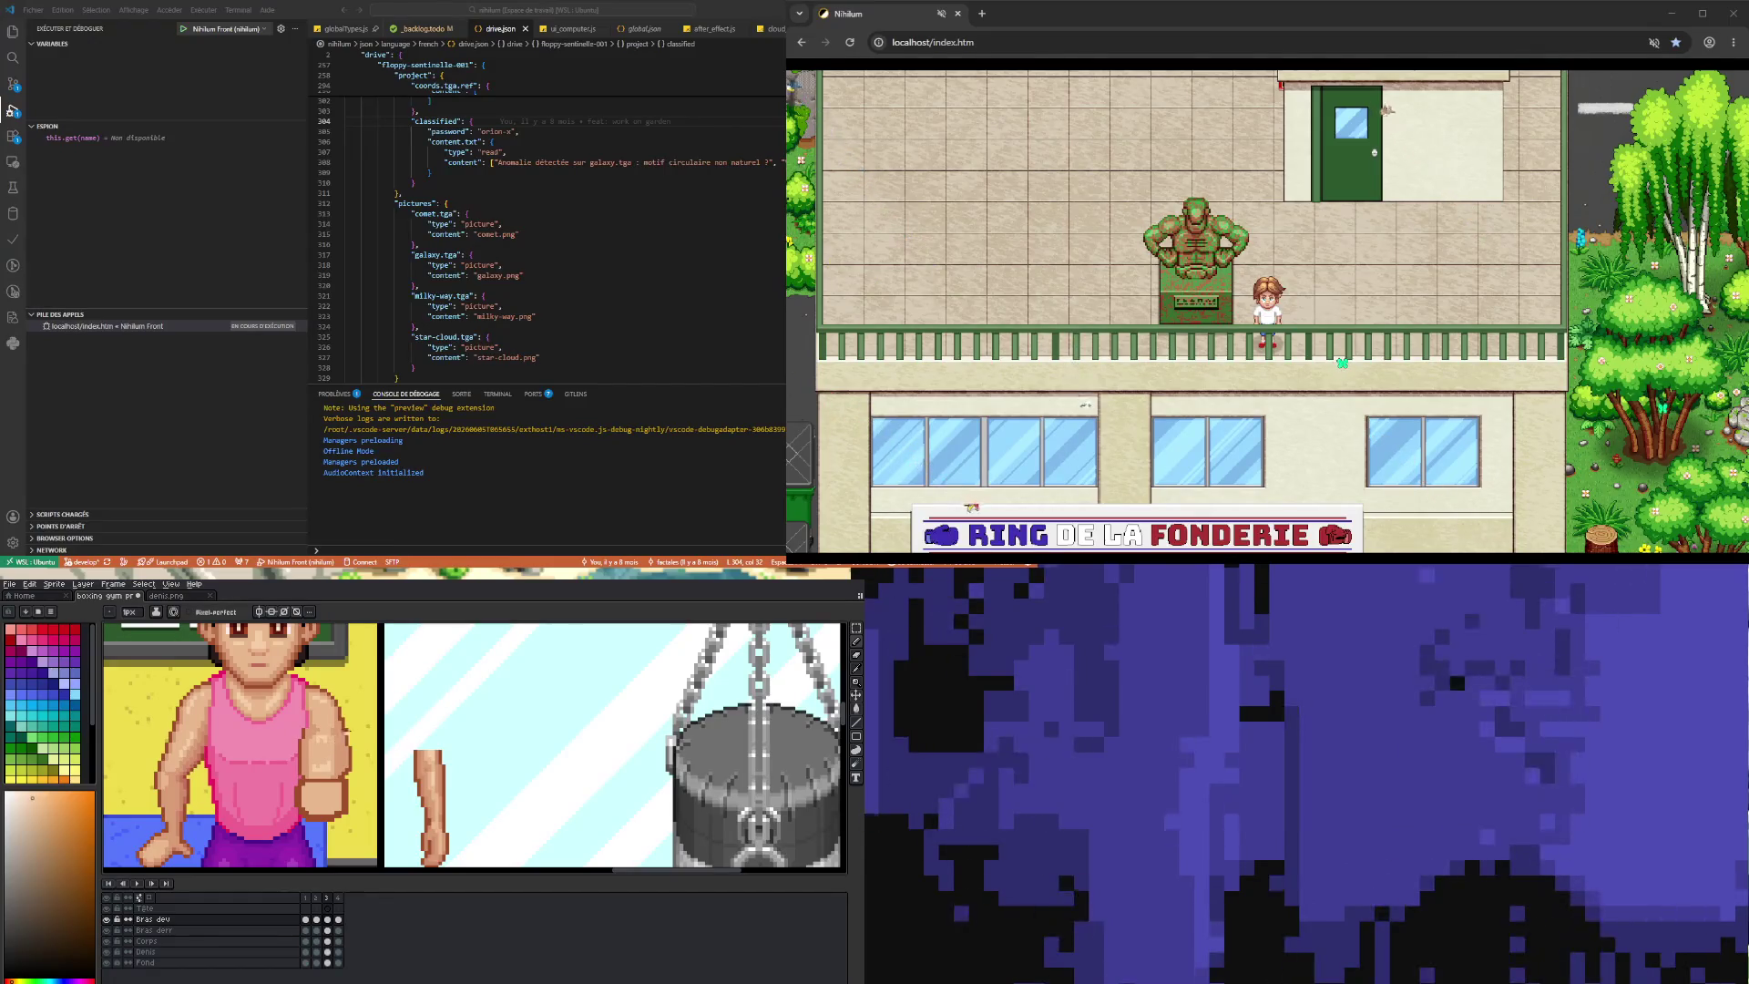
click(338, 920)
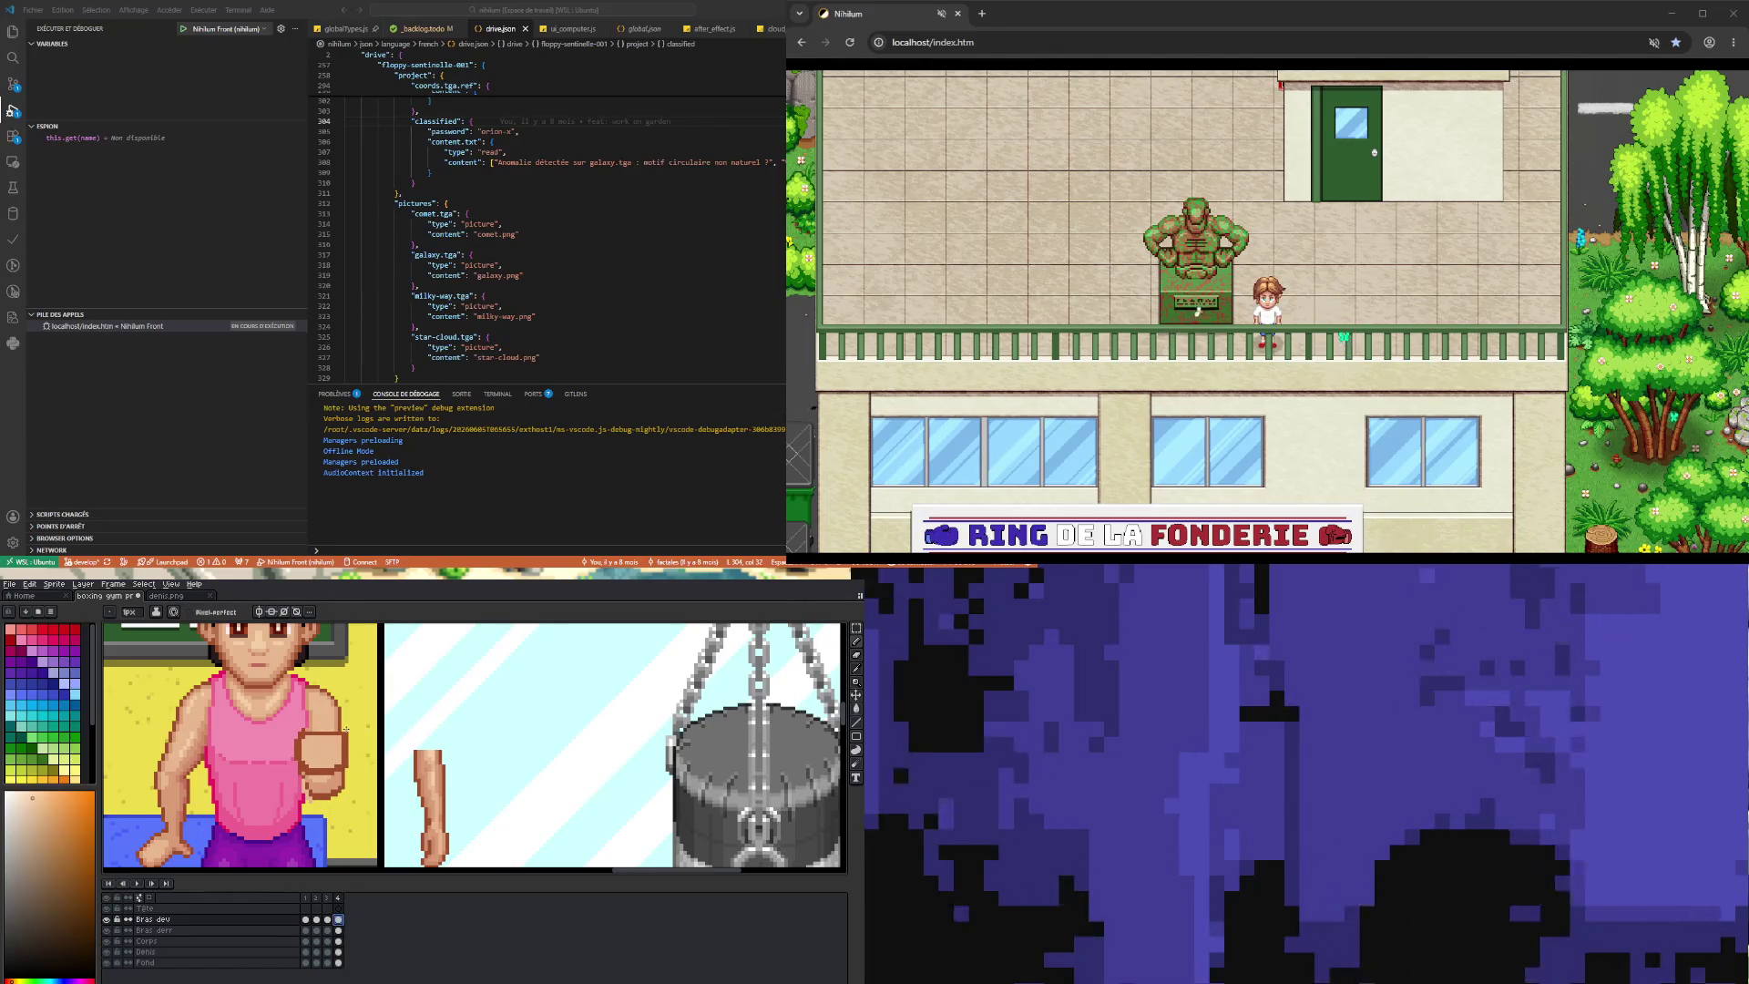
- Redraw the raised fist on frame 4 using sampled reddish-brown outline and skin tones
key(i)
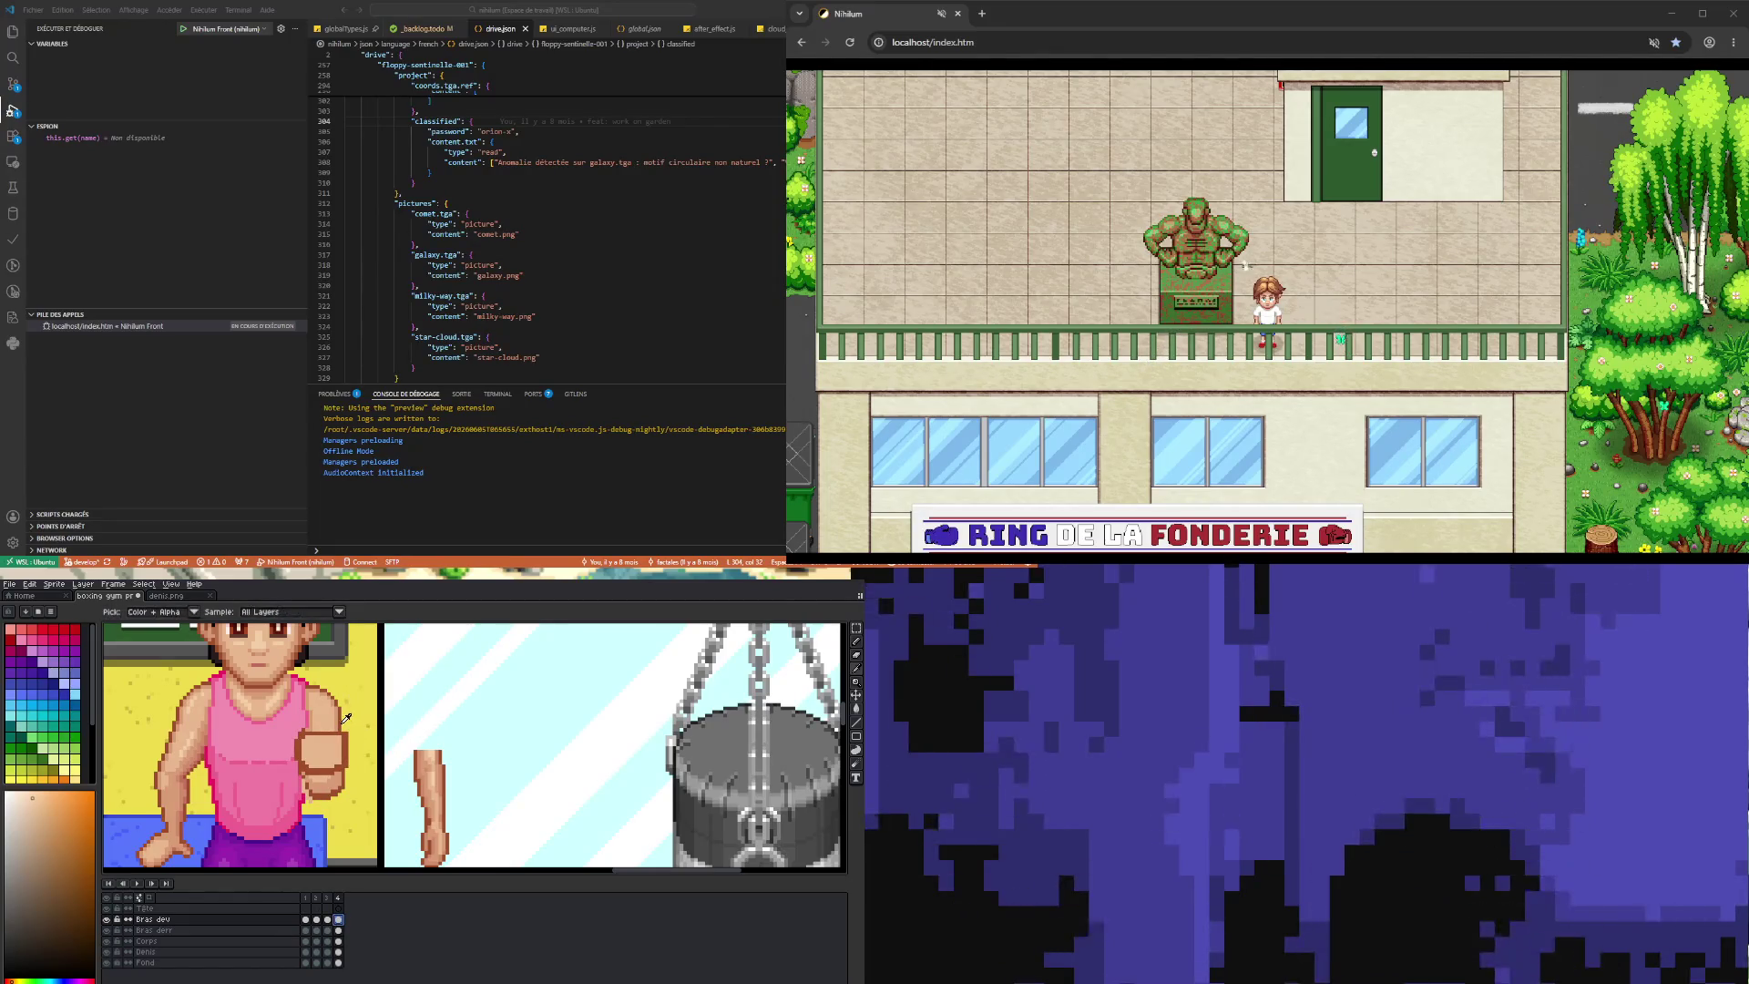
click(346, 719)
key(b)
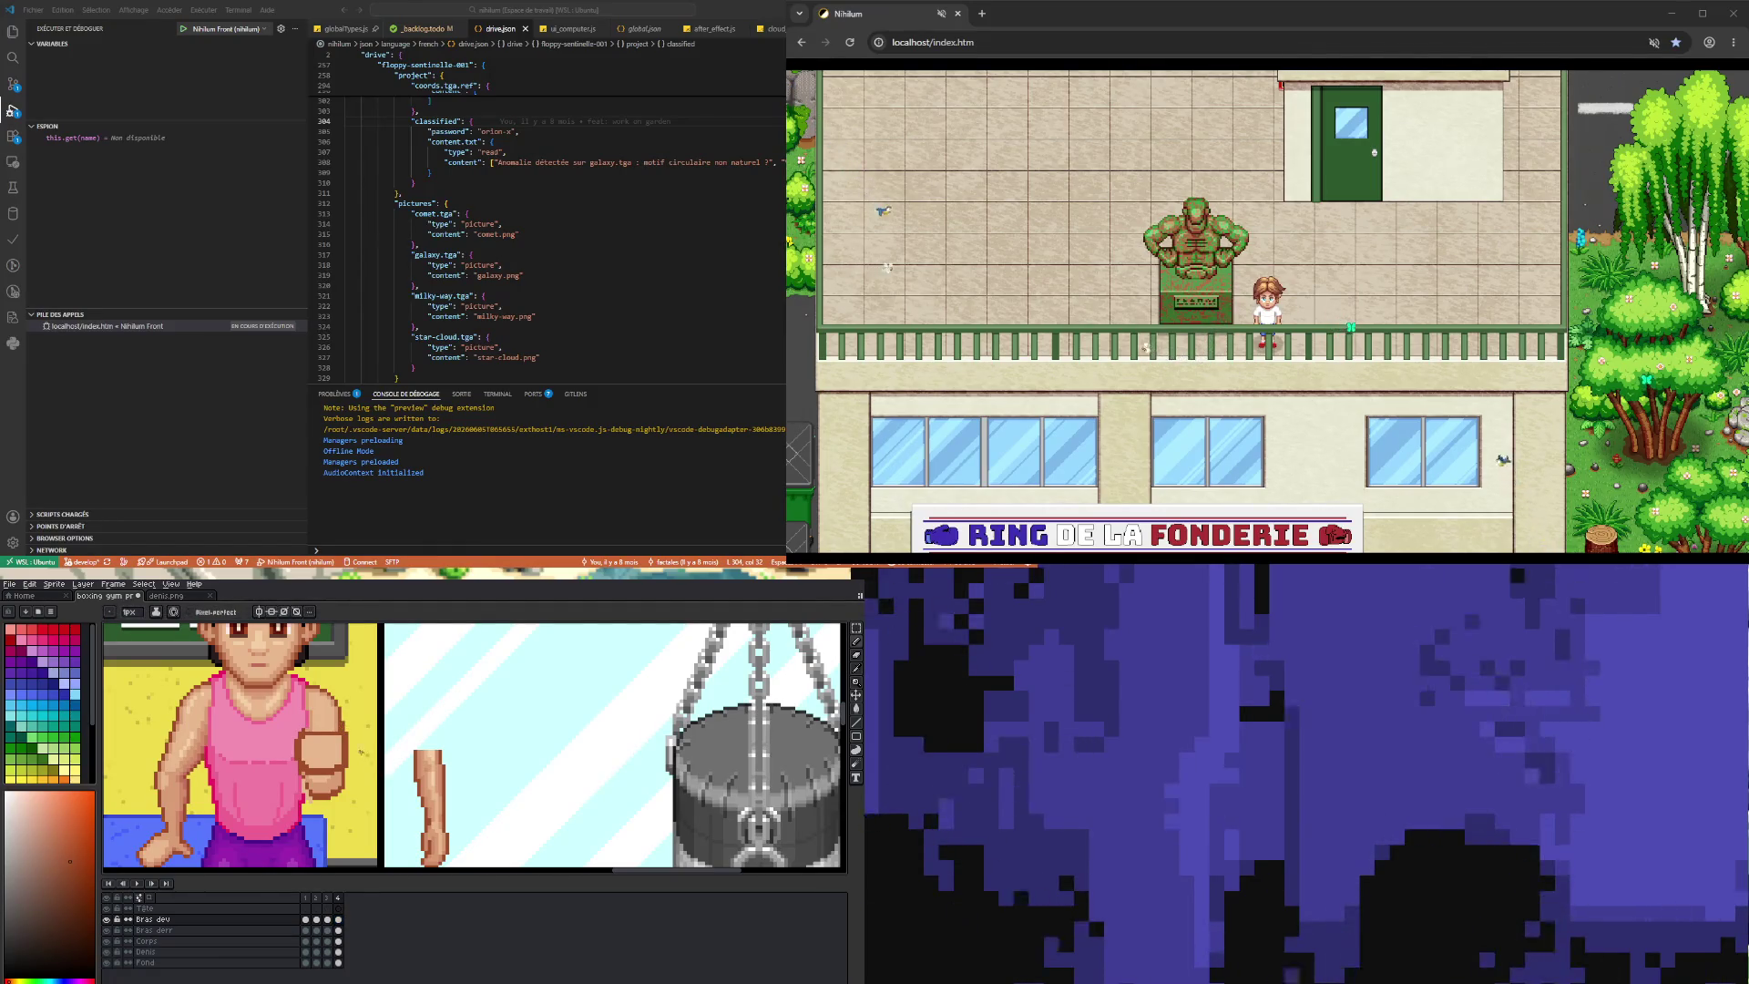
key(i)
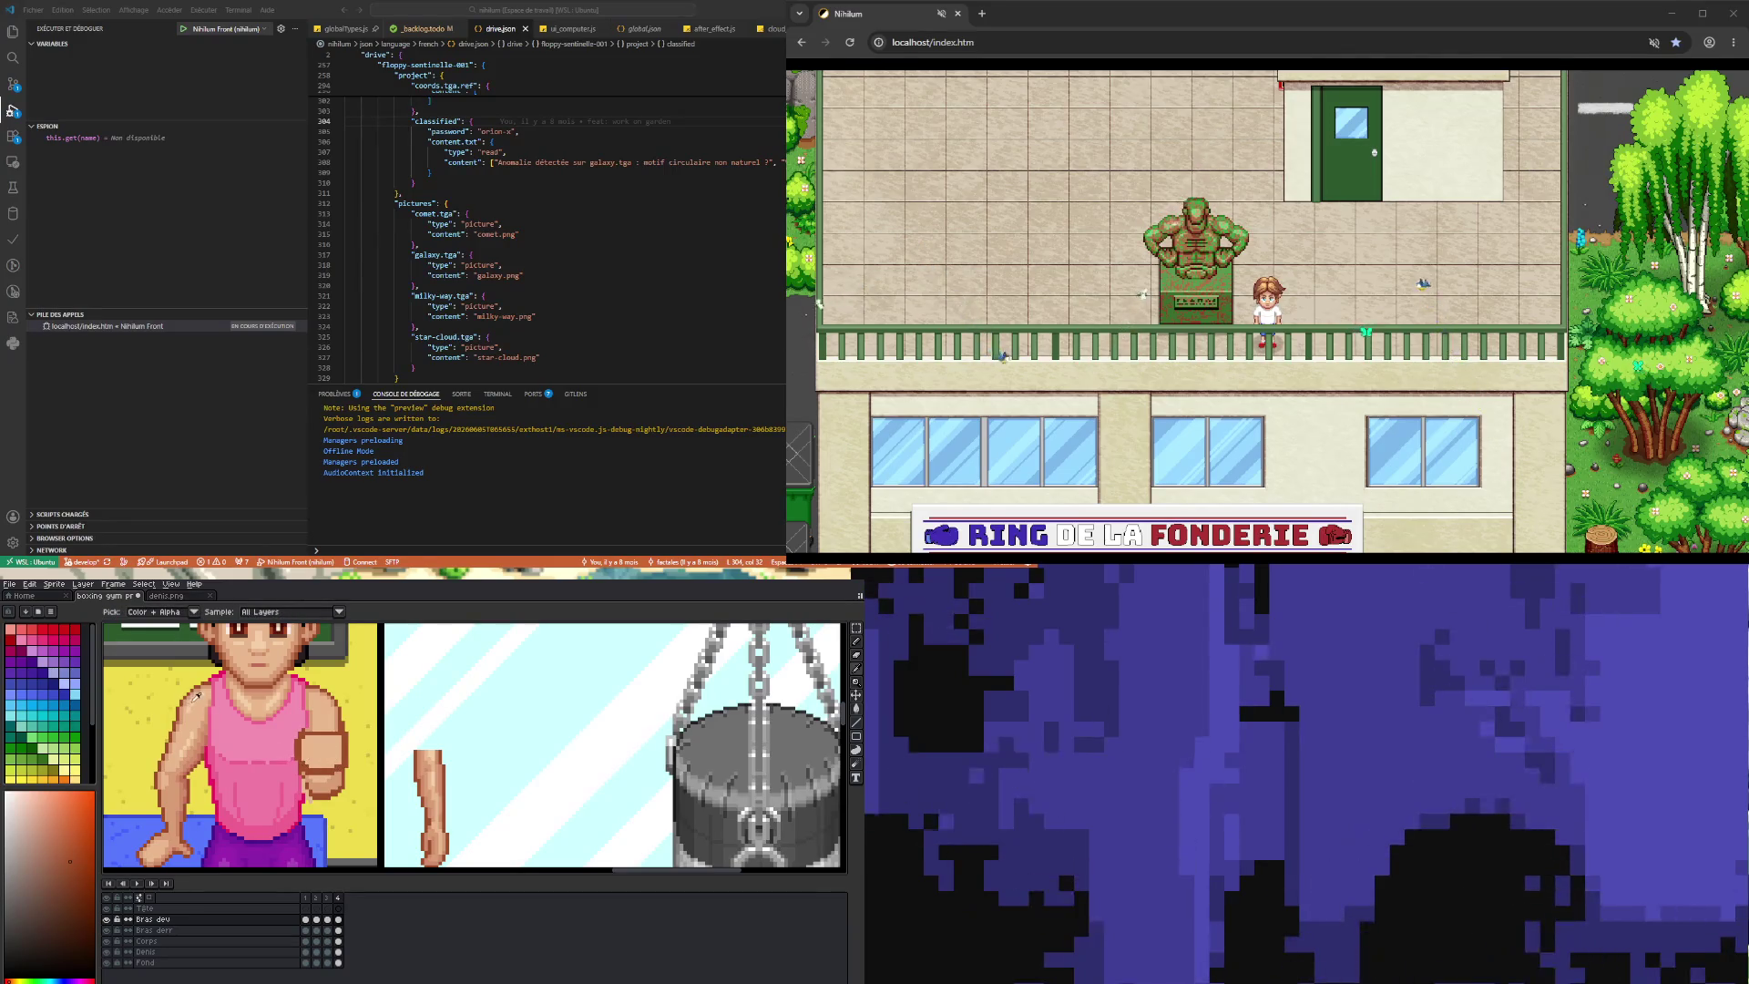
click(197, 695)
key(b)
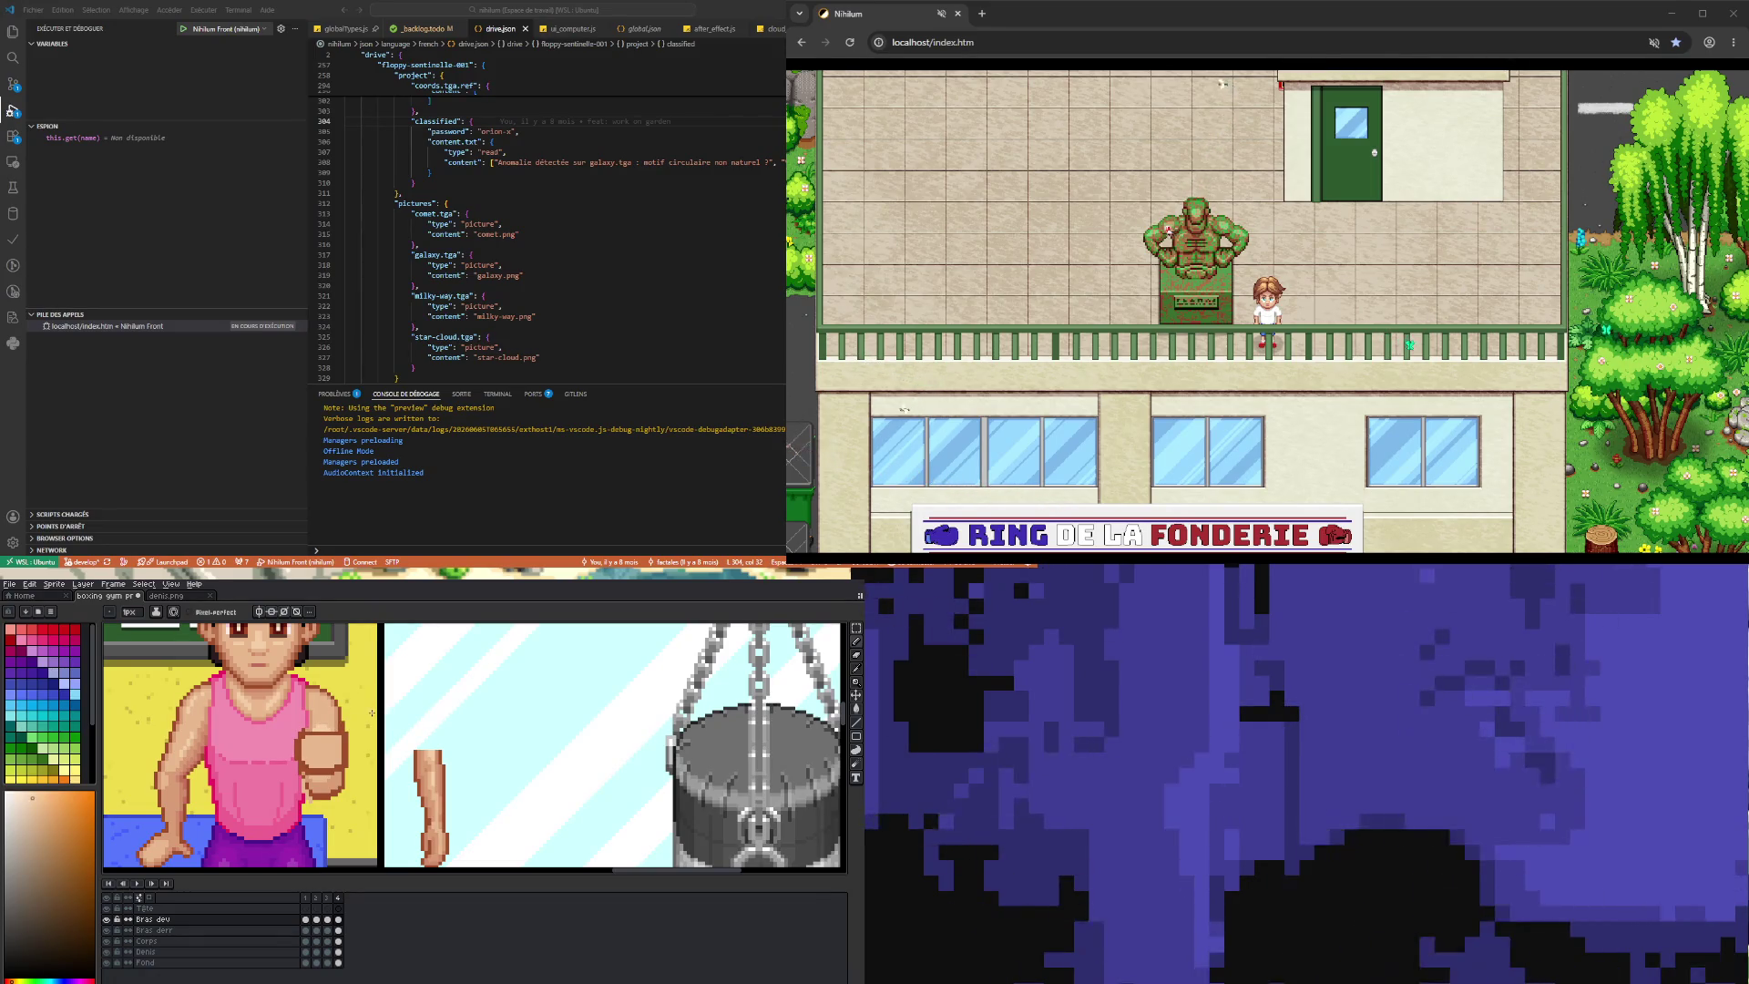
key(i)
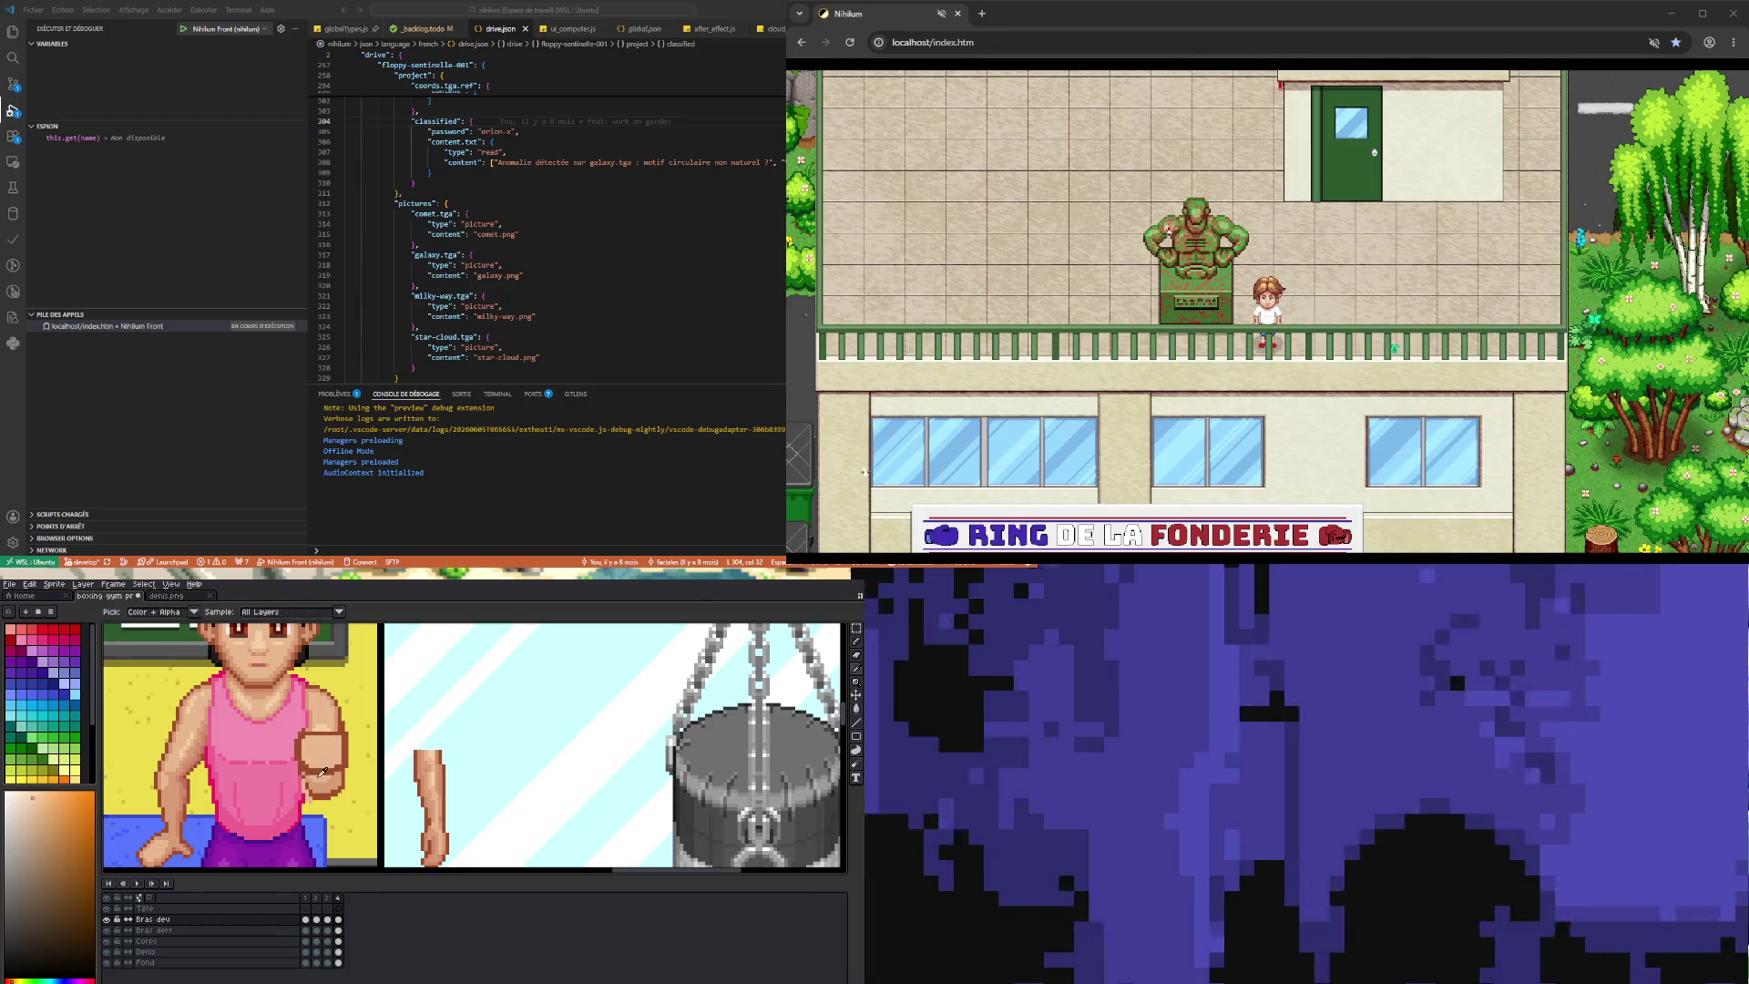
click(325, 775)
key(b)
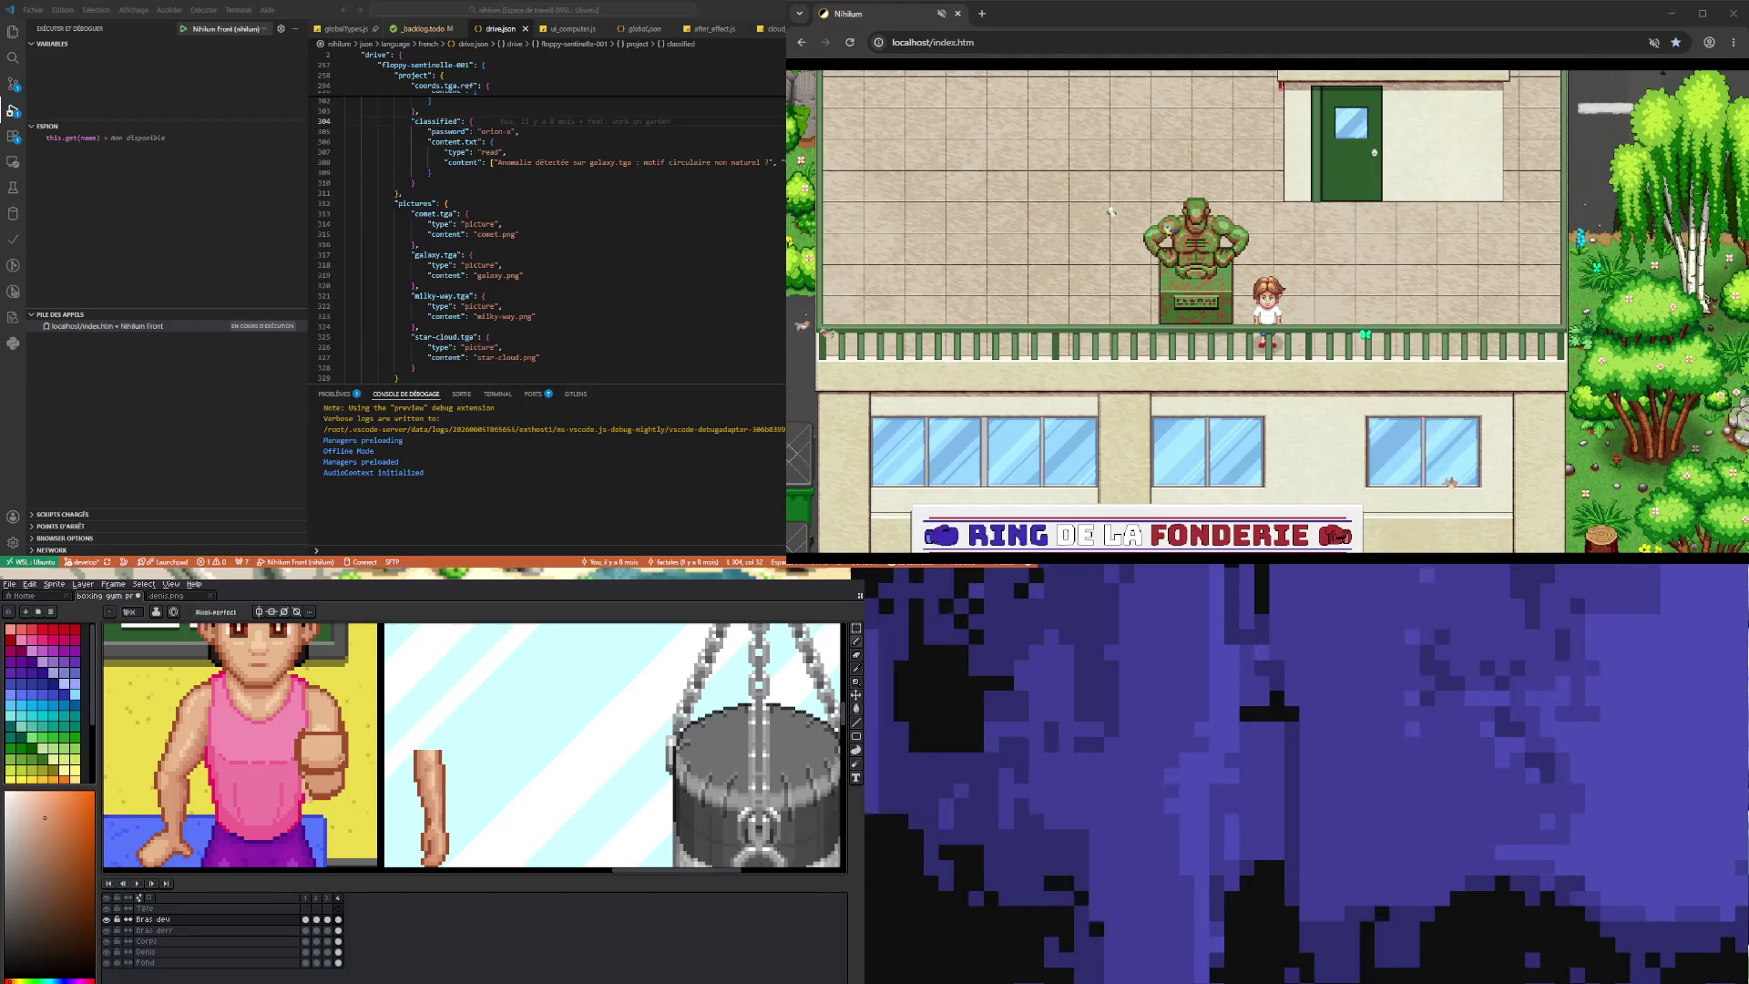
- Step back through frames 3, 2 and 1, then play and stop the arm-raising animation
click(328, 919)
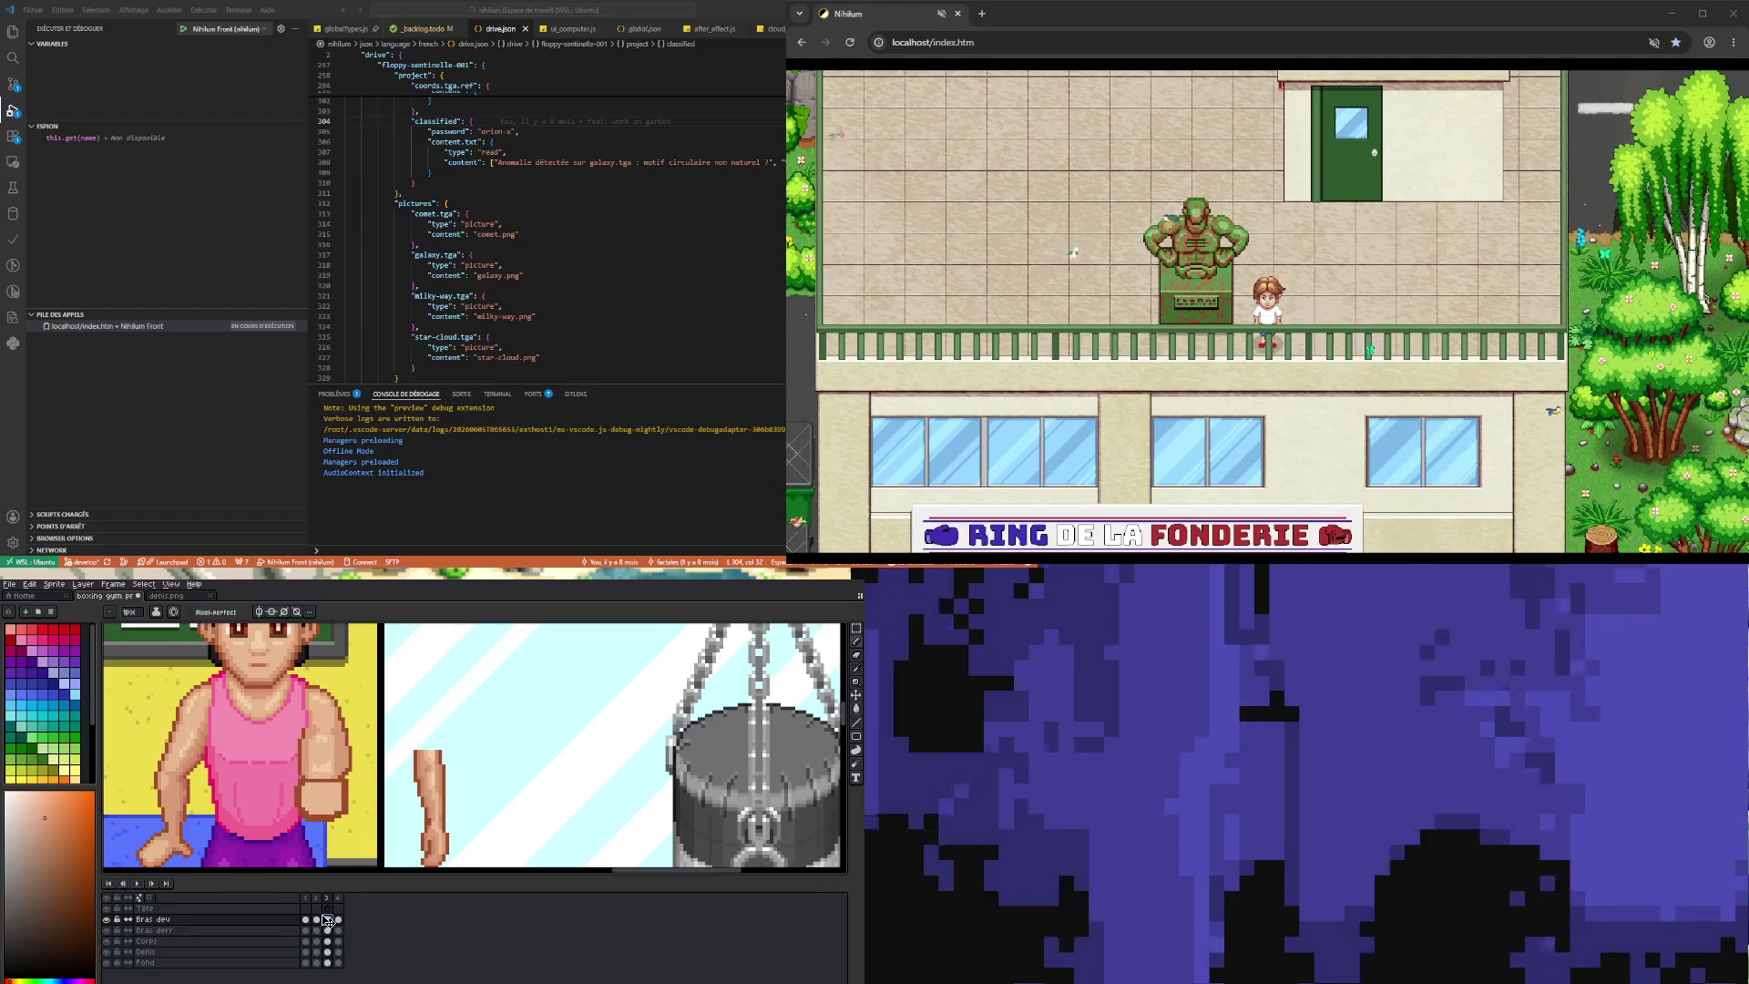
click(334, 809)
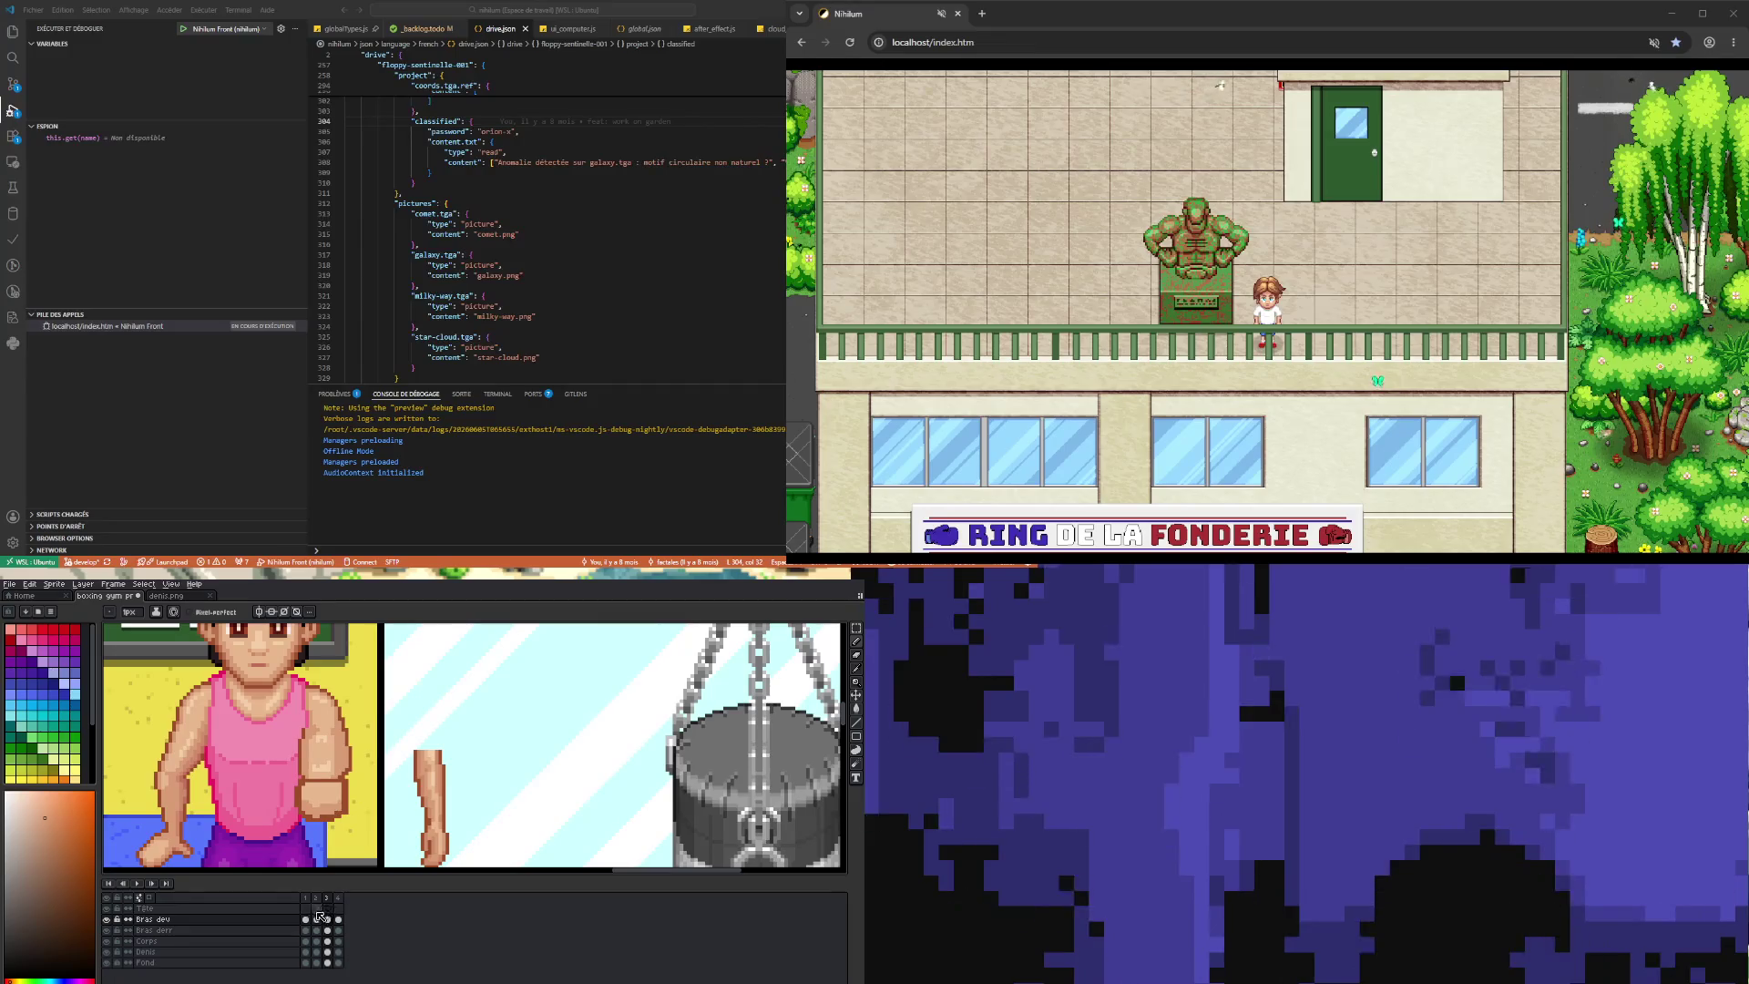
key(Left)
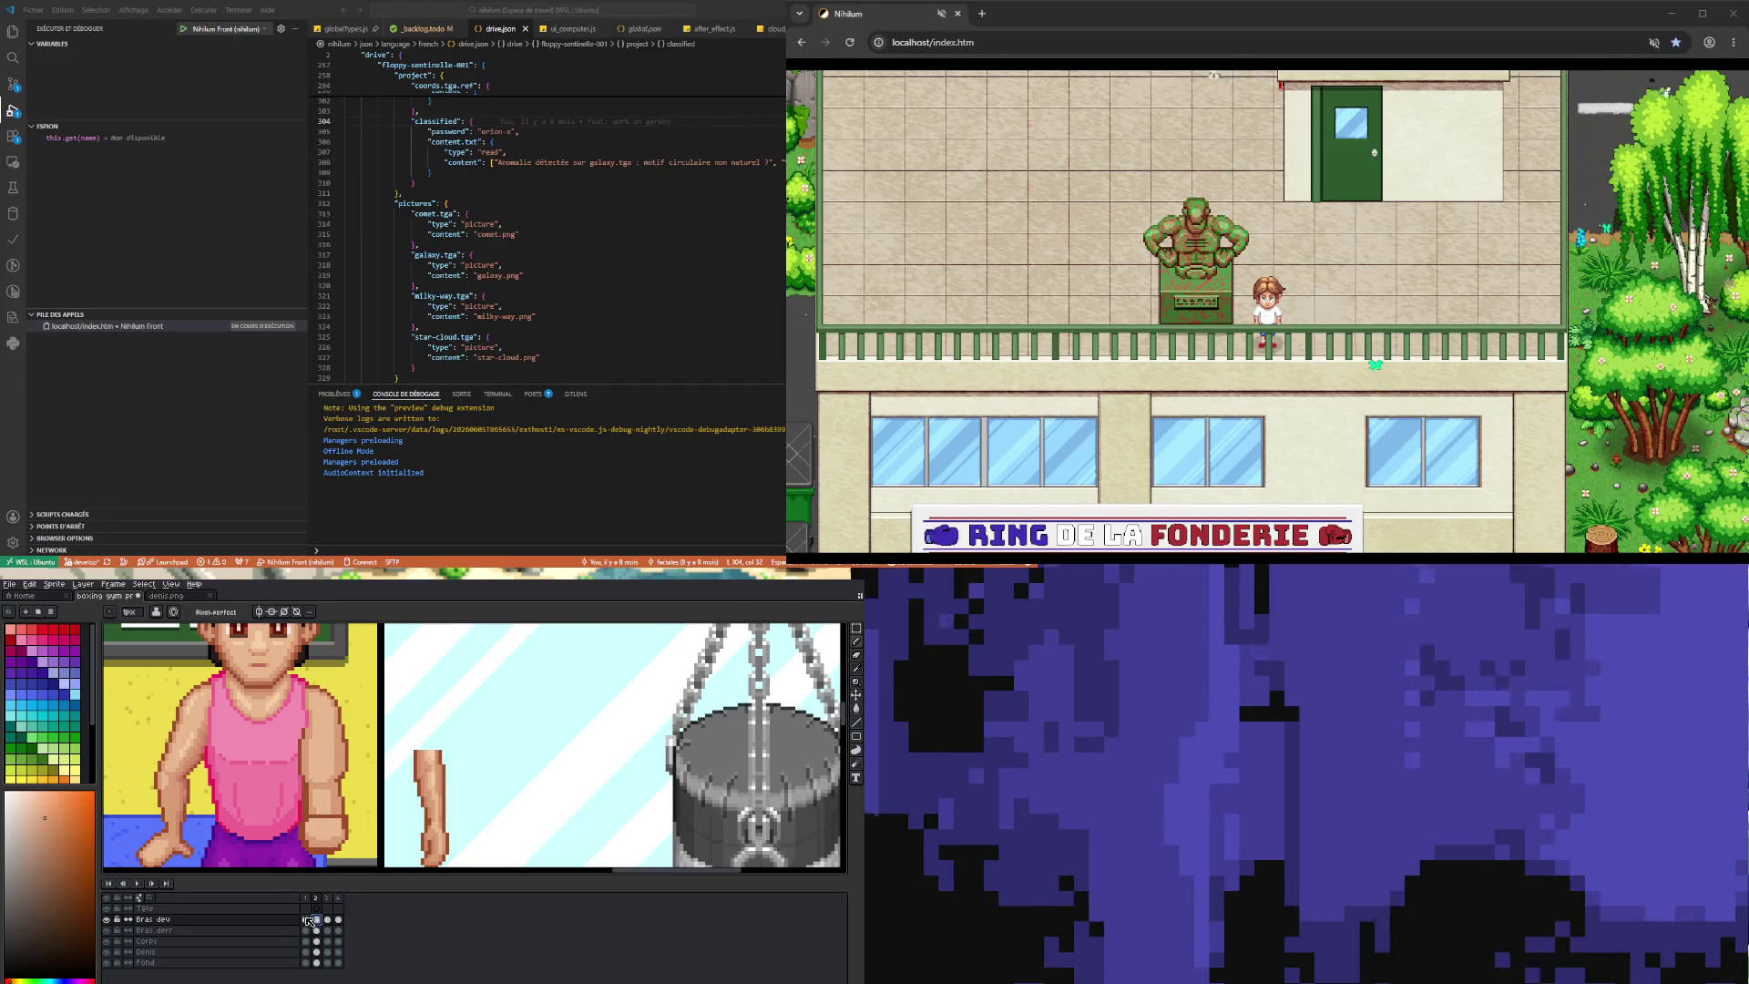
click(307, 919)
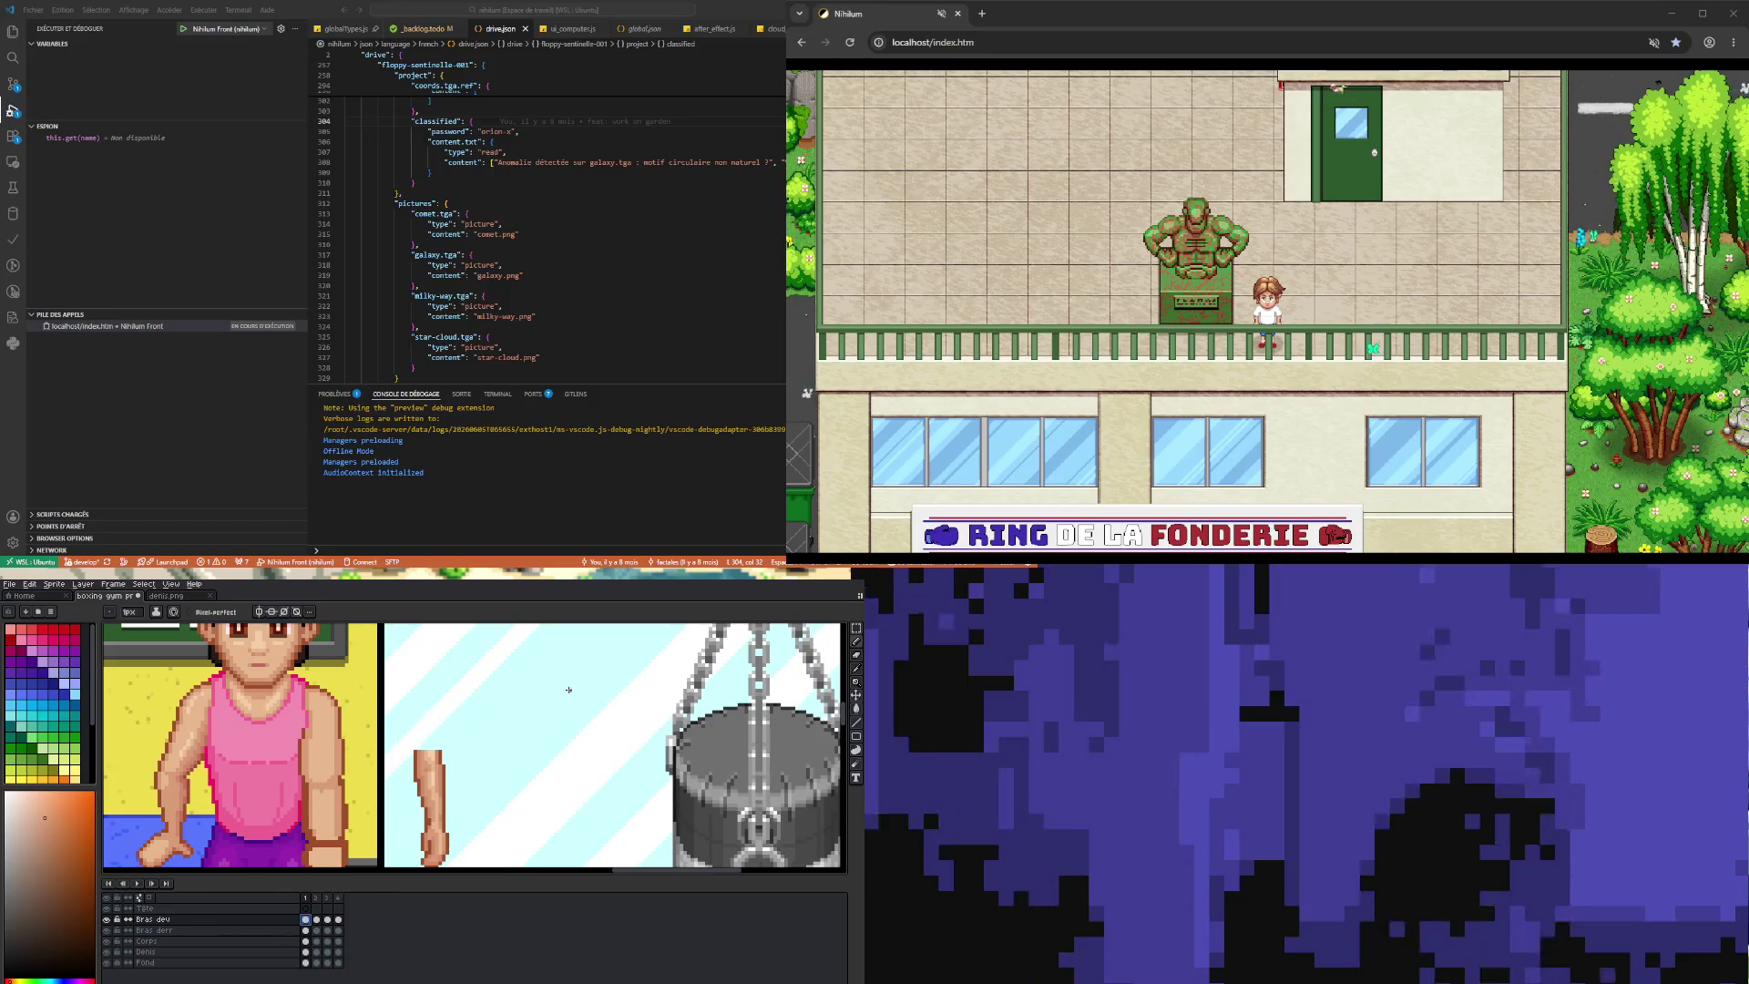
scroll(847, 719, down, 3)
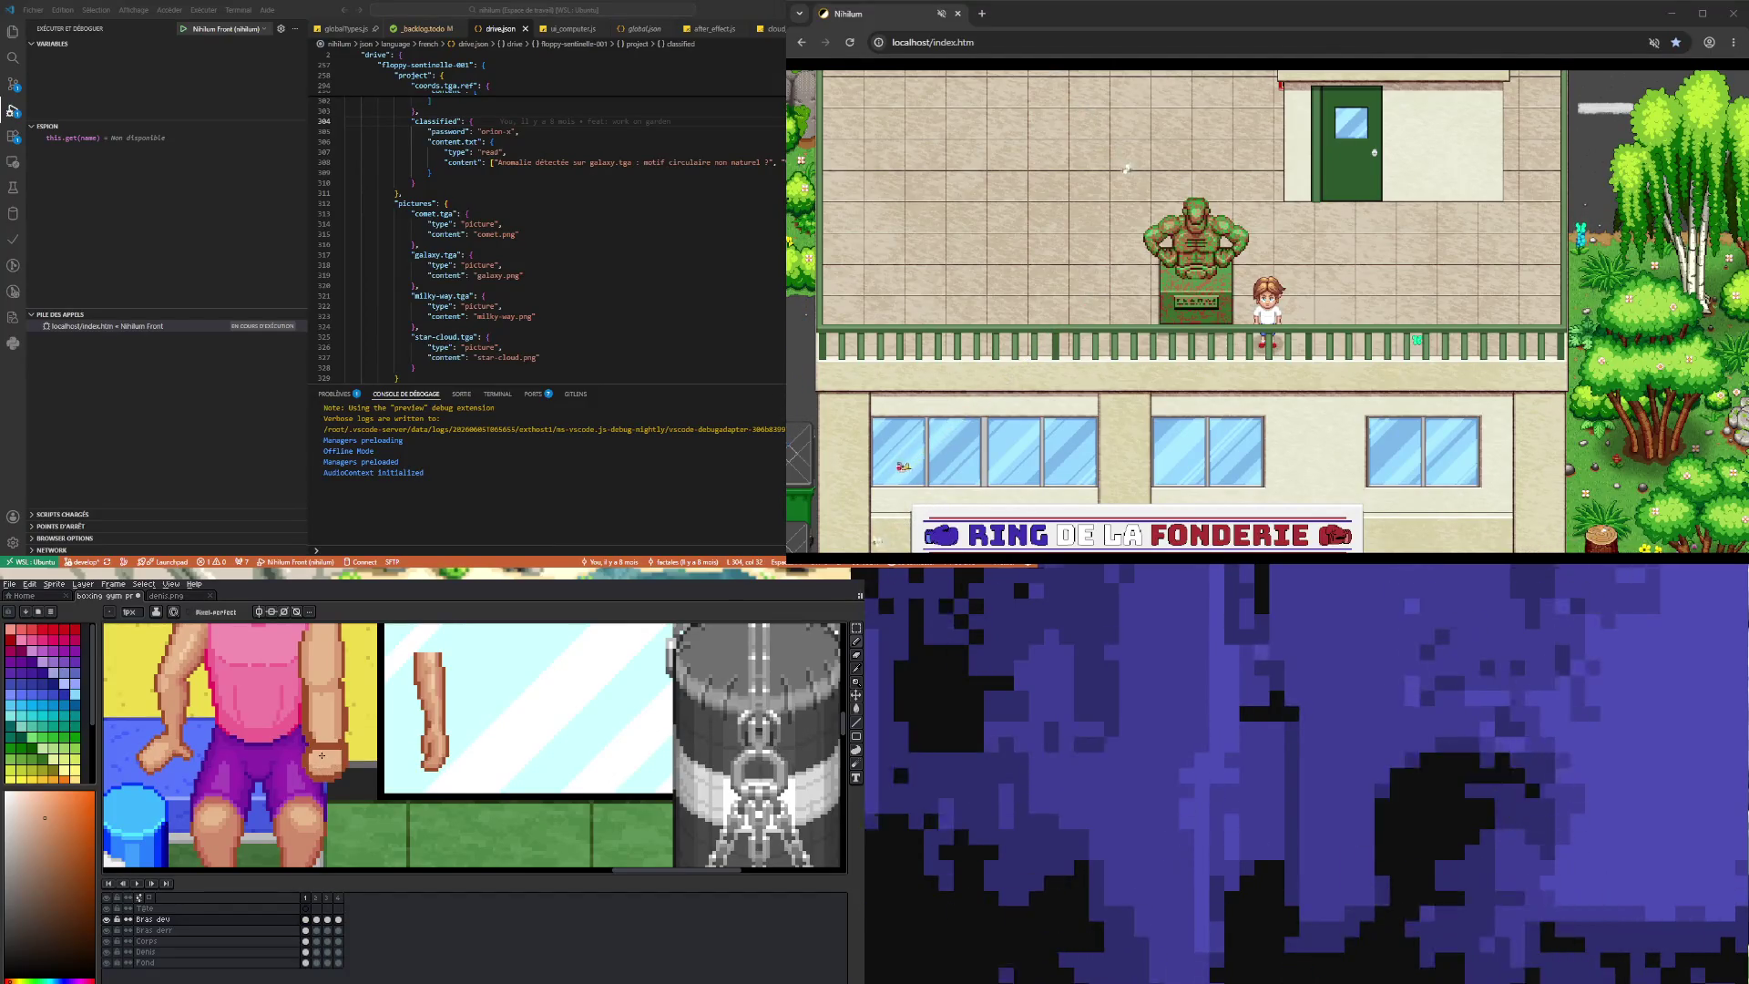
scroll(321, 755, down, 2)
scroll(308, 784, up, 2)
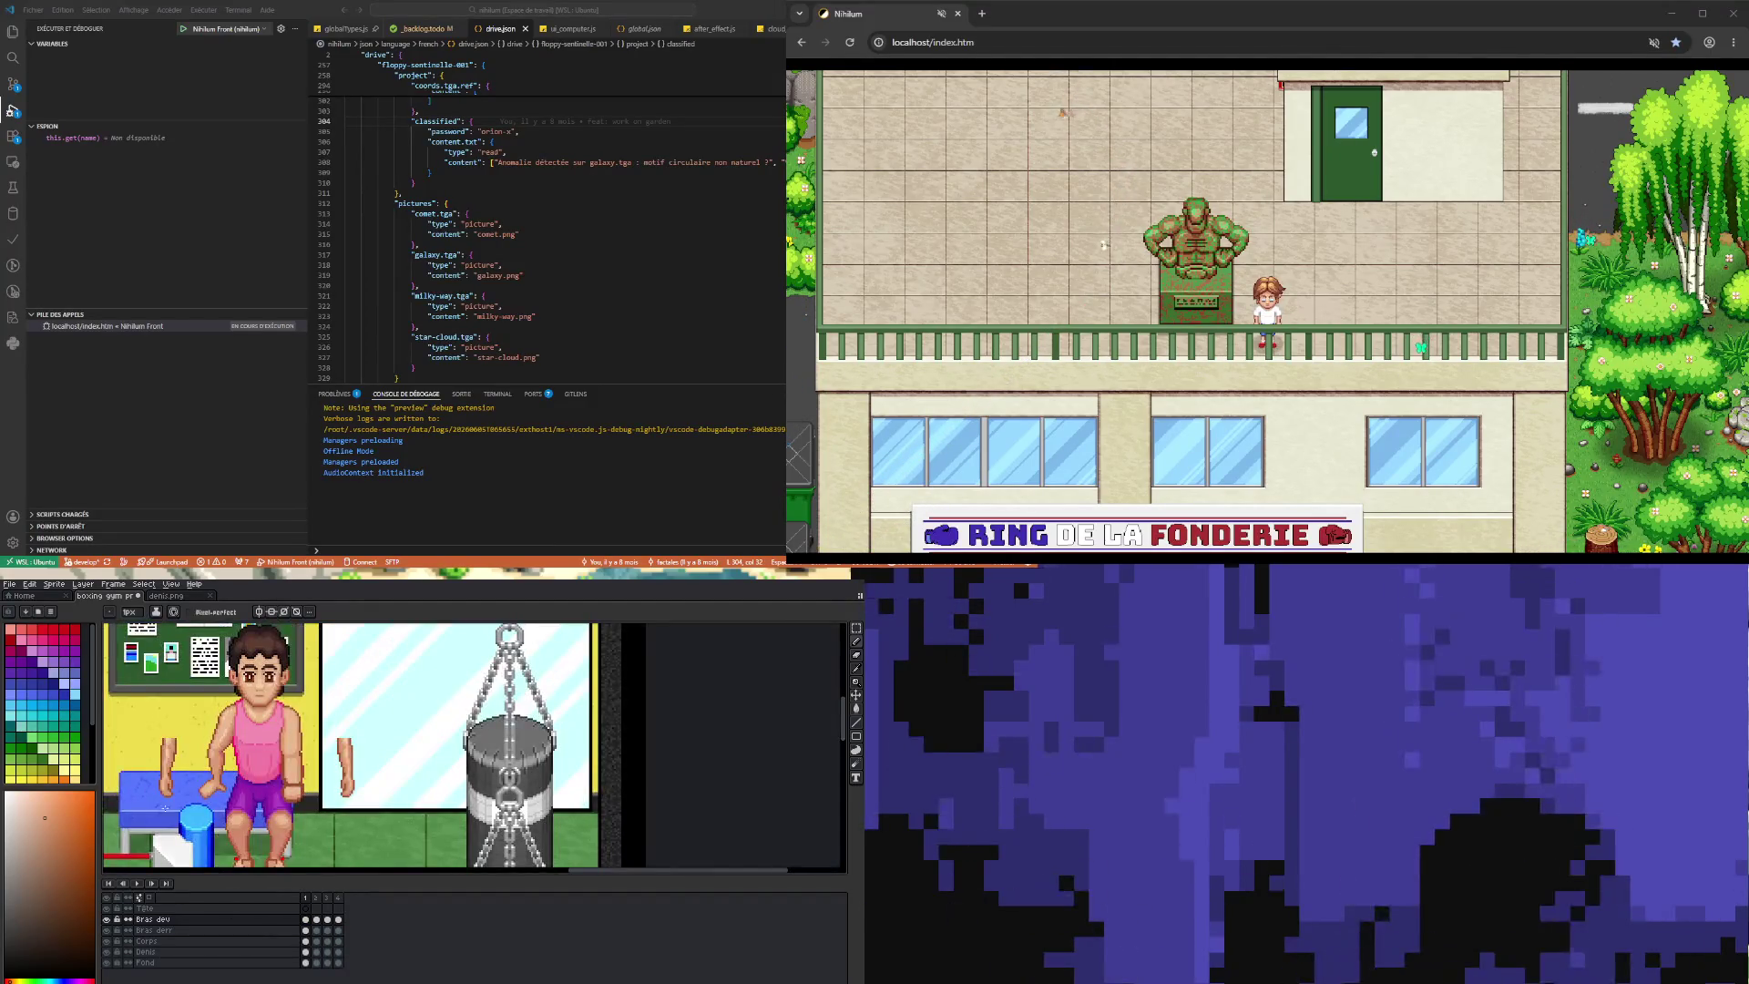
click(136, 882)
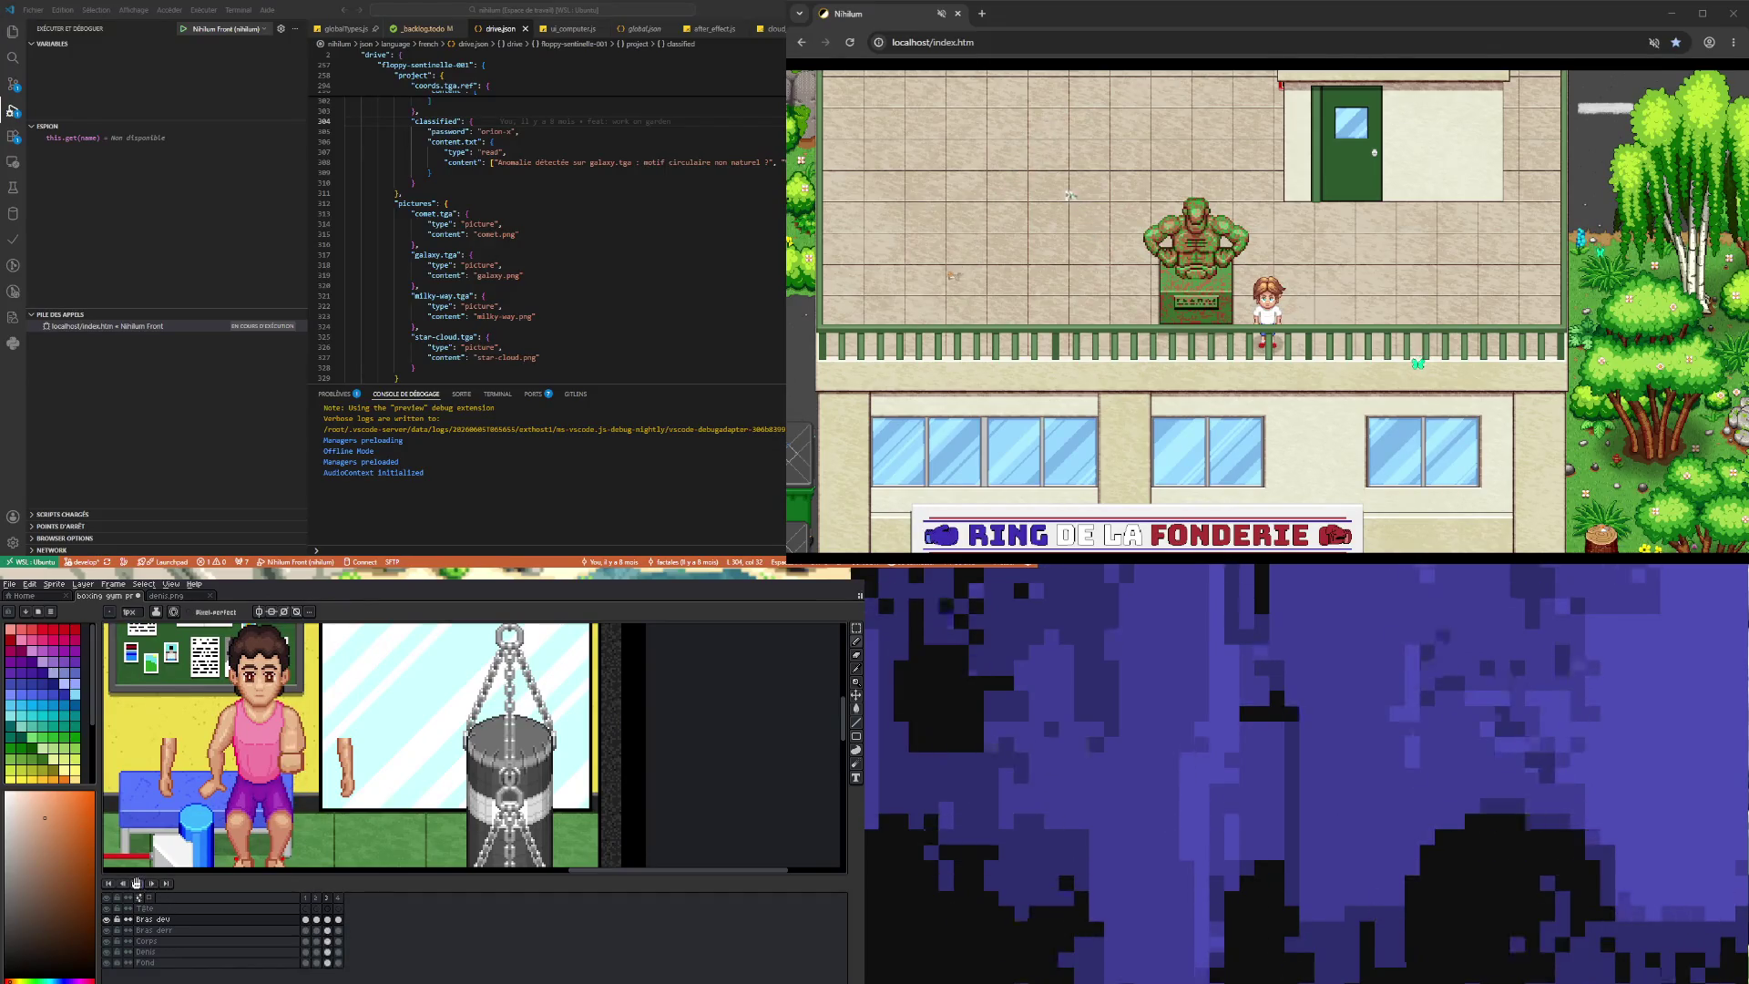
click(306, 905)
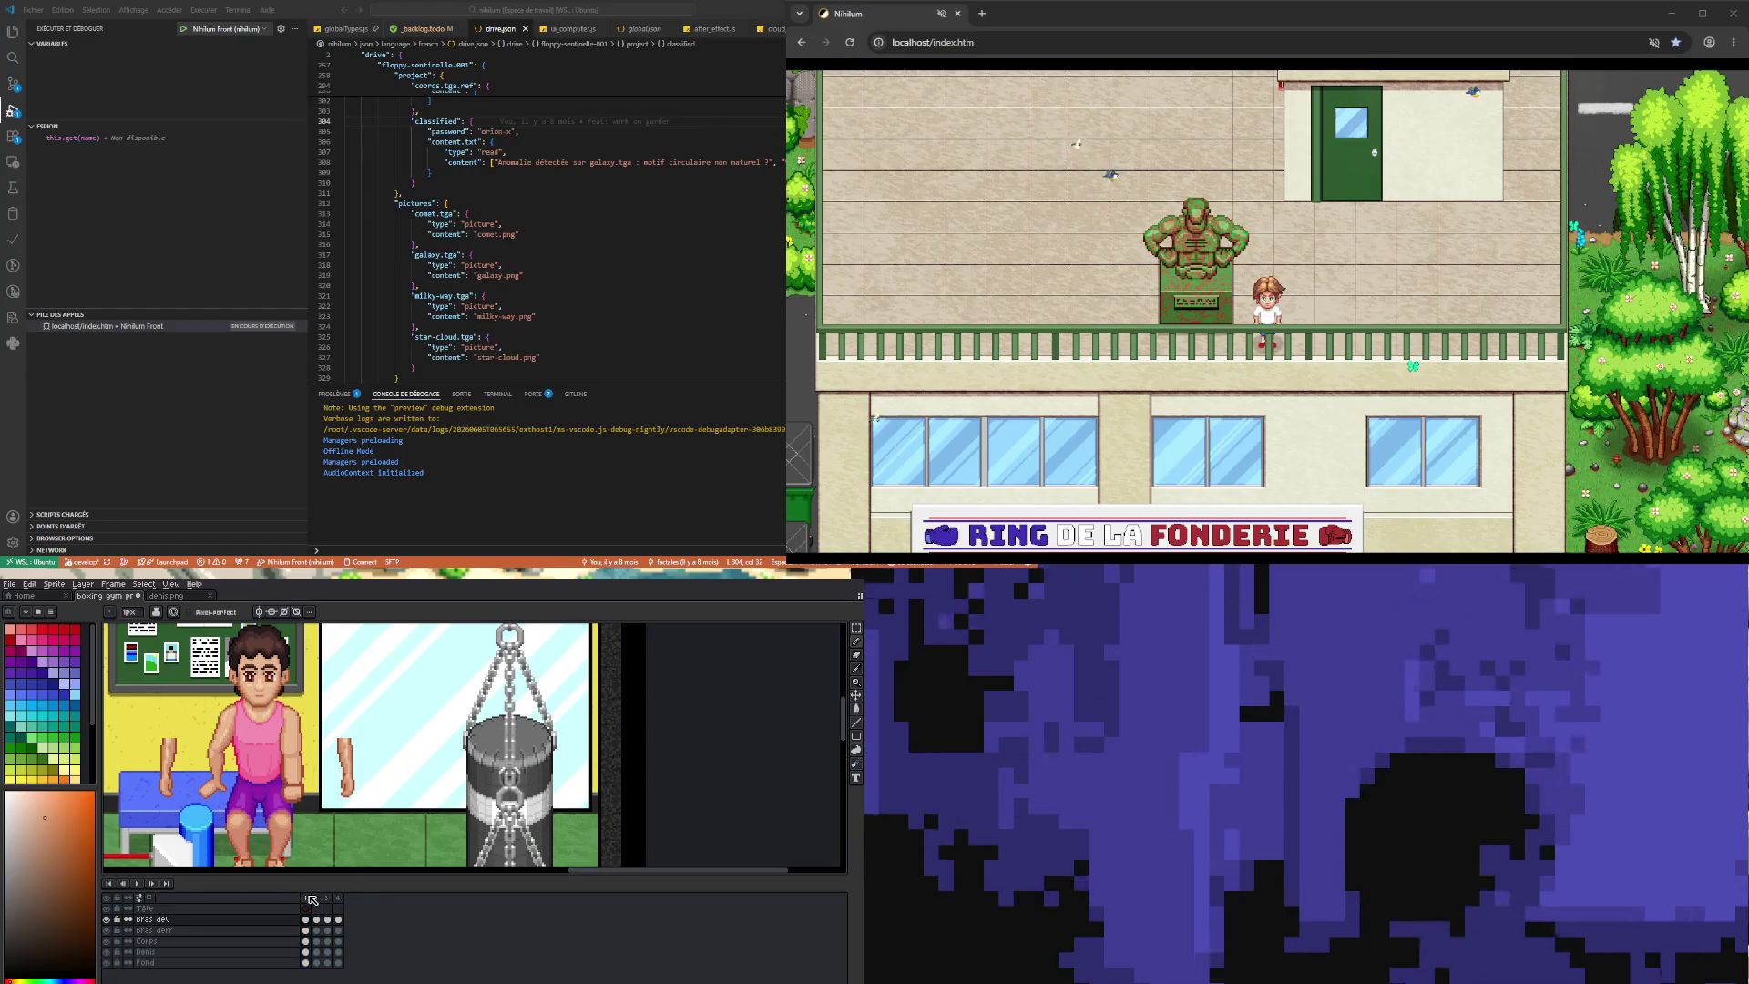
- Create a new tag named 'Anim' over the arm animation frames
right_click(339, 899)
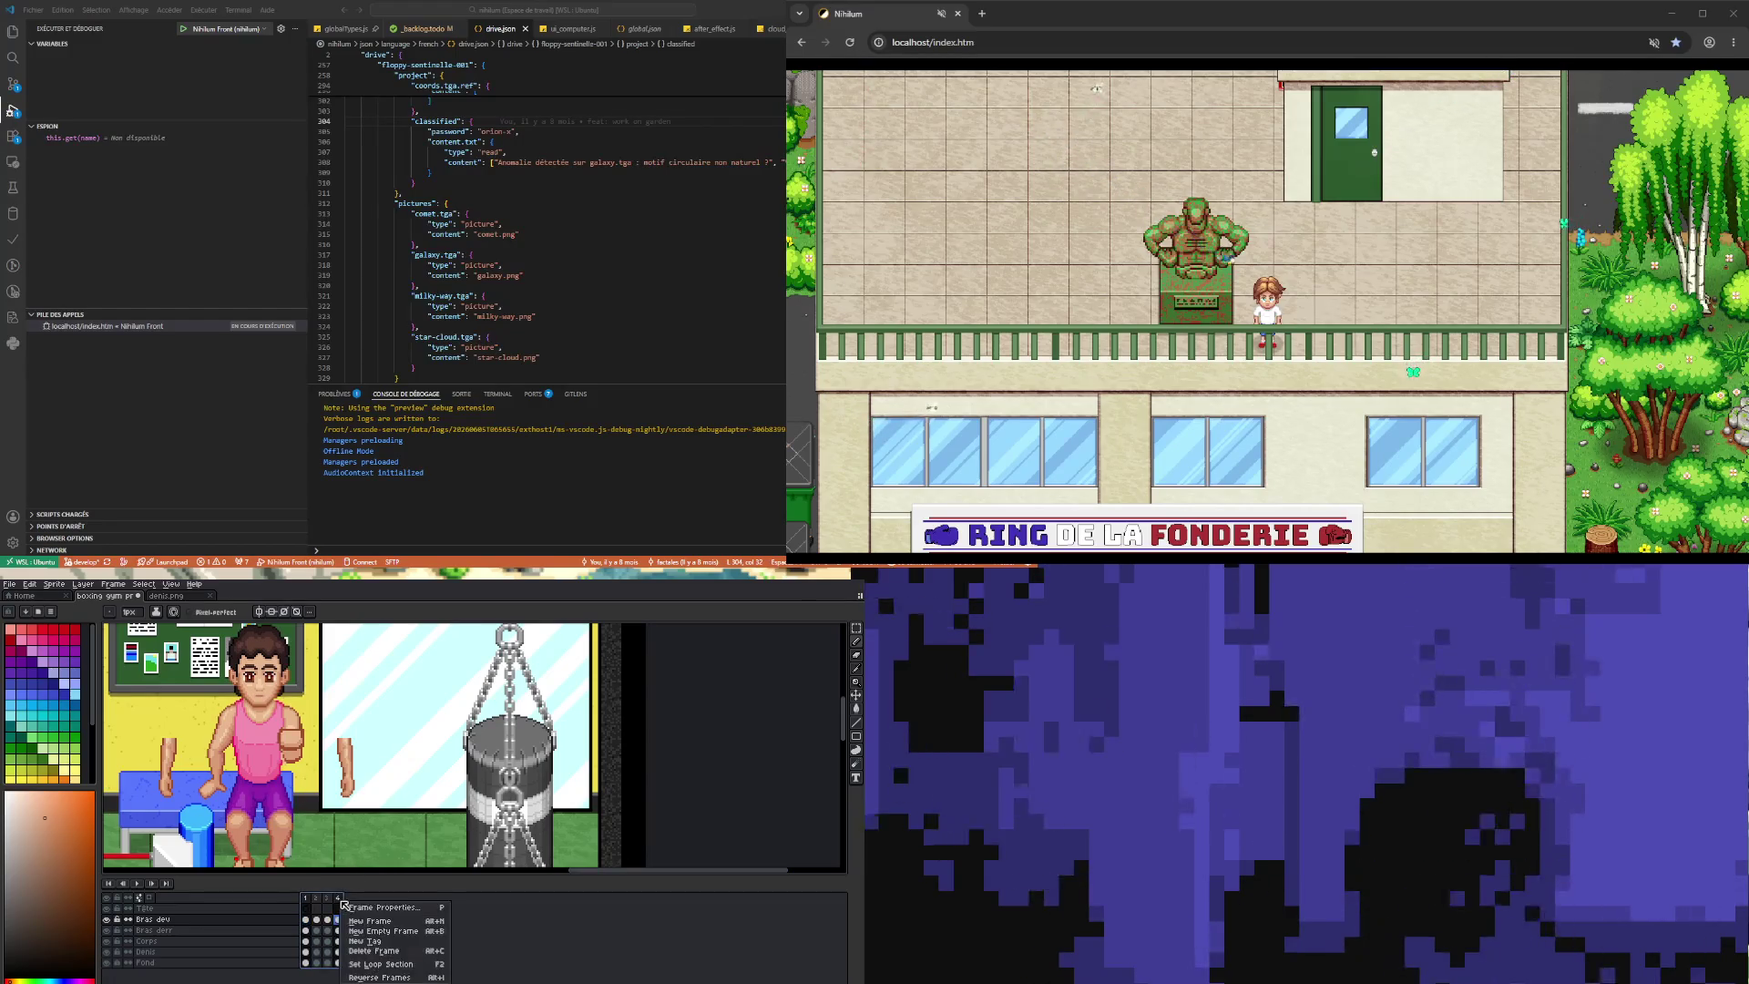
click(385, 942)
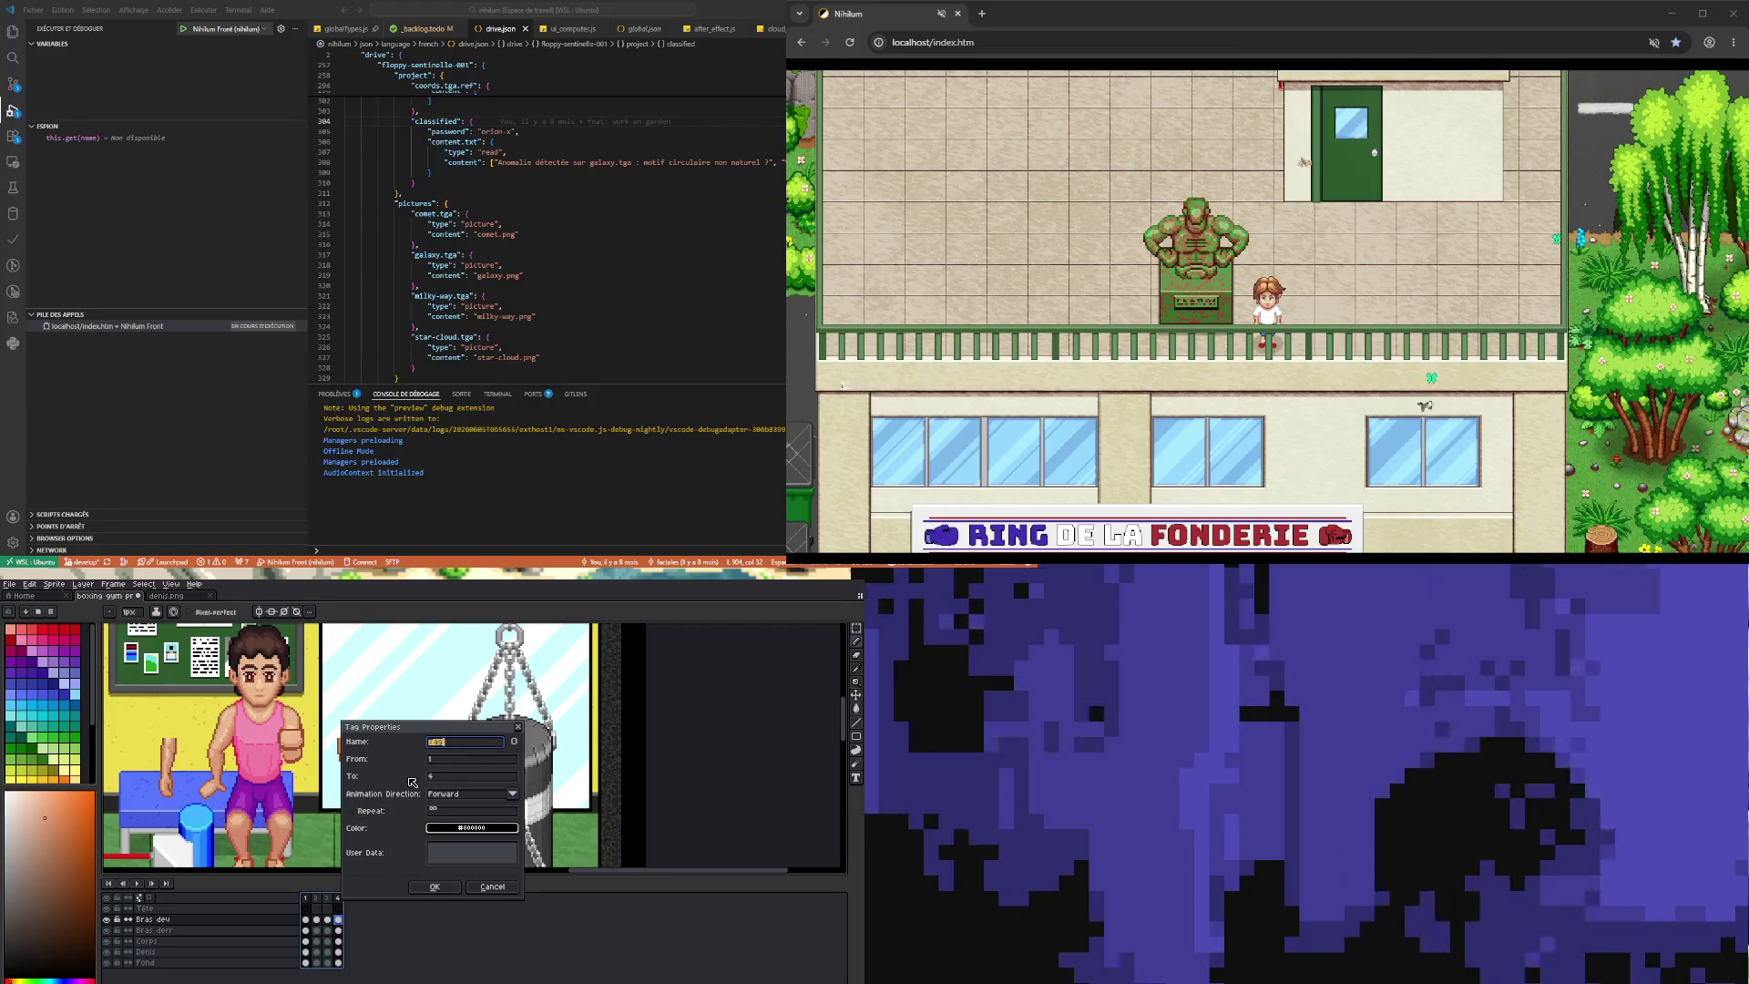
text(Anim)
key(Return)
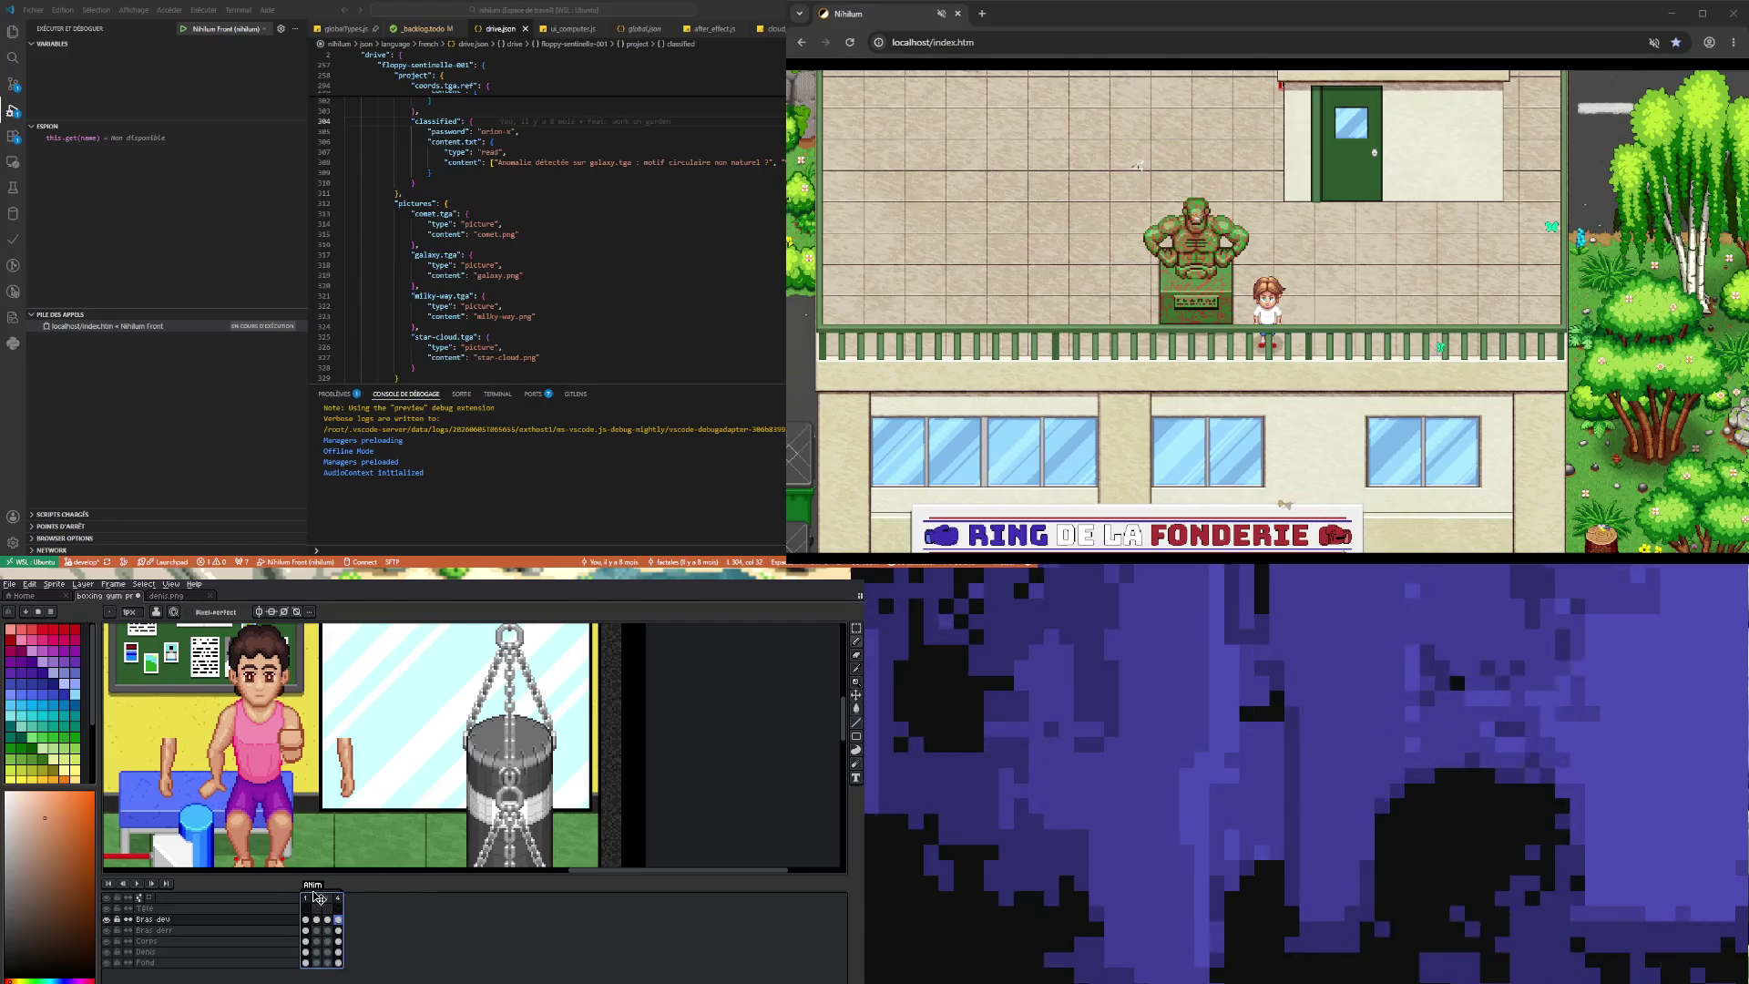
- Set the Anim tag's direction to Ping-pong and play the tagged animation
double_click(313, 884)
click(465, 794)
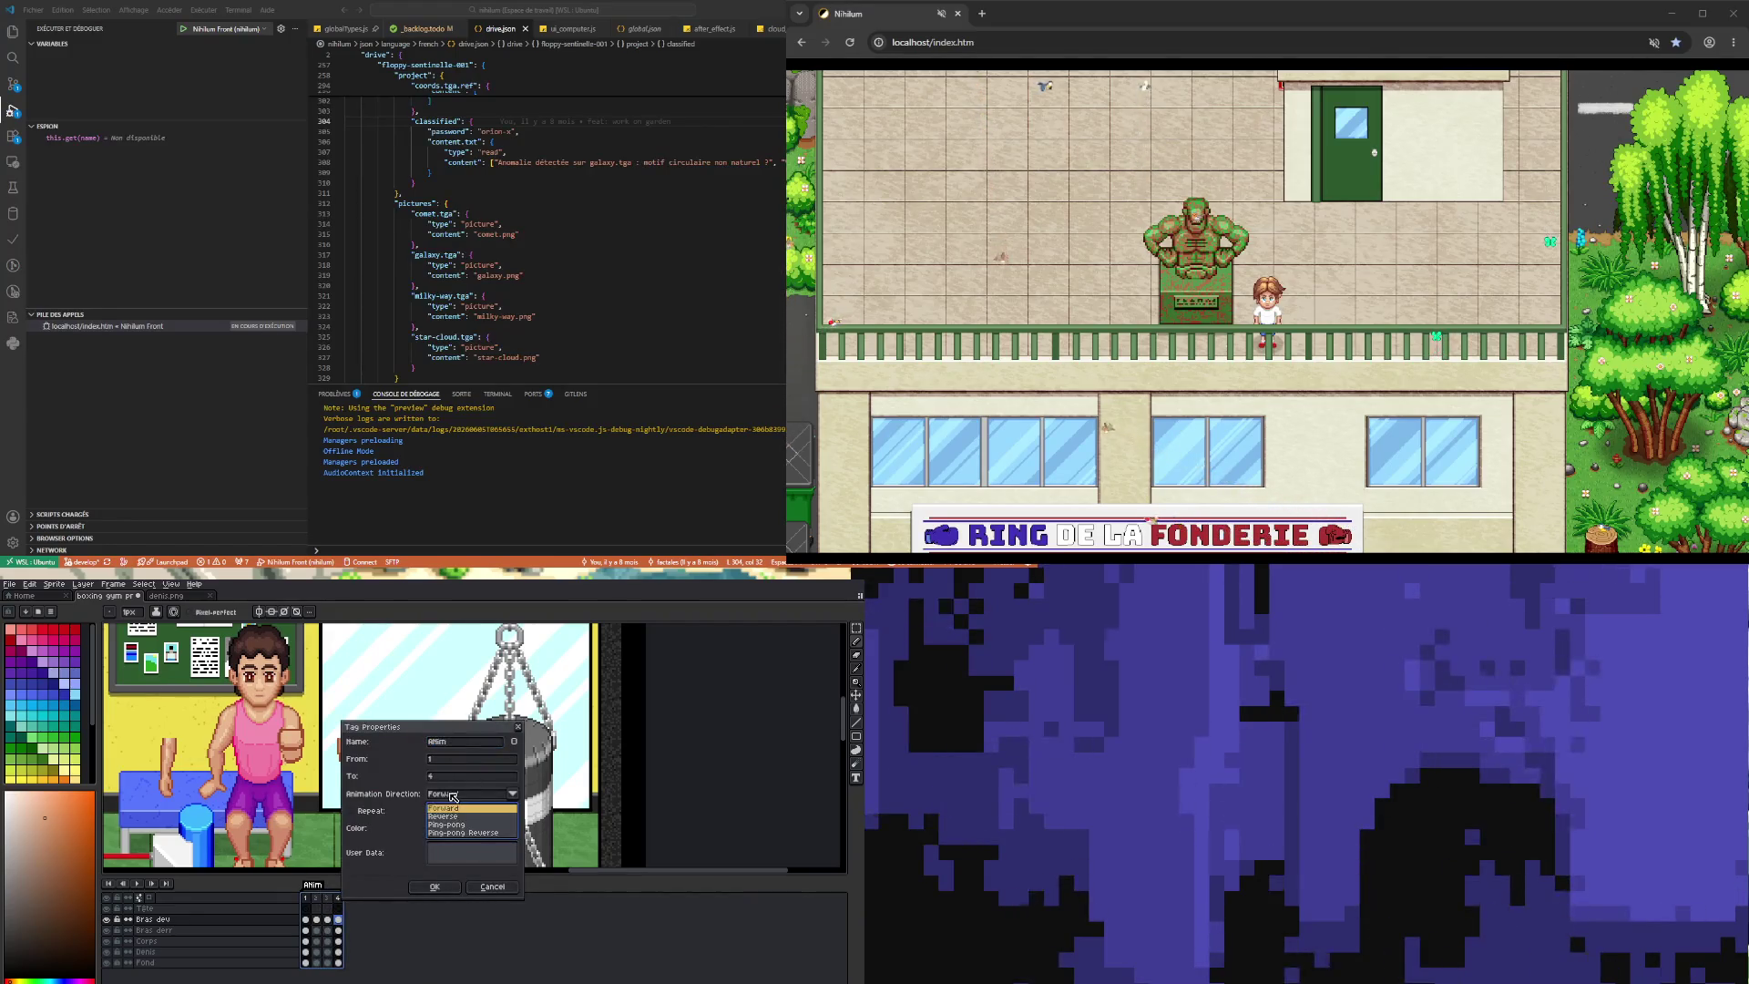
click(464, 822)
click(434, 887)
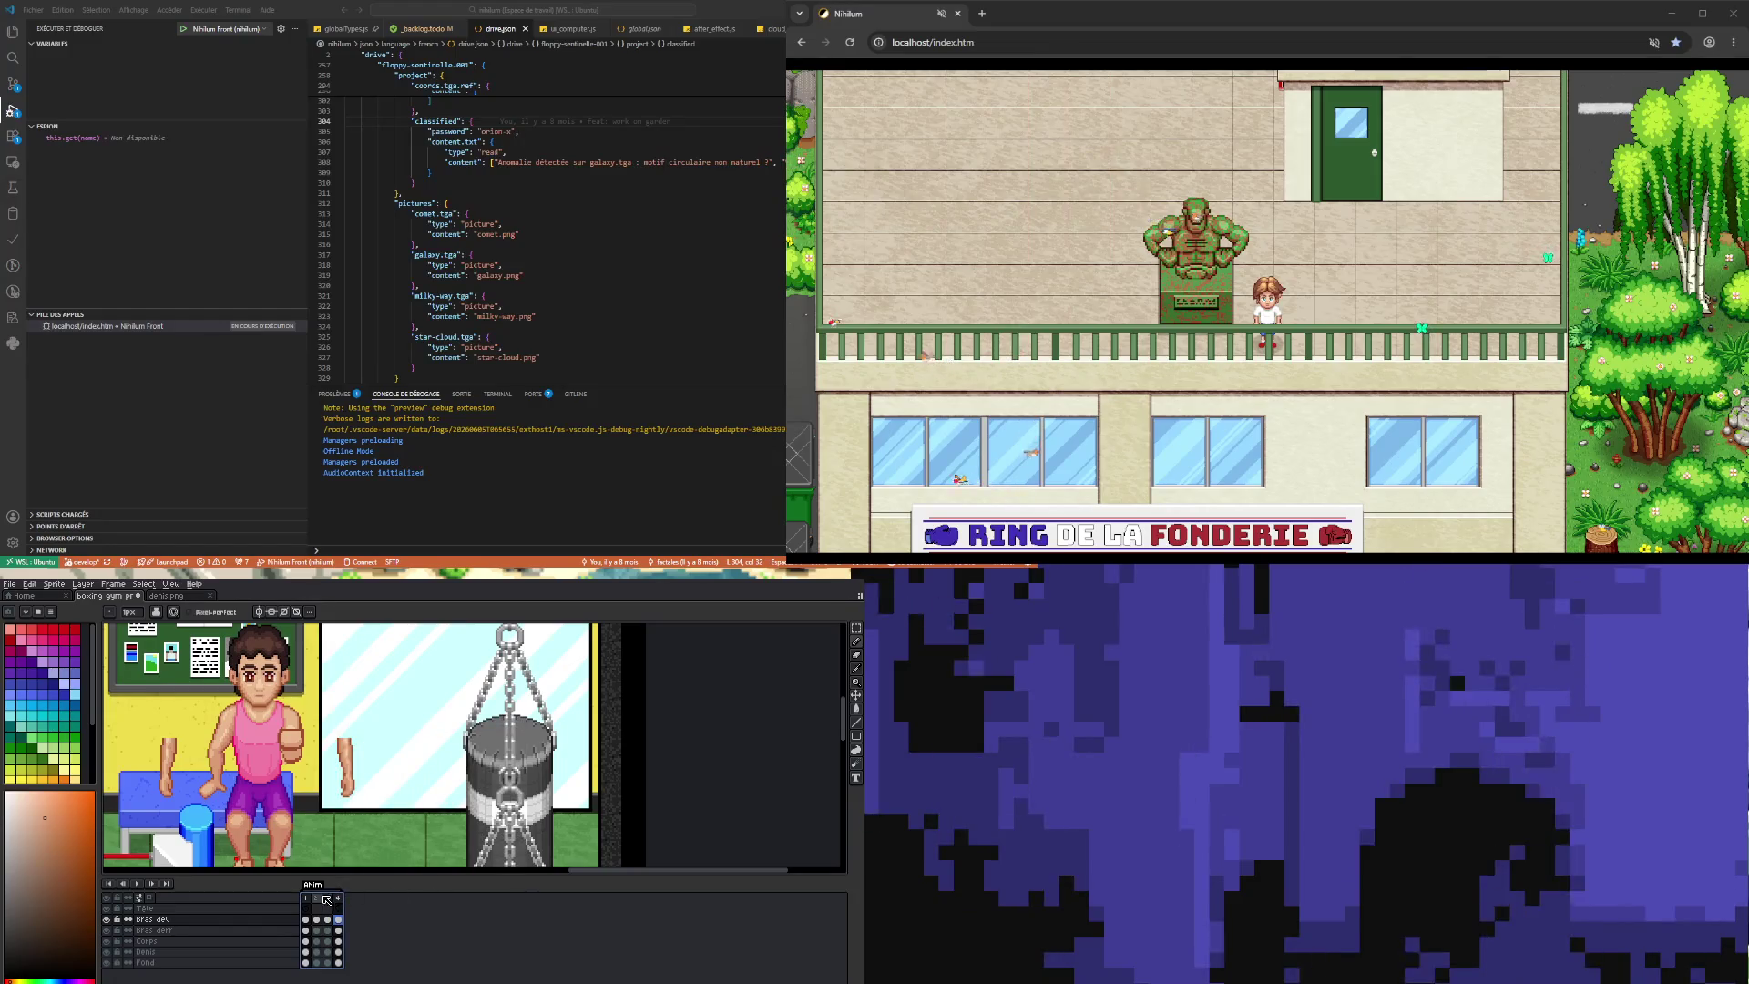
click(142, 882)
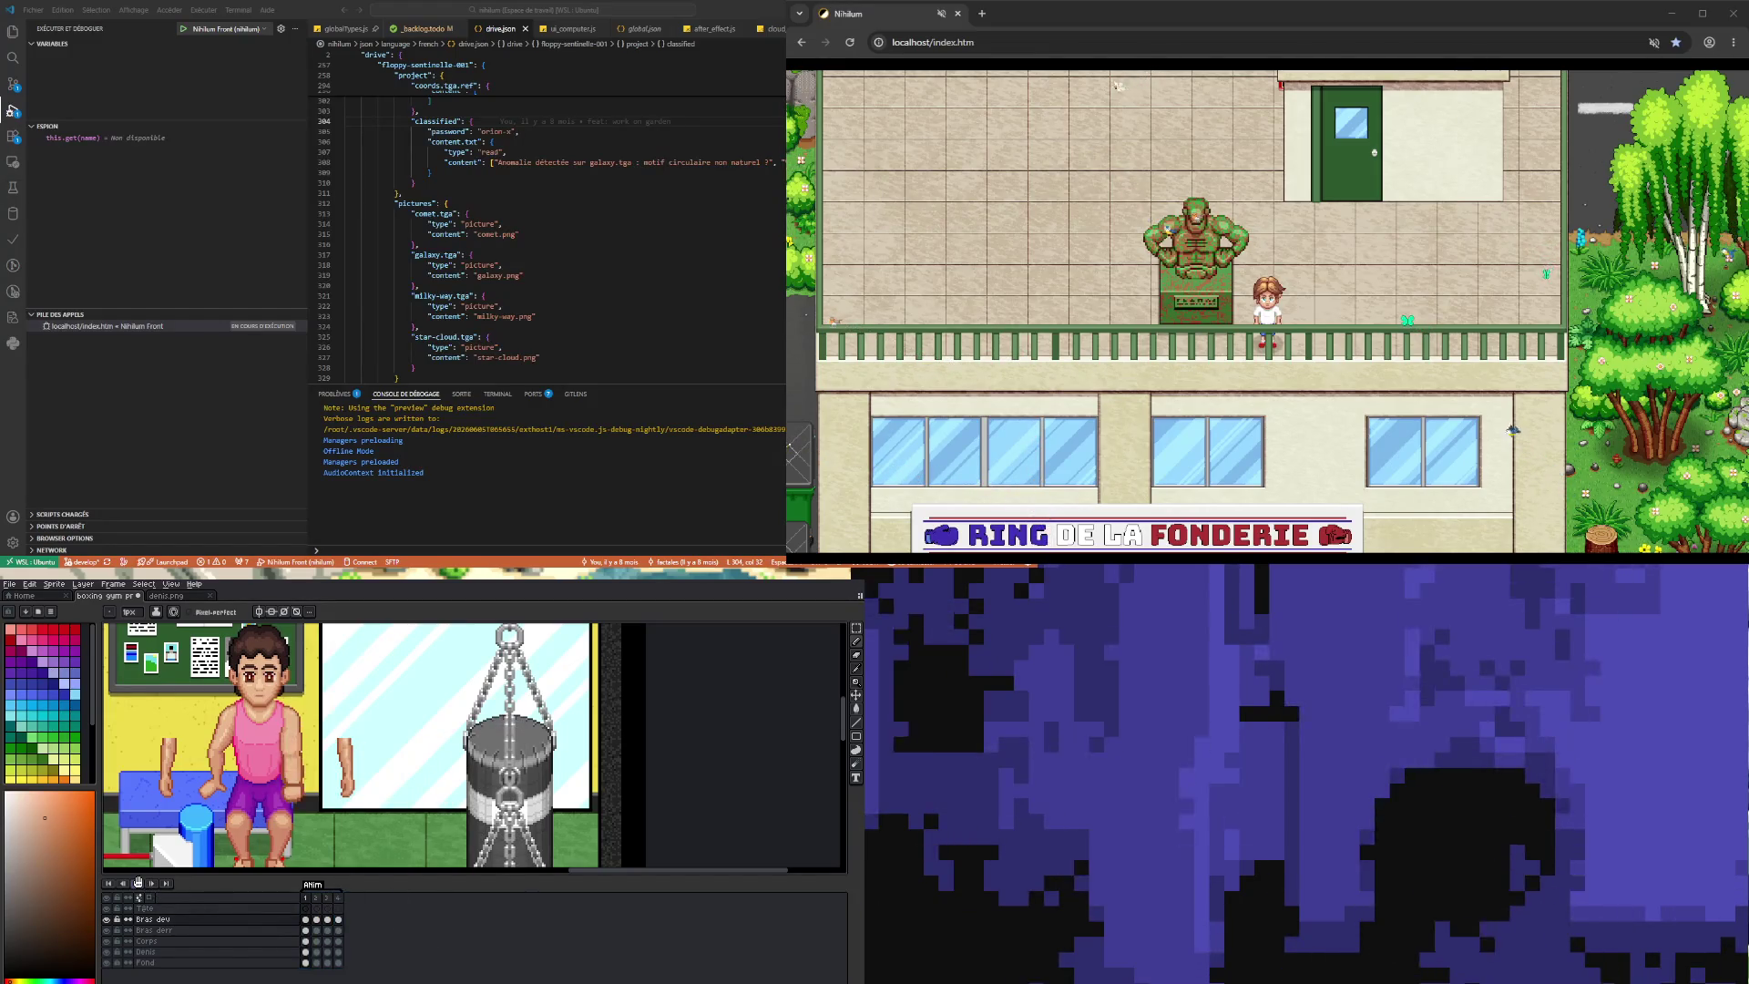
scroll(369, 716, down, 2)
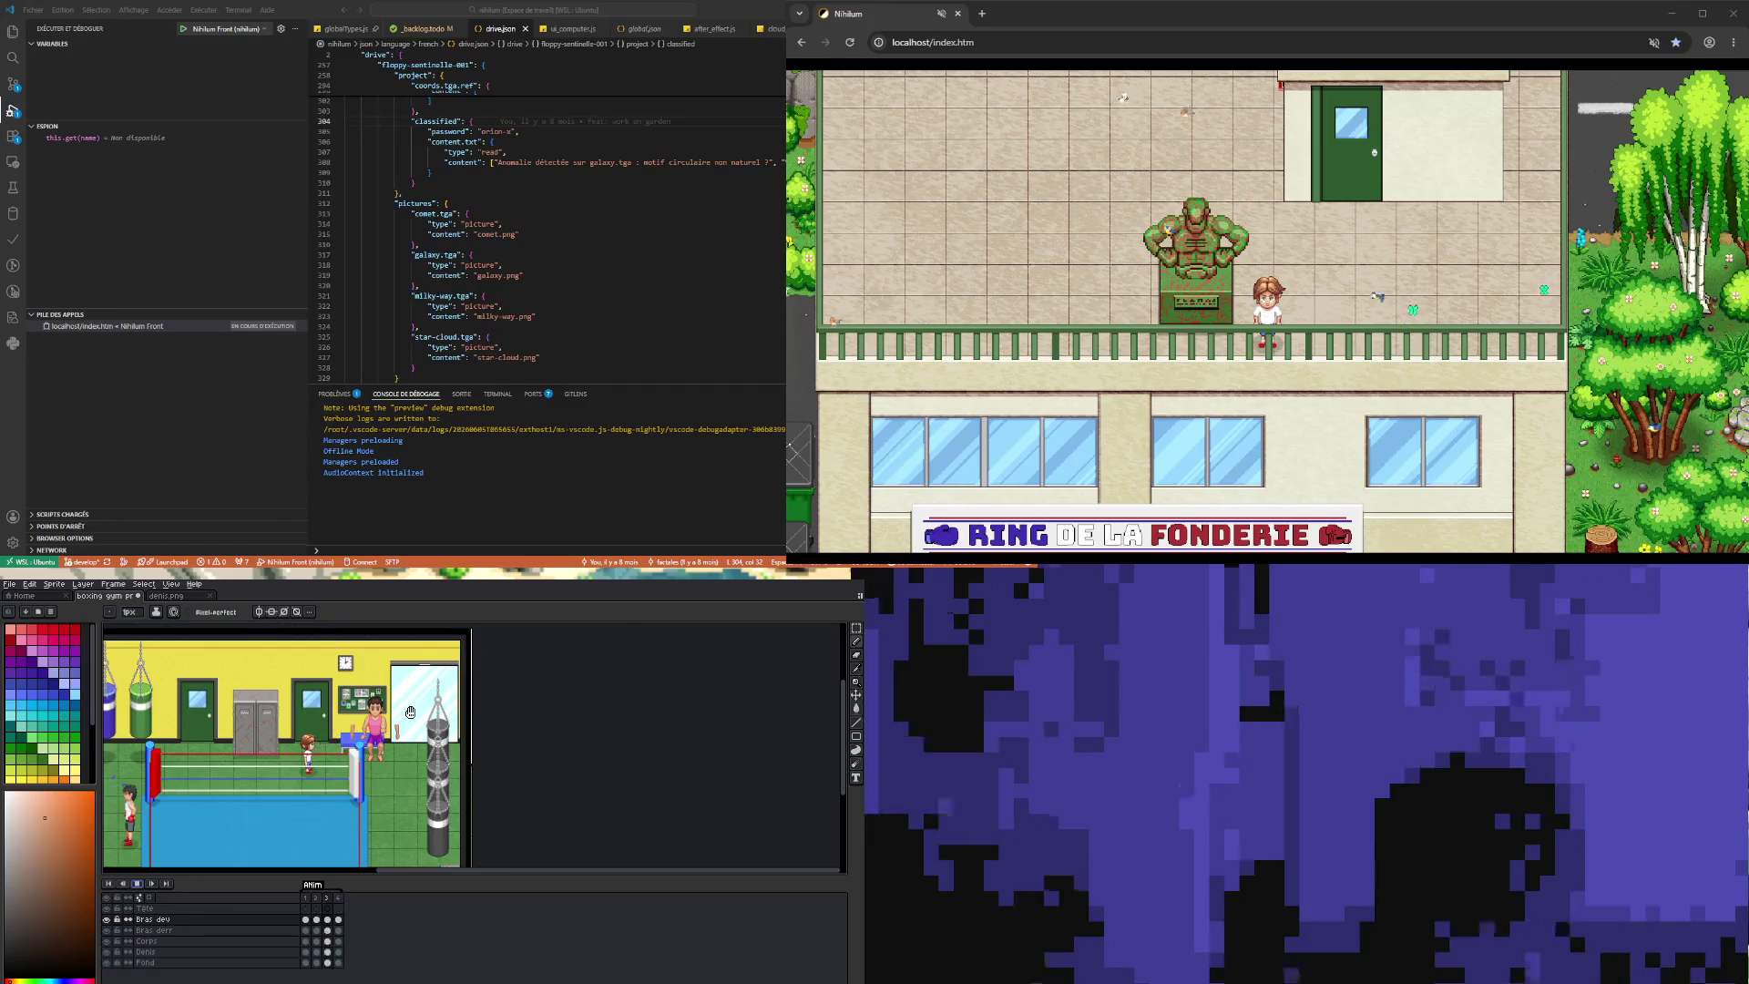
- Zoom in on the boxer and stop playback on frame 2
scroll(390, 723, up, 1)
scroll(340, 727, up, 2)
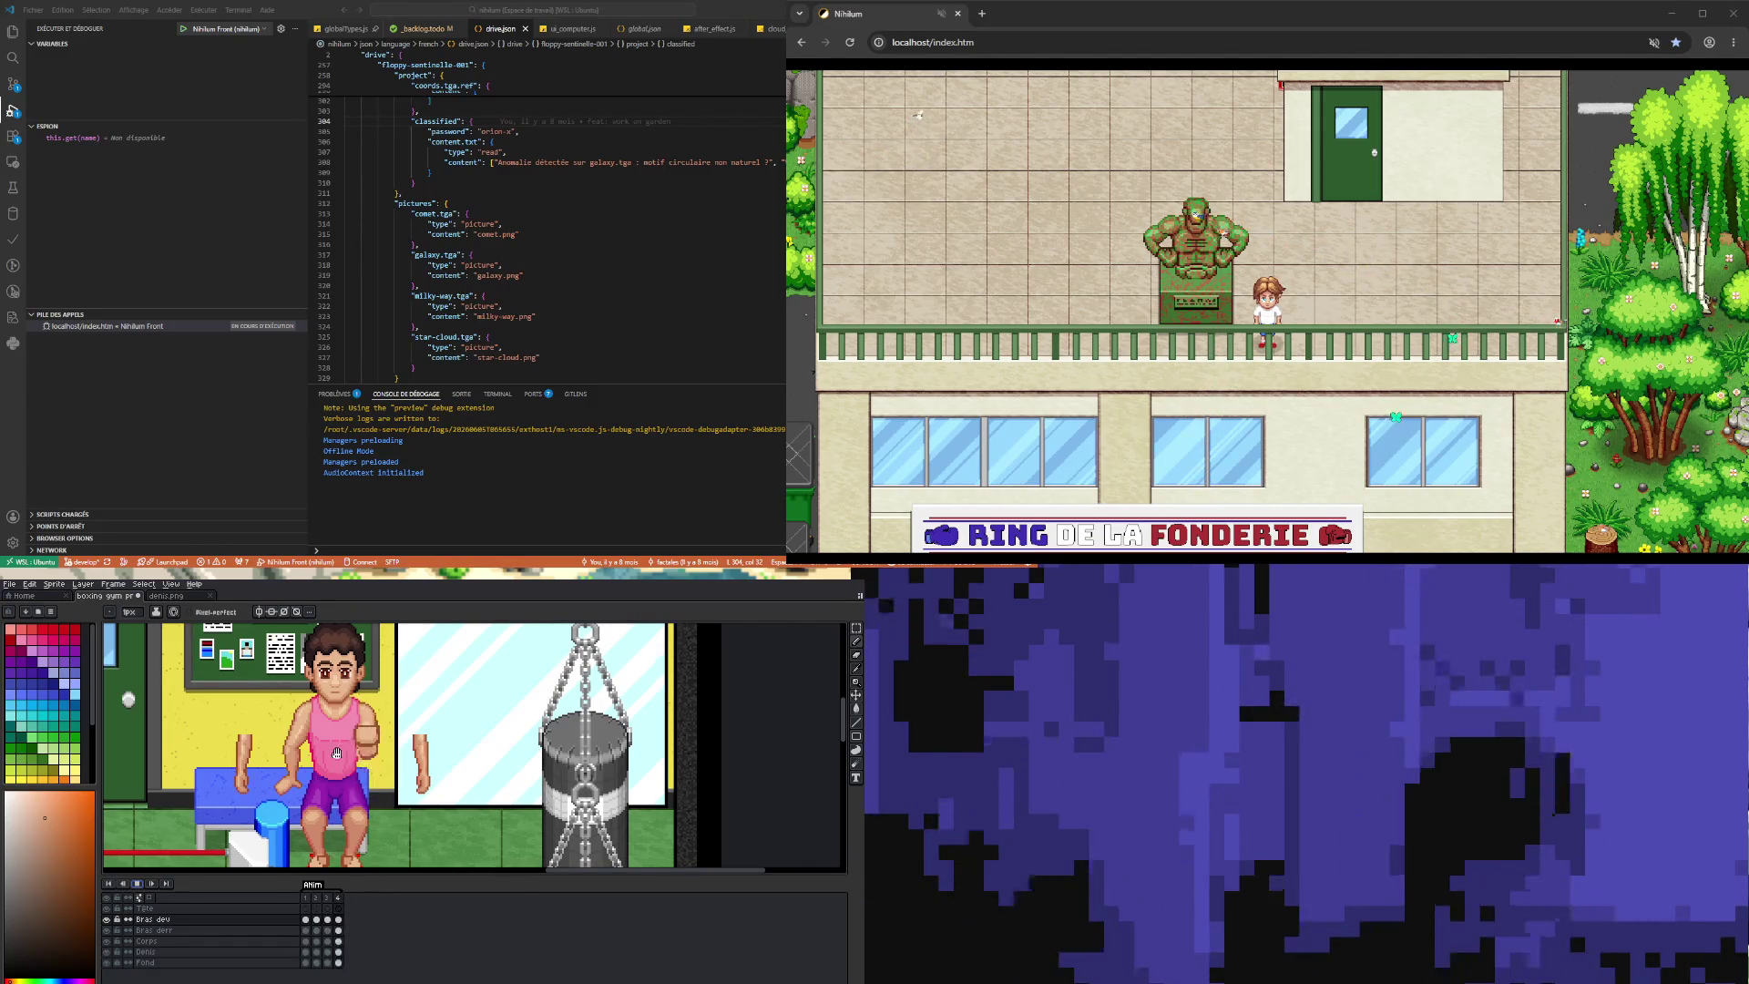
scroll(336, 757, up, 1)
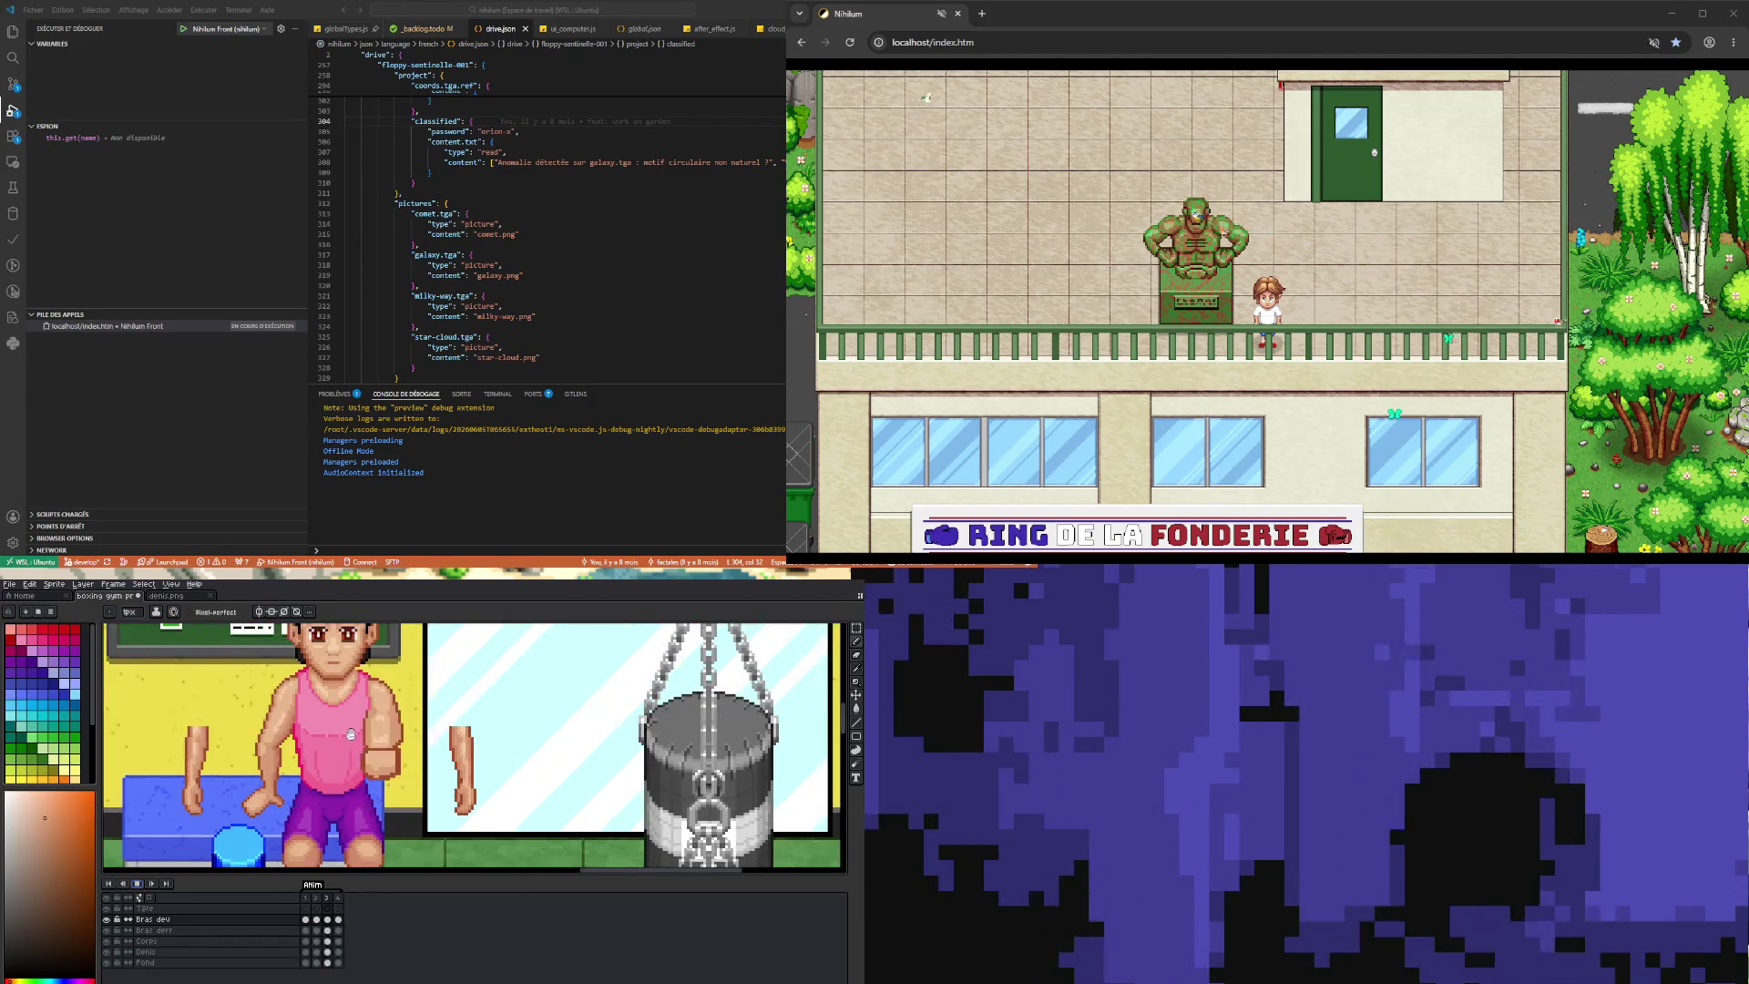
click(138, 883)
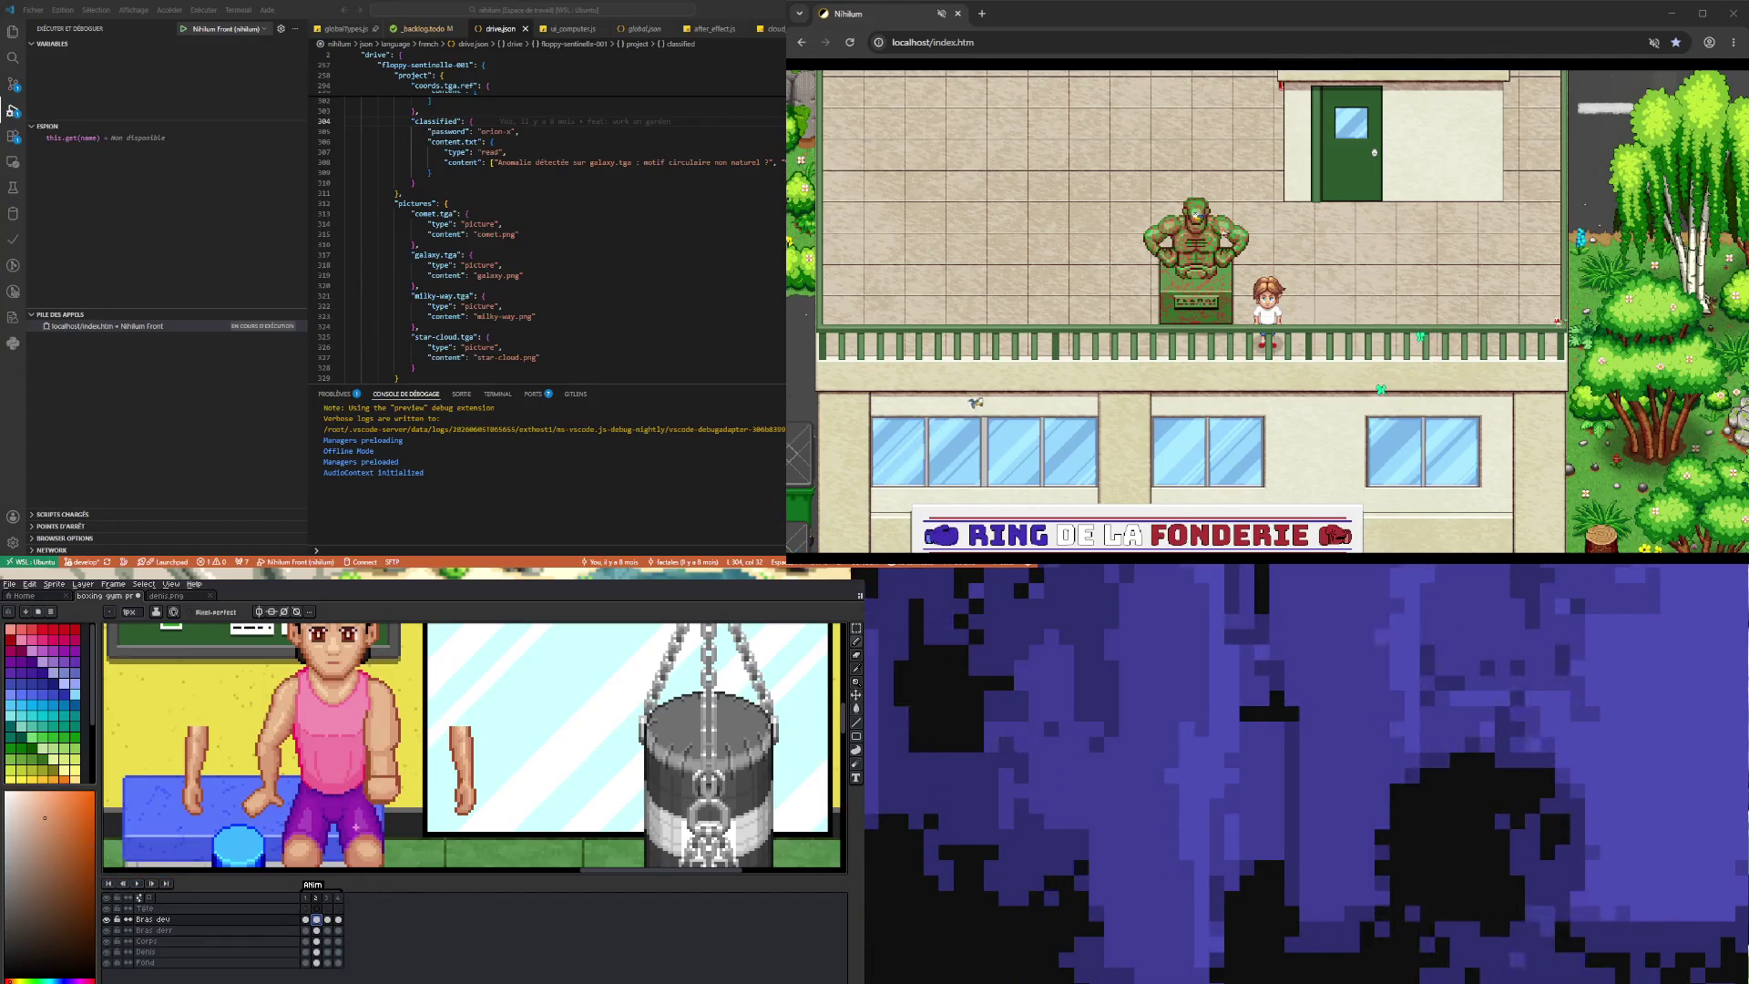
scroll(349, 748, up, 2)
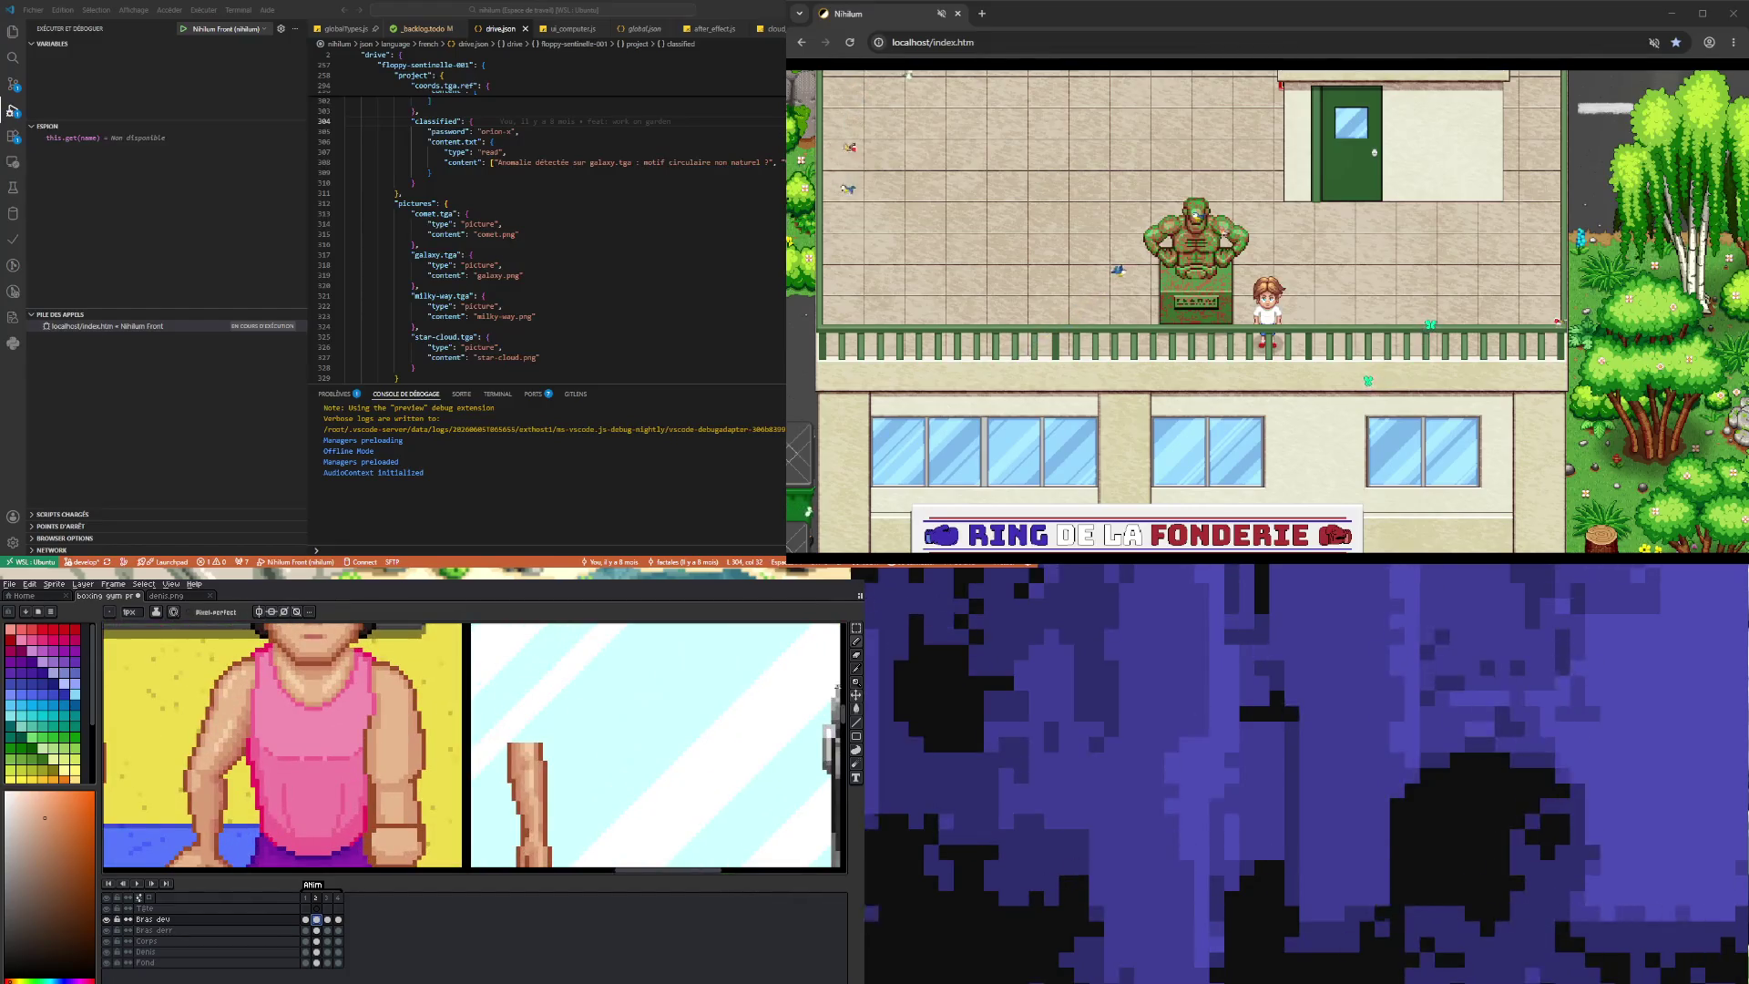
click(856, 628)
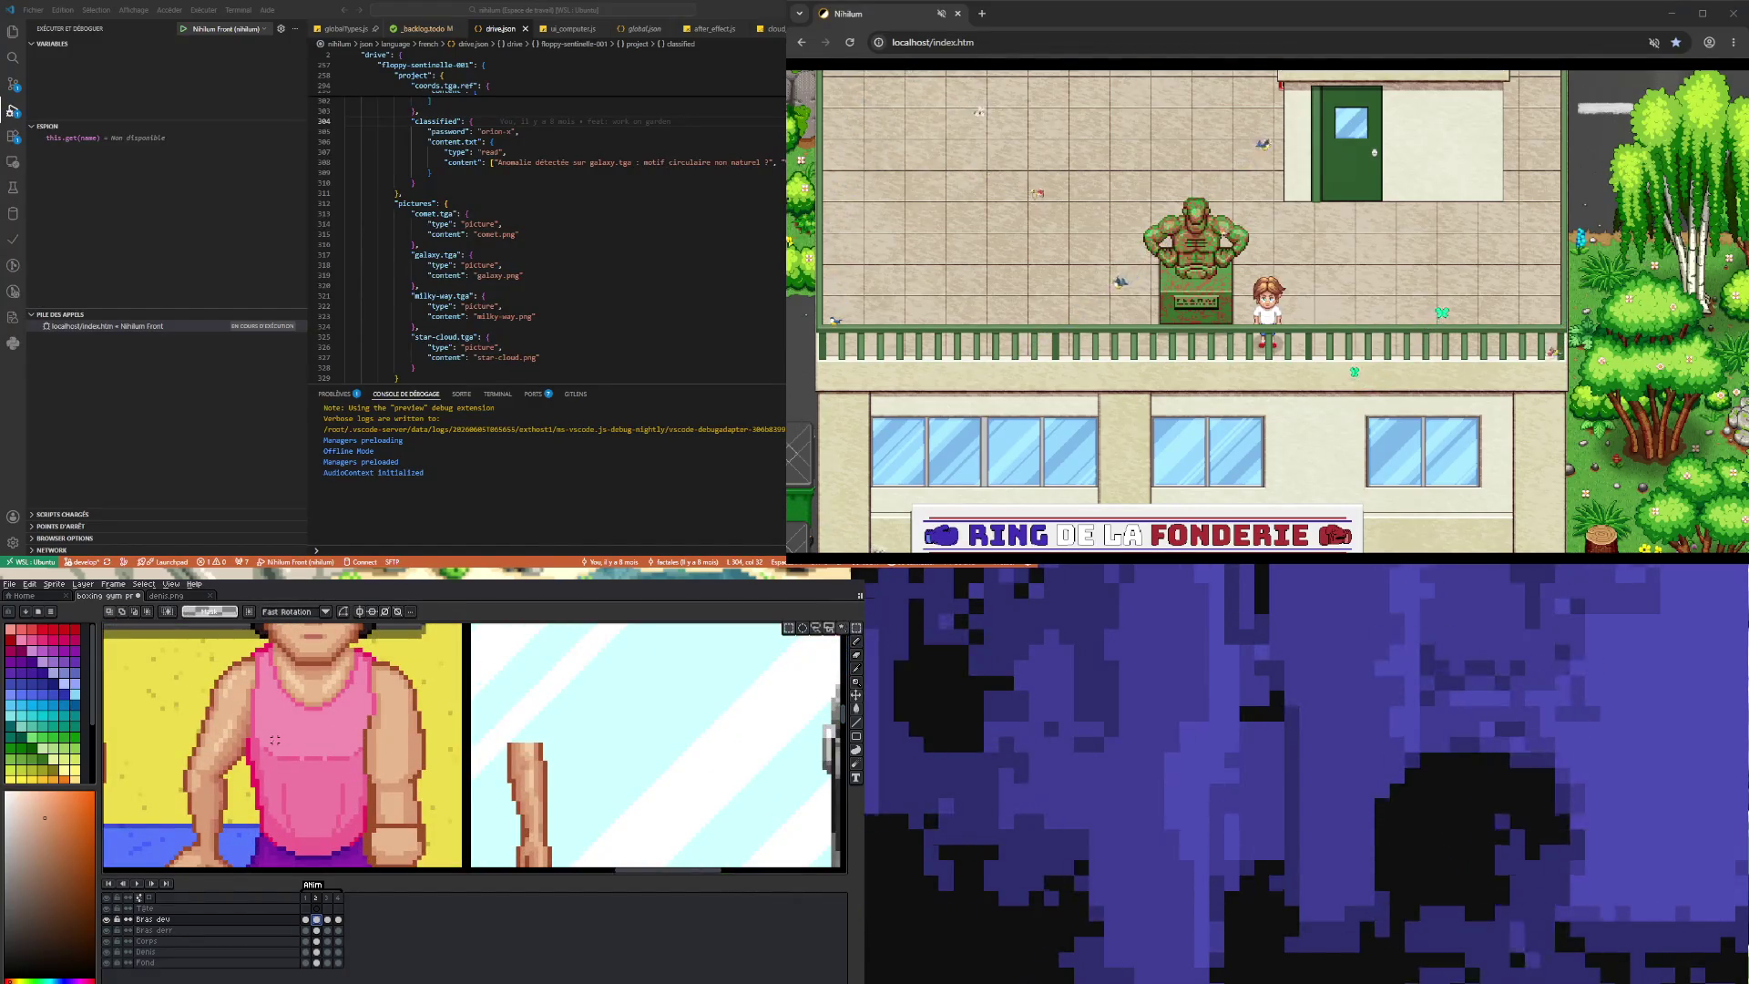
- On the Corps layer frame 2, select and shift a small patch of torso pixels
click(316, 941)
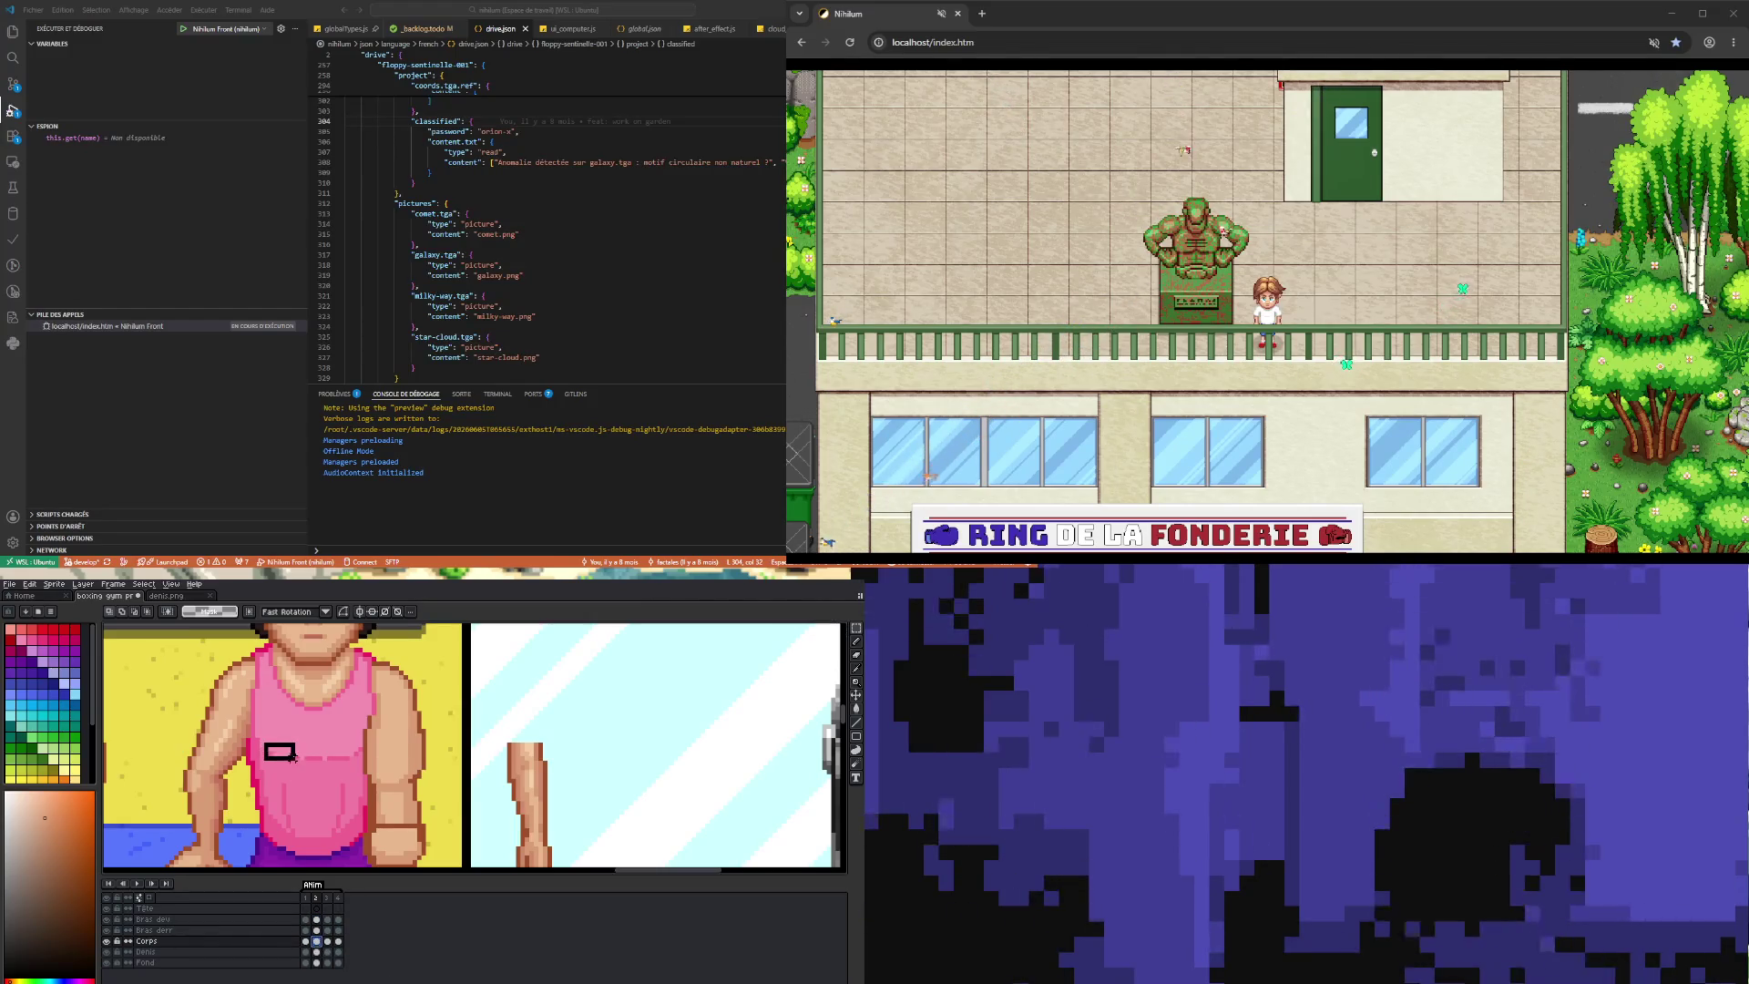
drag(309, 761, 312, 765)
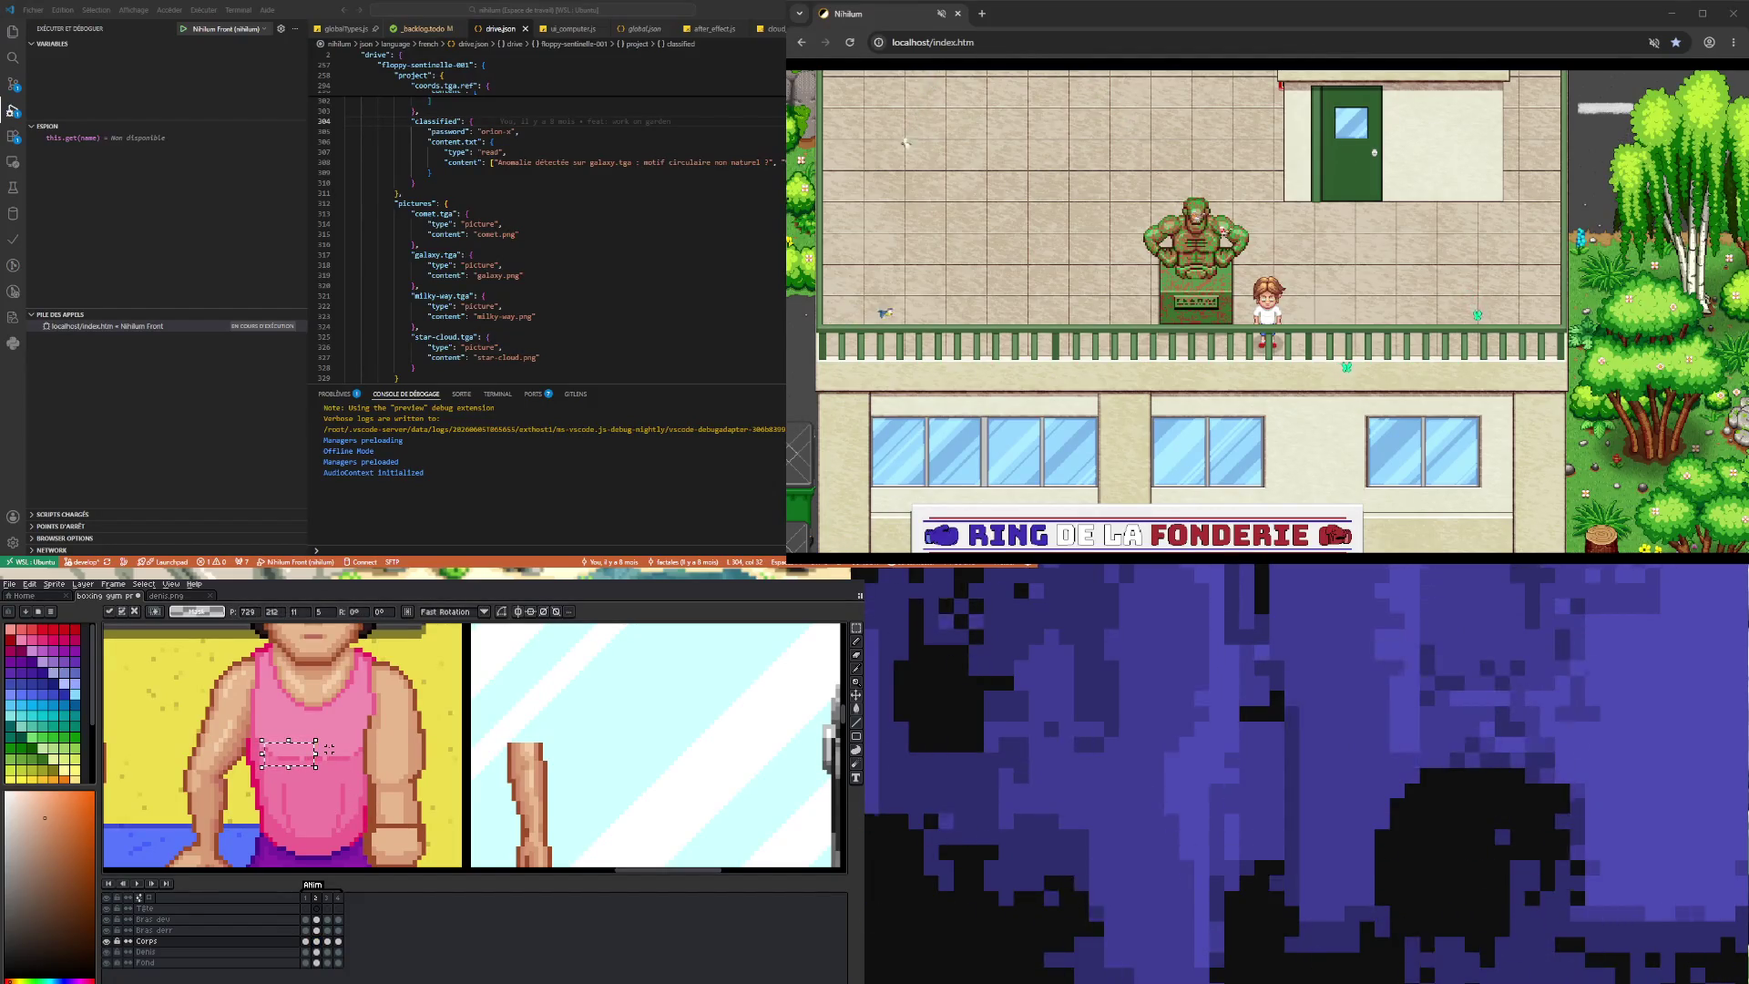
drag(312, 765, 314, 740)
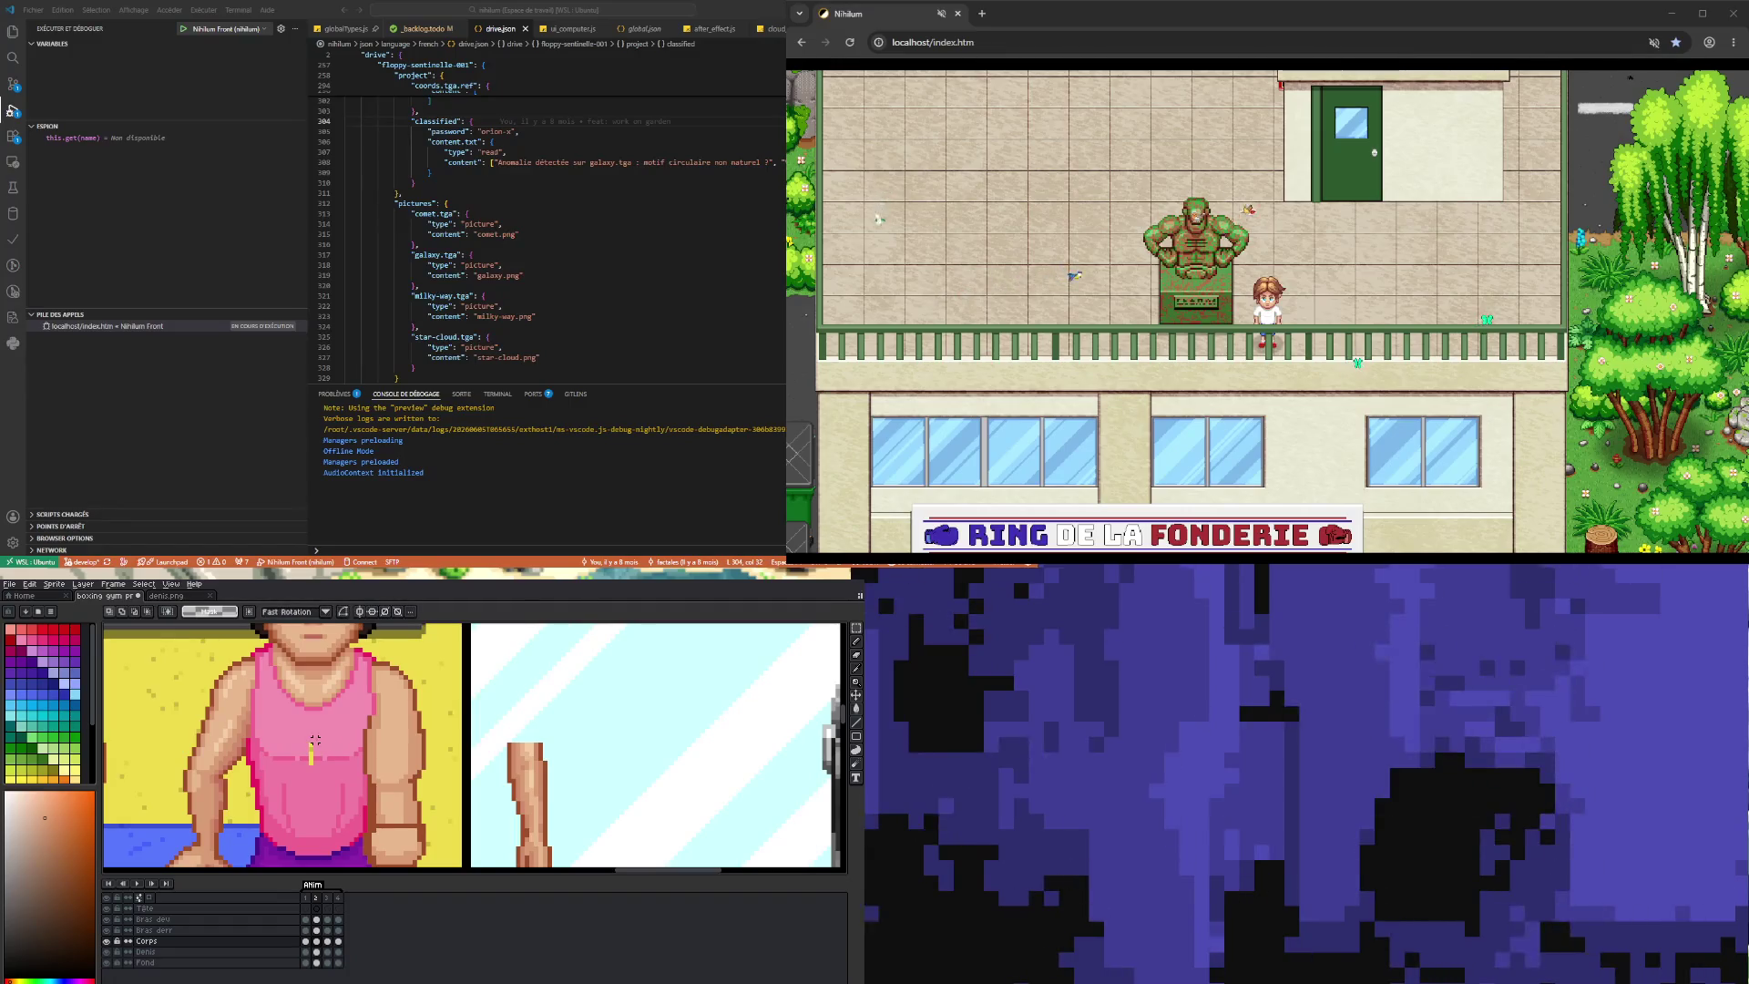
drag(352, 766, 365, 771)
click(333, 708)
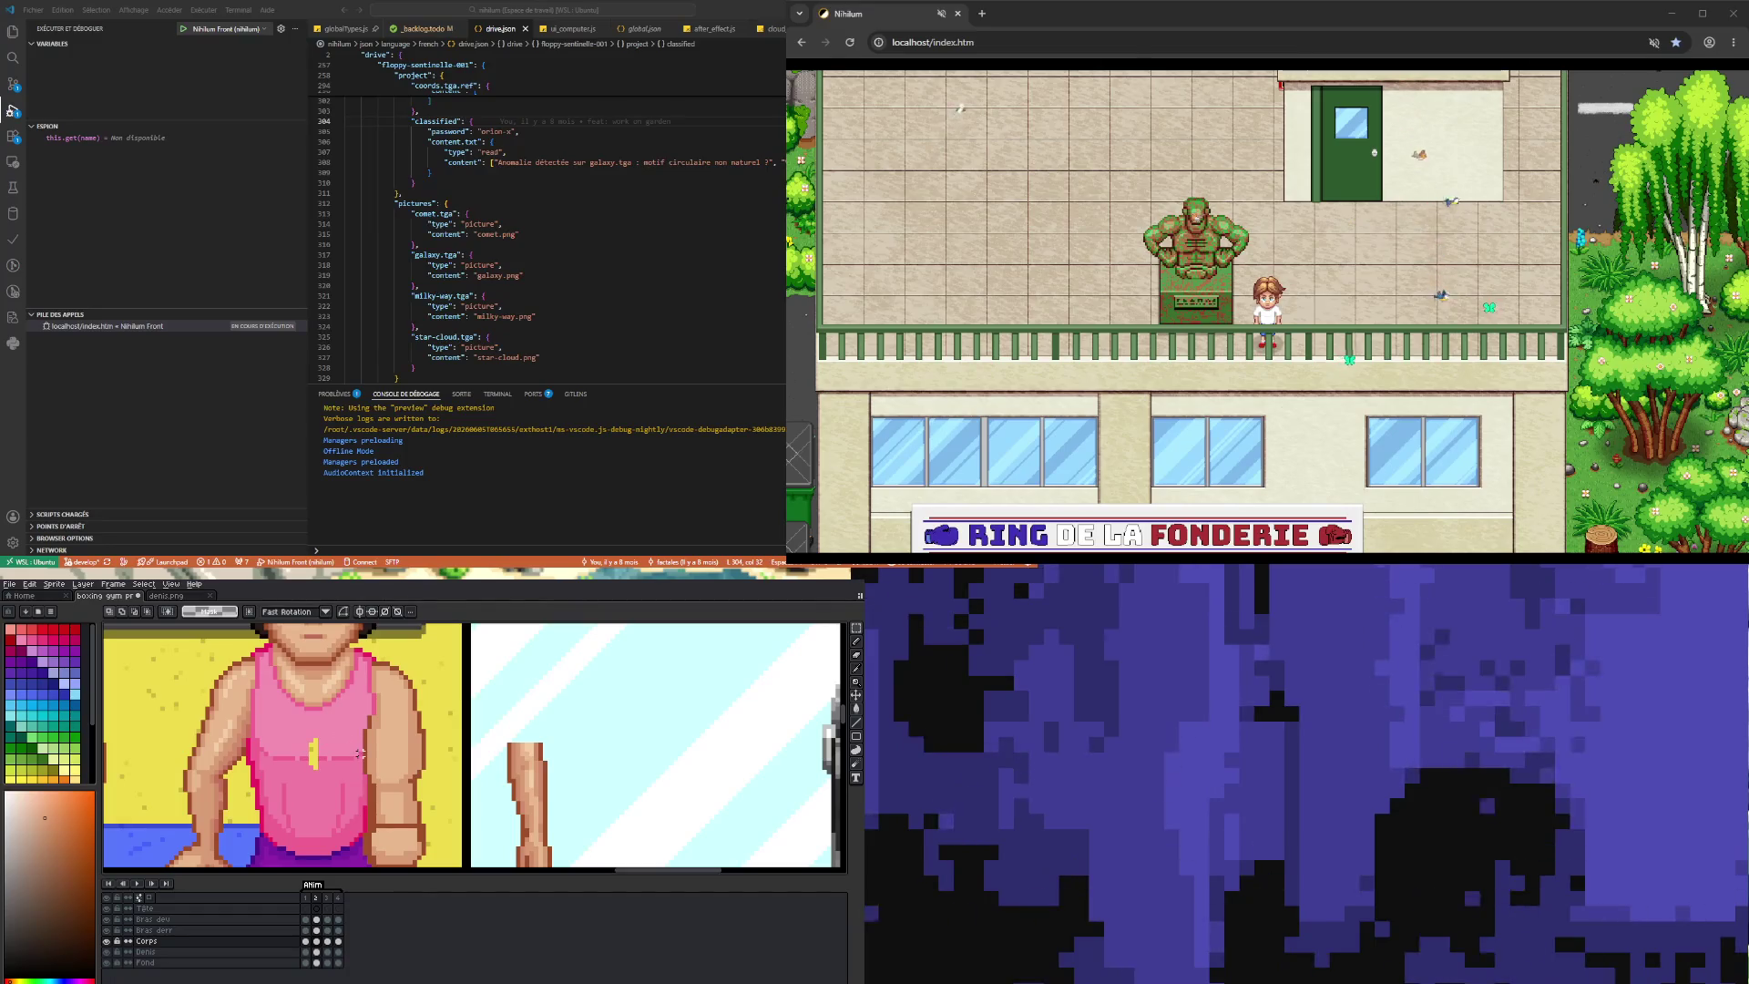
- Repaint the yellow strip with the tank top's pink, comparing frames 1 and 2
scroll(360, 749, up, 1)
key(i)
click(362, 742)
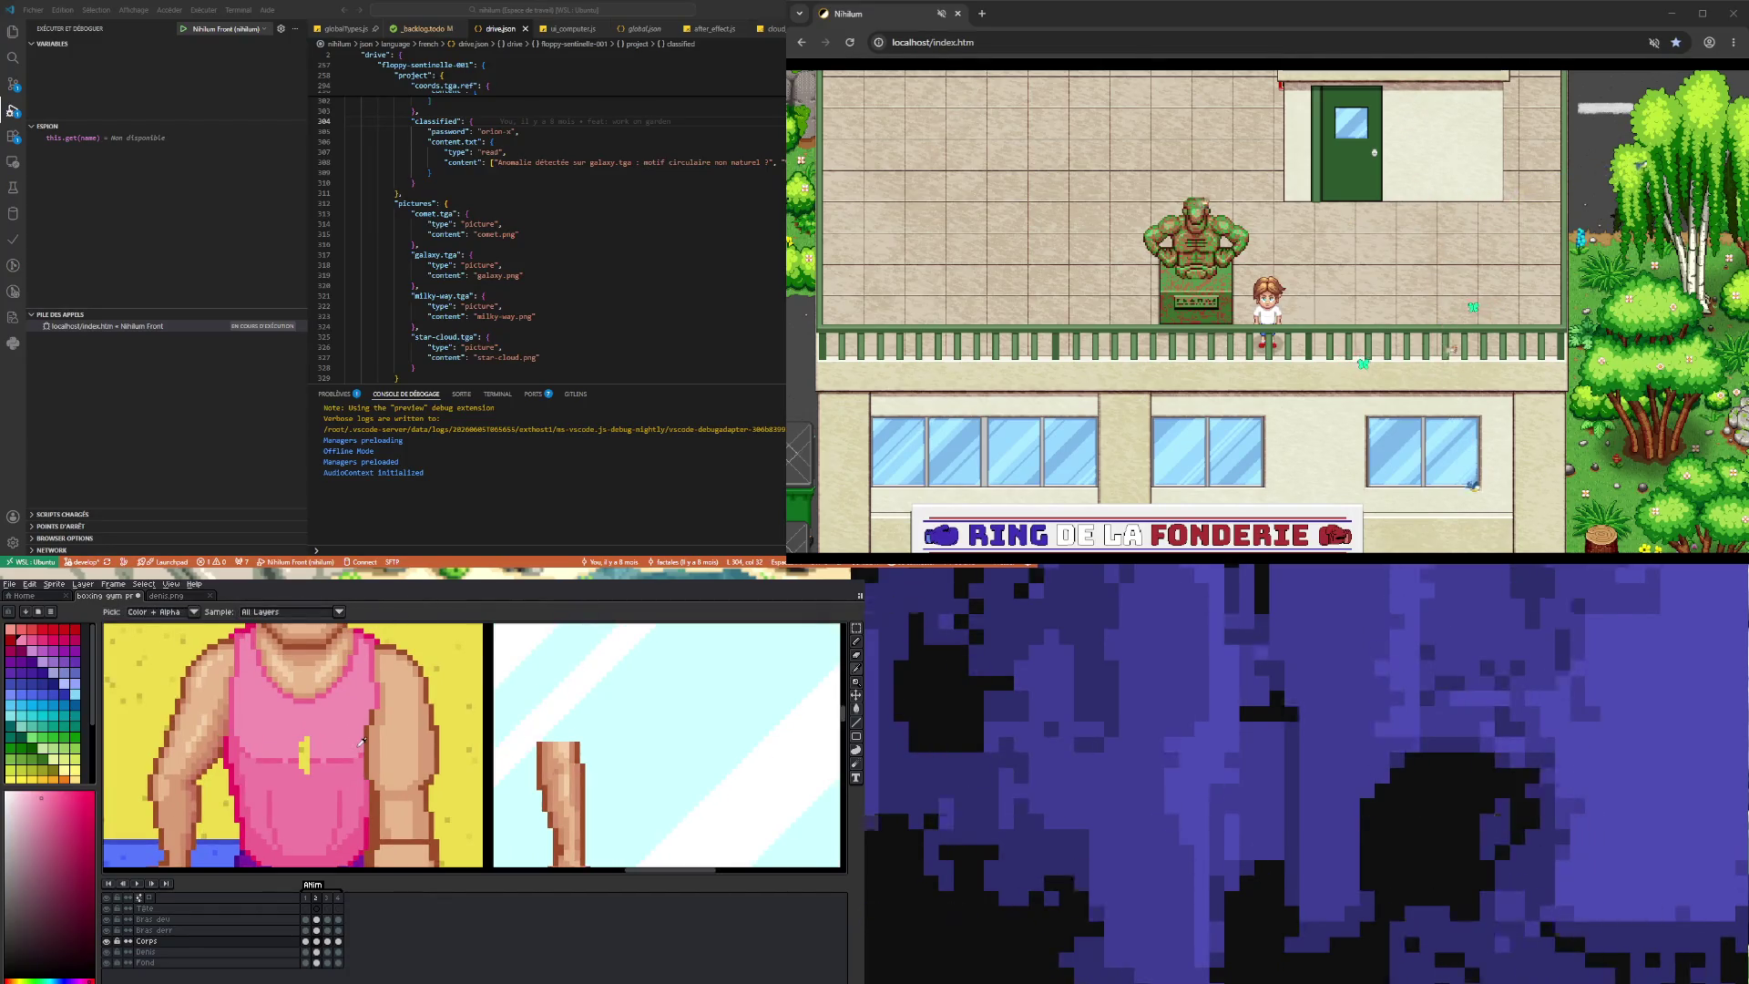
scroll(339, 735, up, 1)
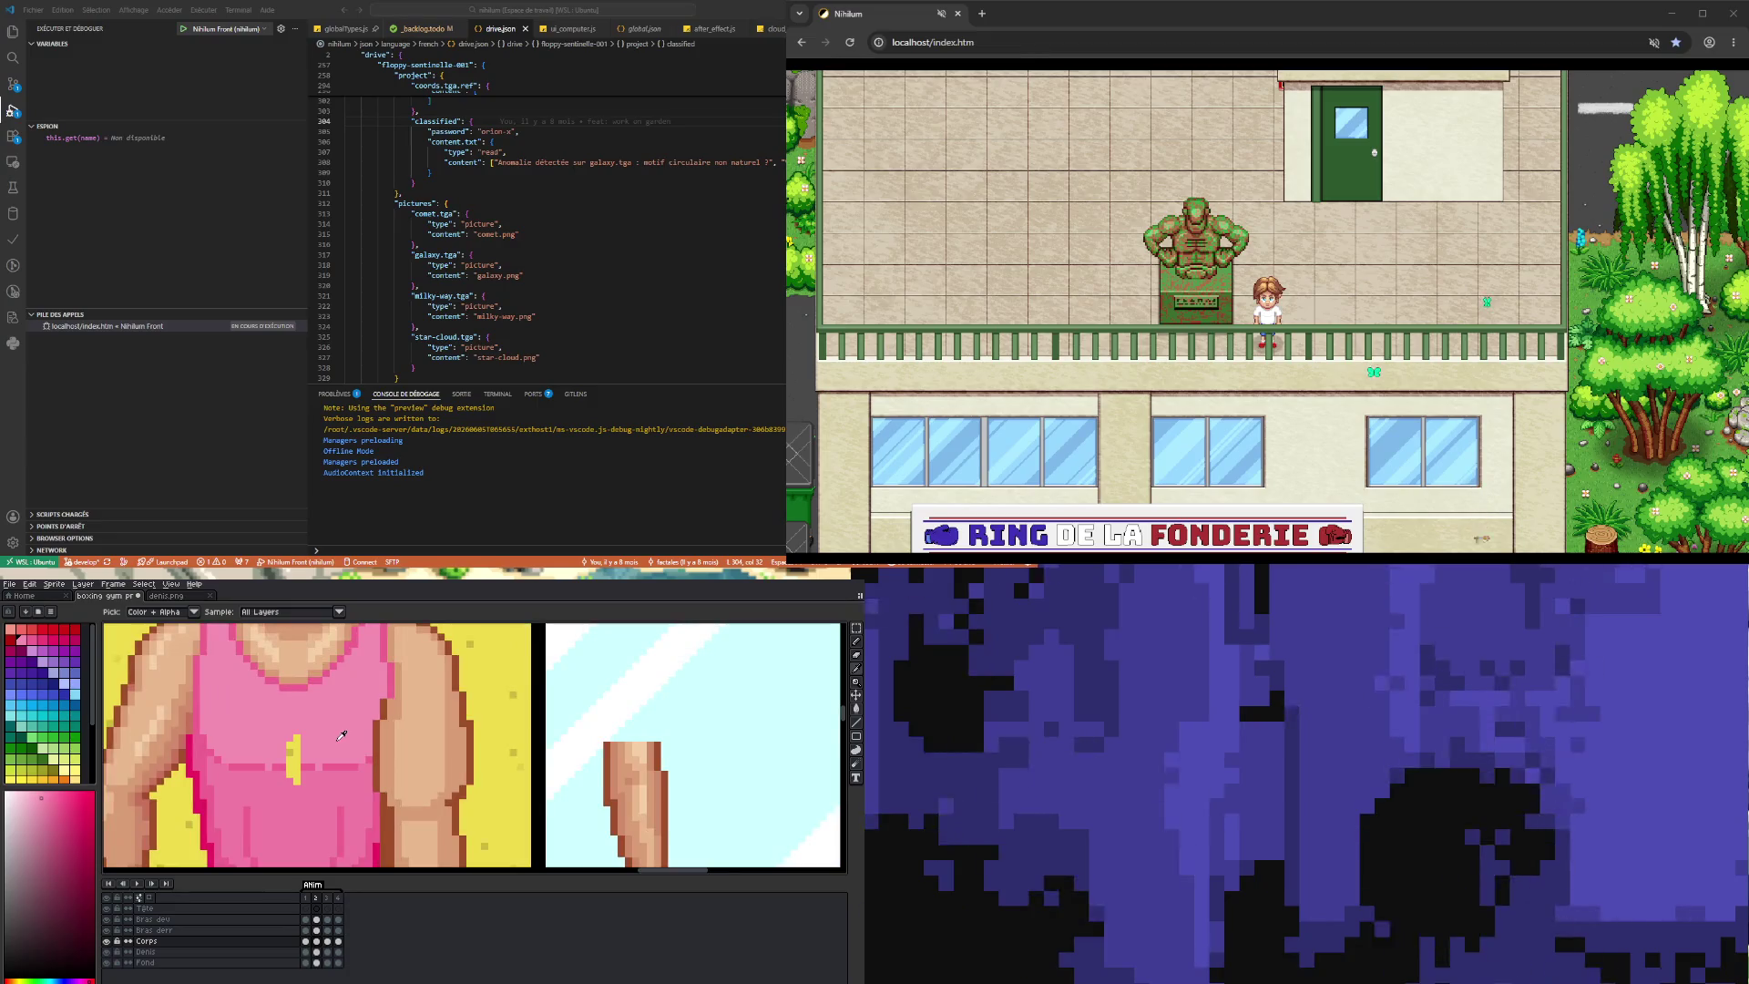
key(b)
key(i)
key(b)
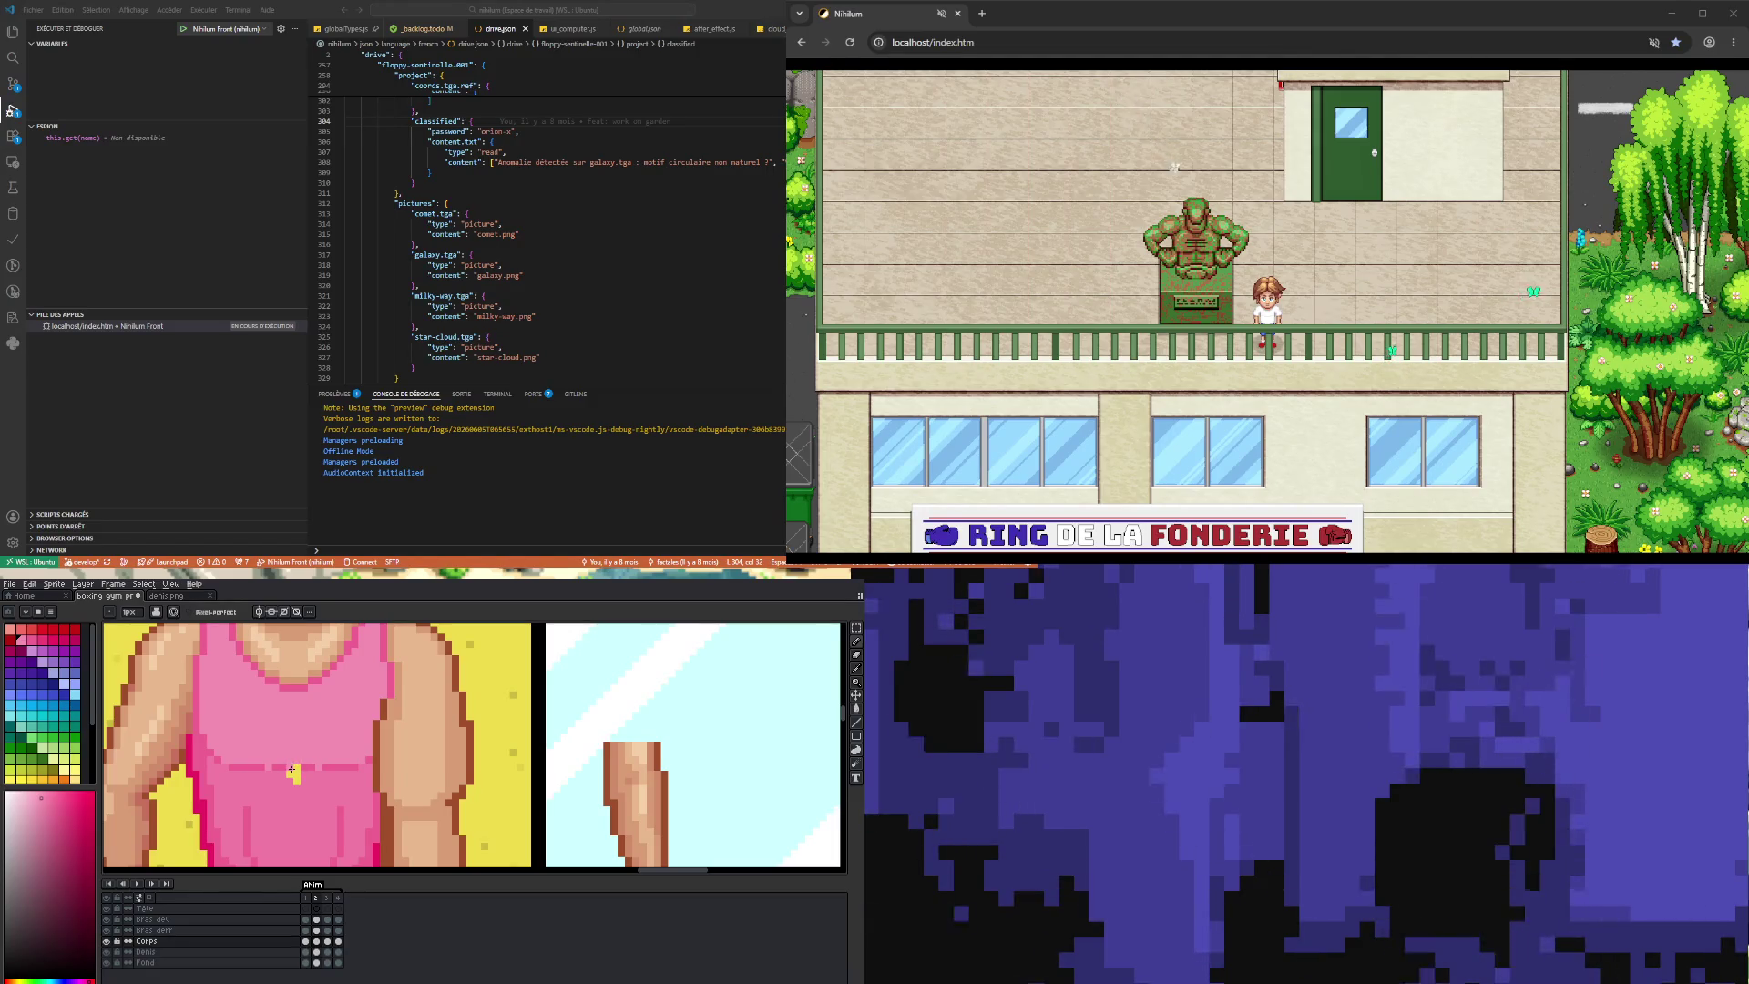
key(i)
key(b)
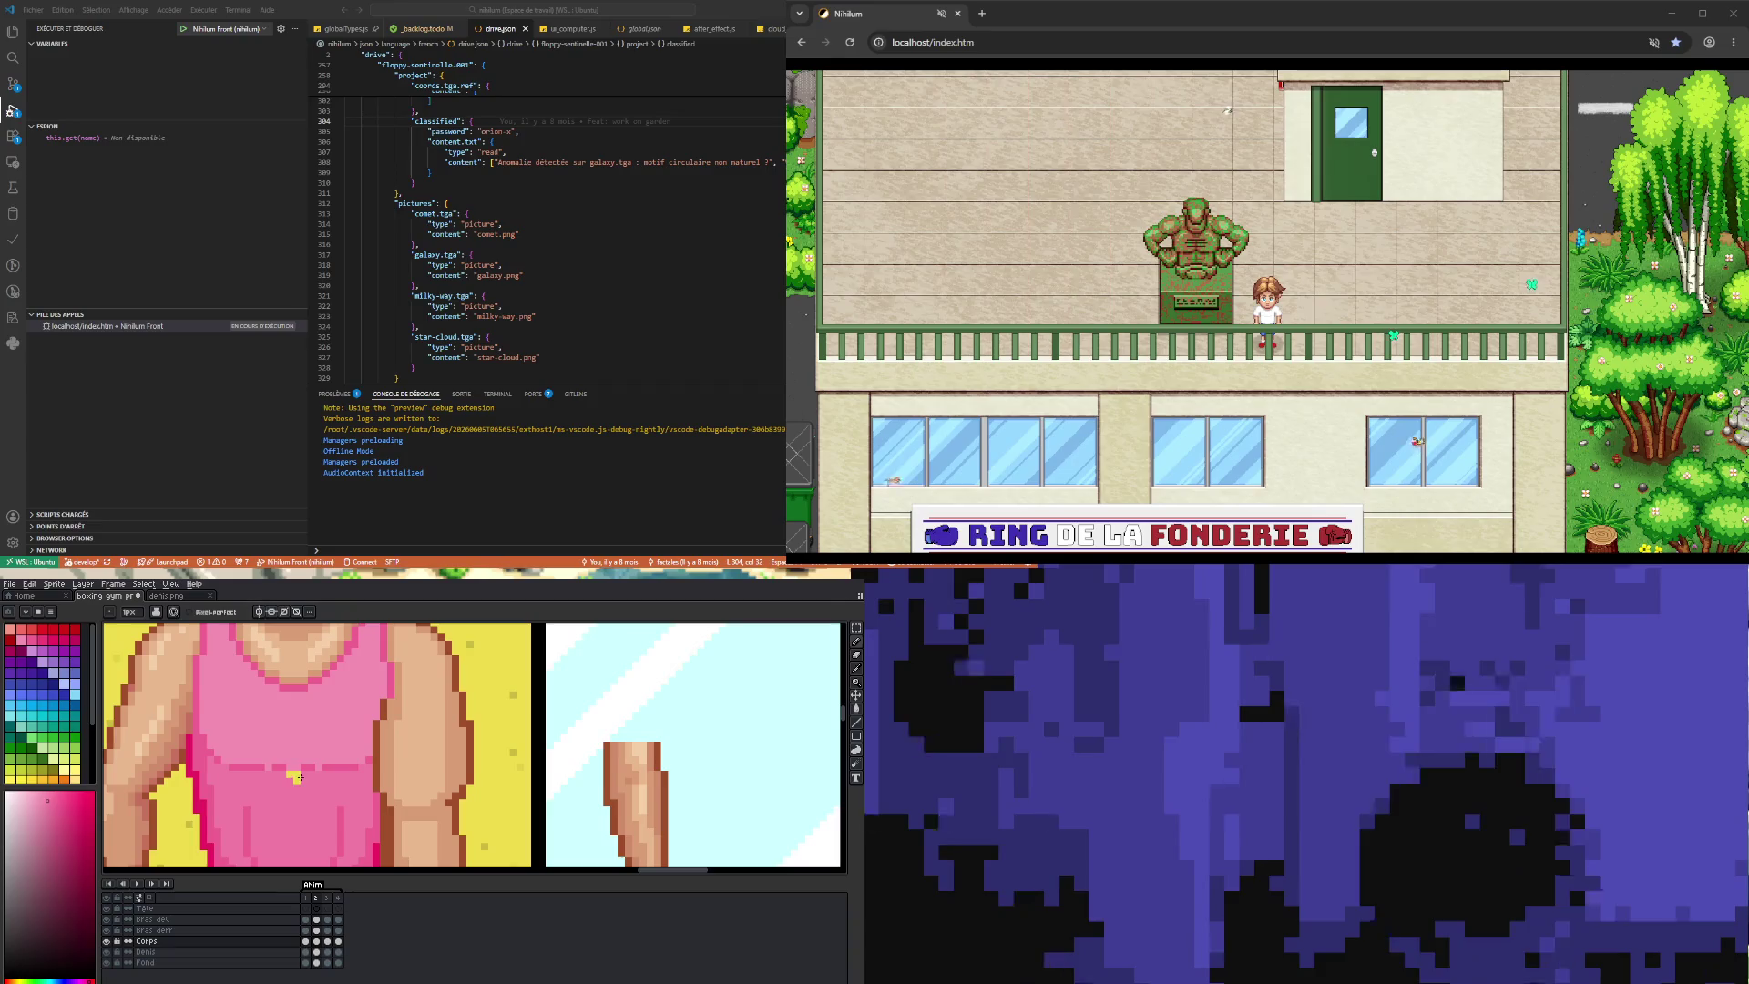
key(i)
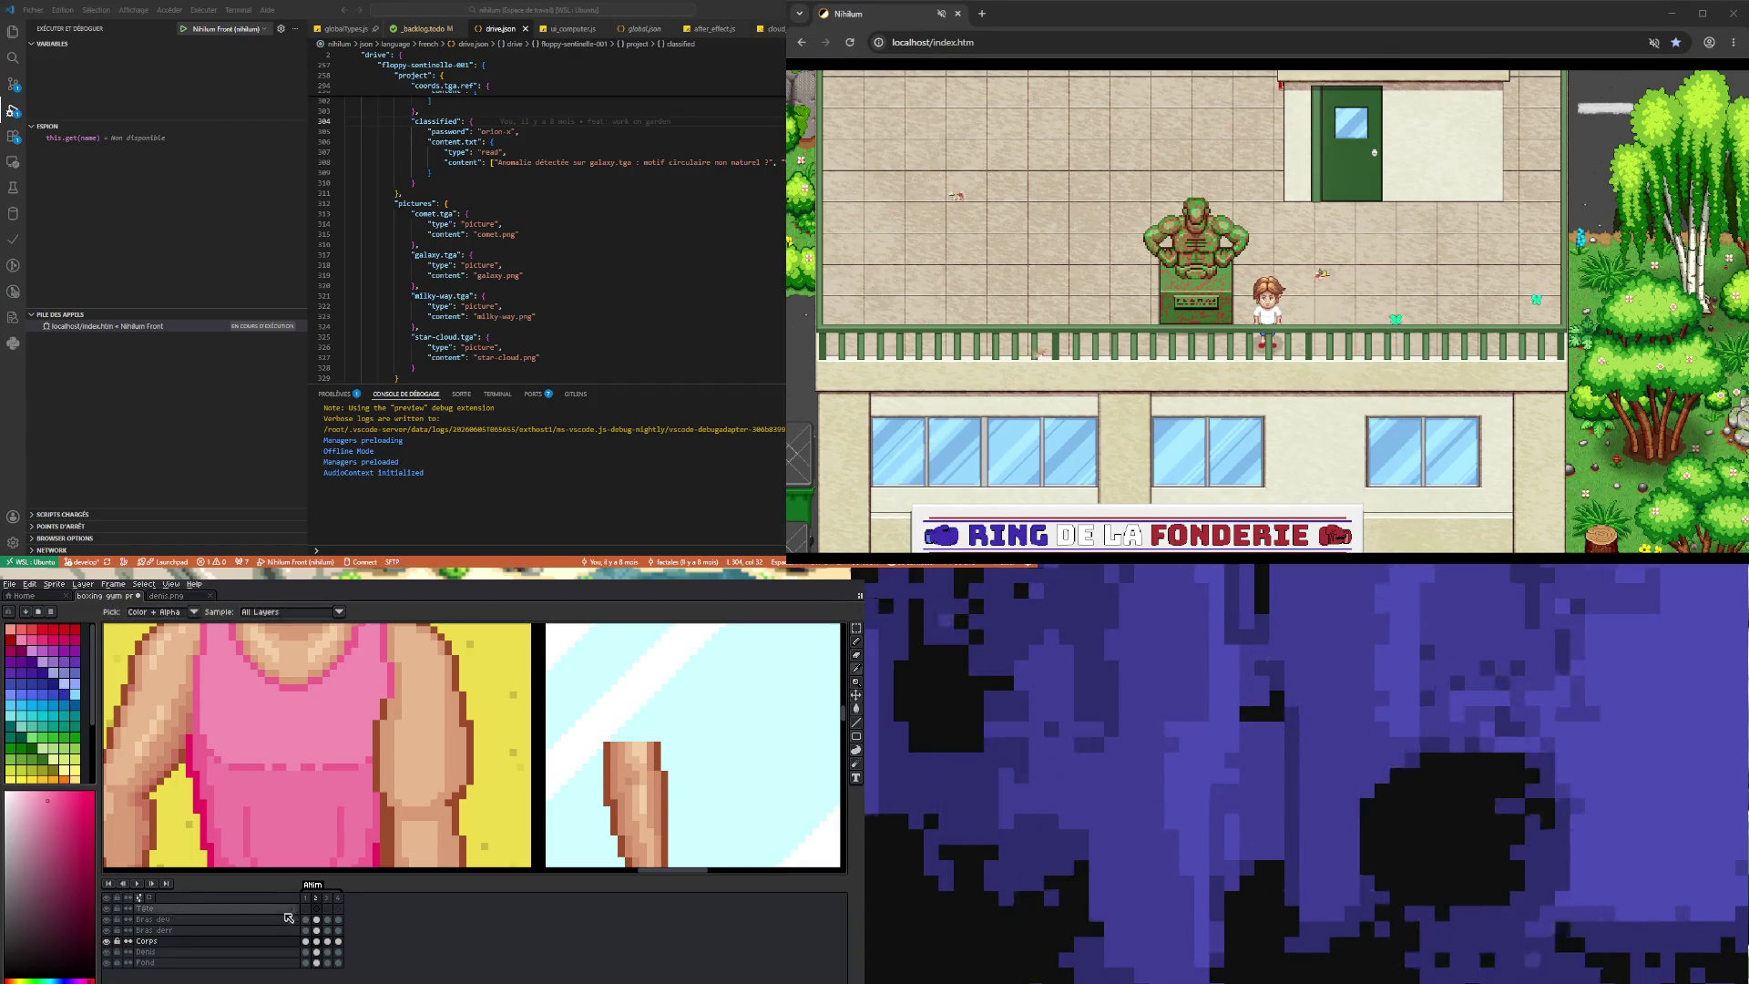
click(308, 941)
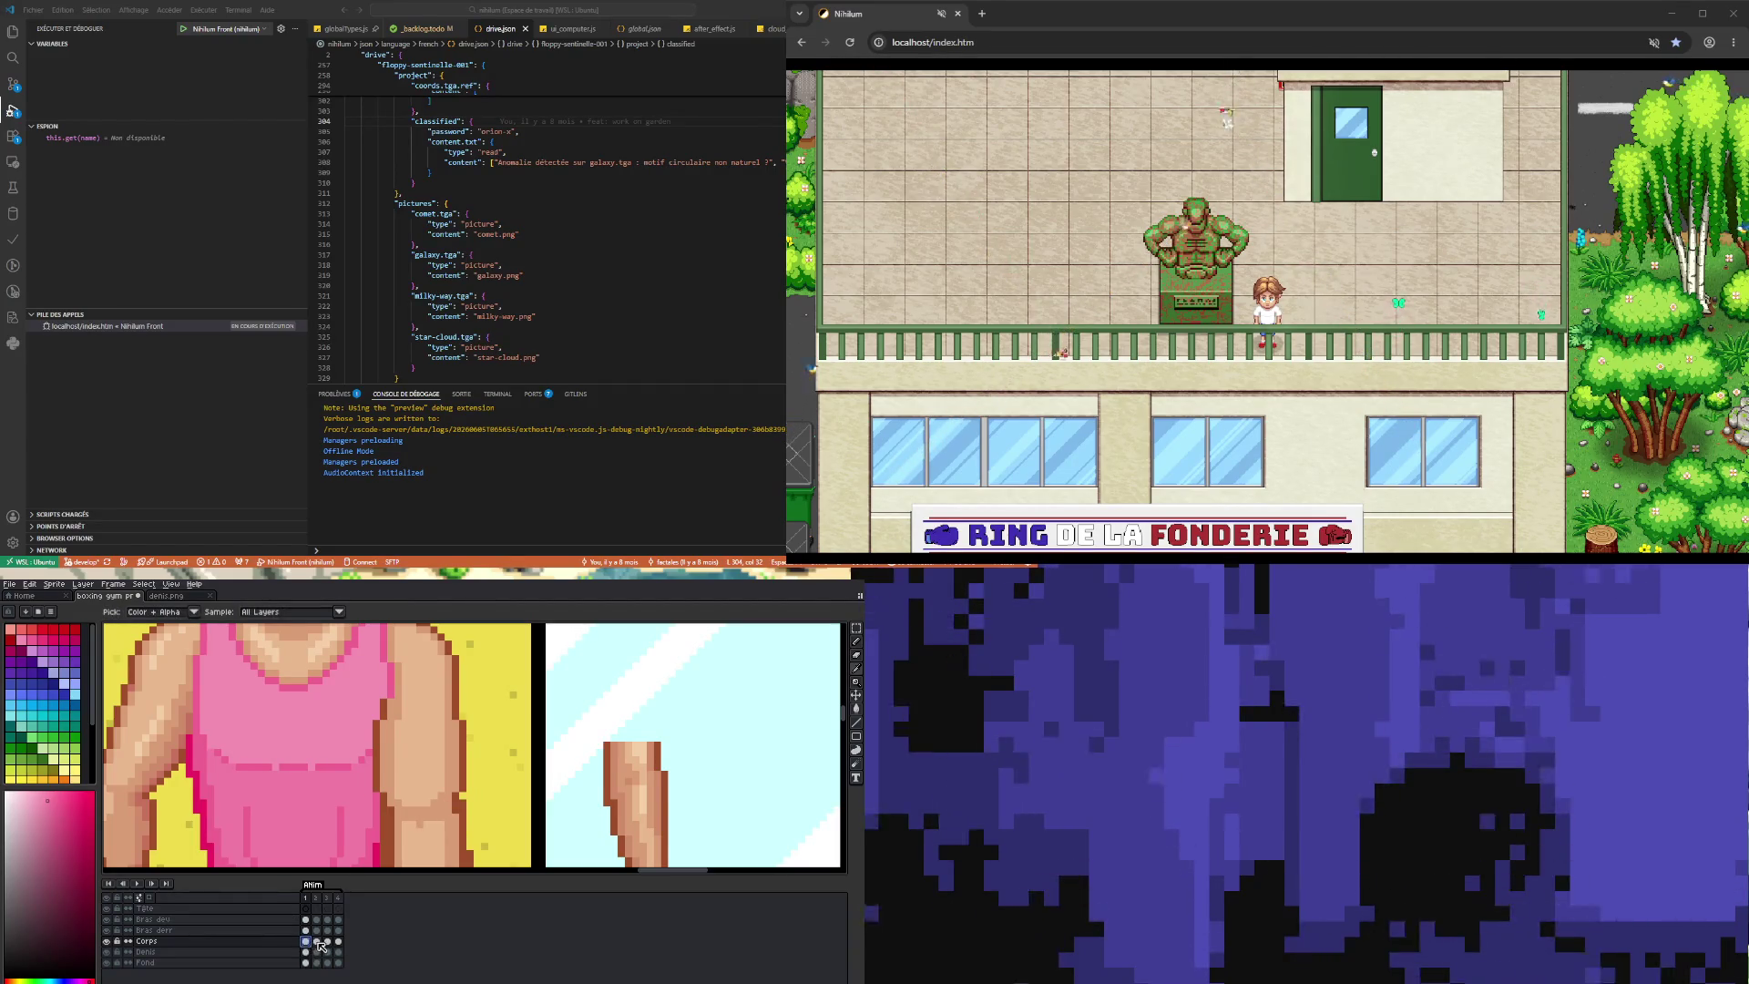
click(317, 942)
key(b)
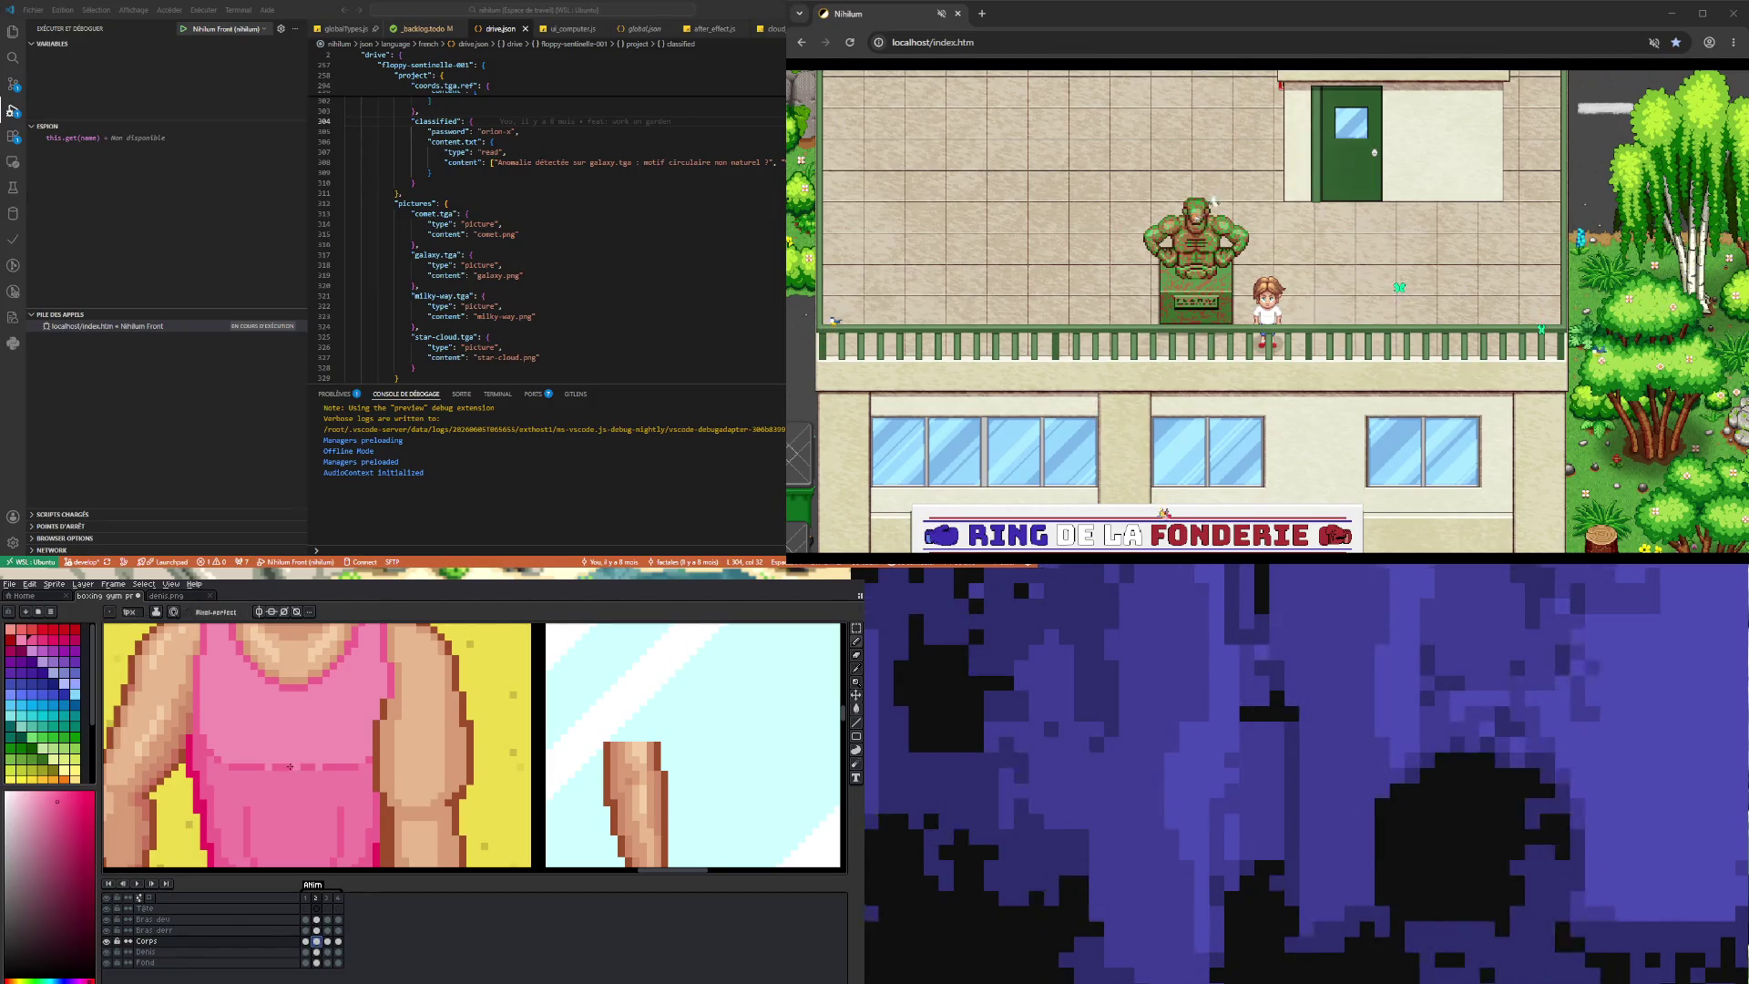
scroll(295, 769, down, 3)
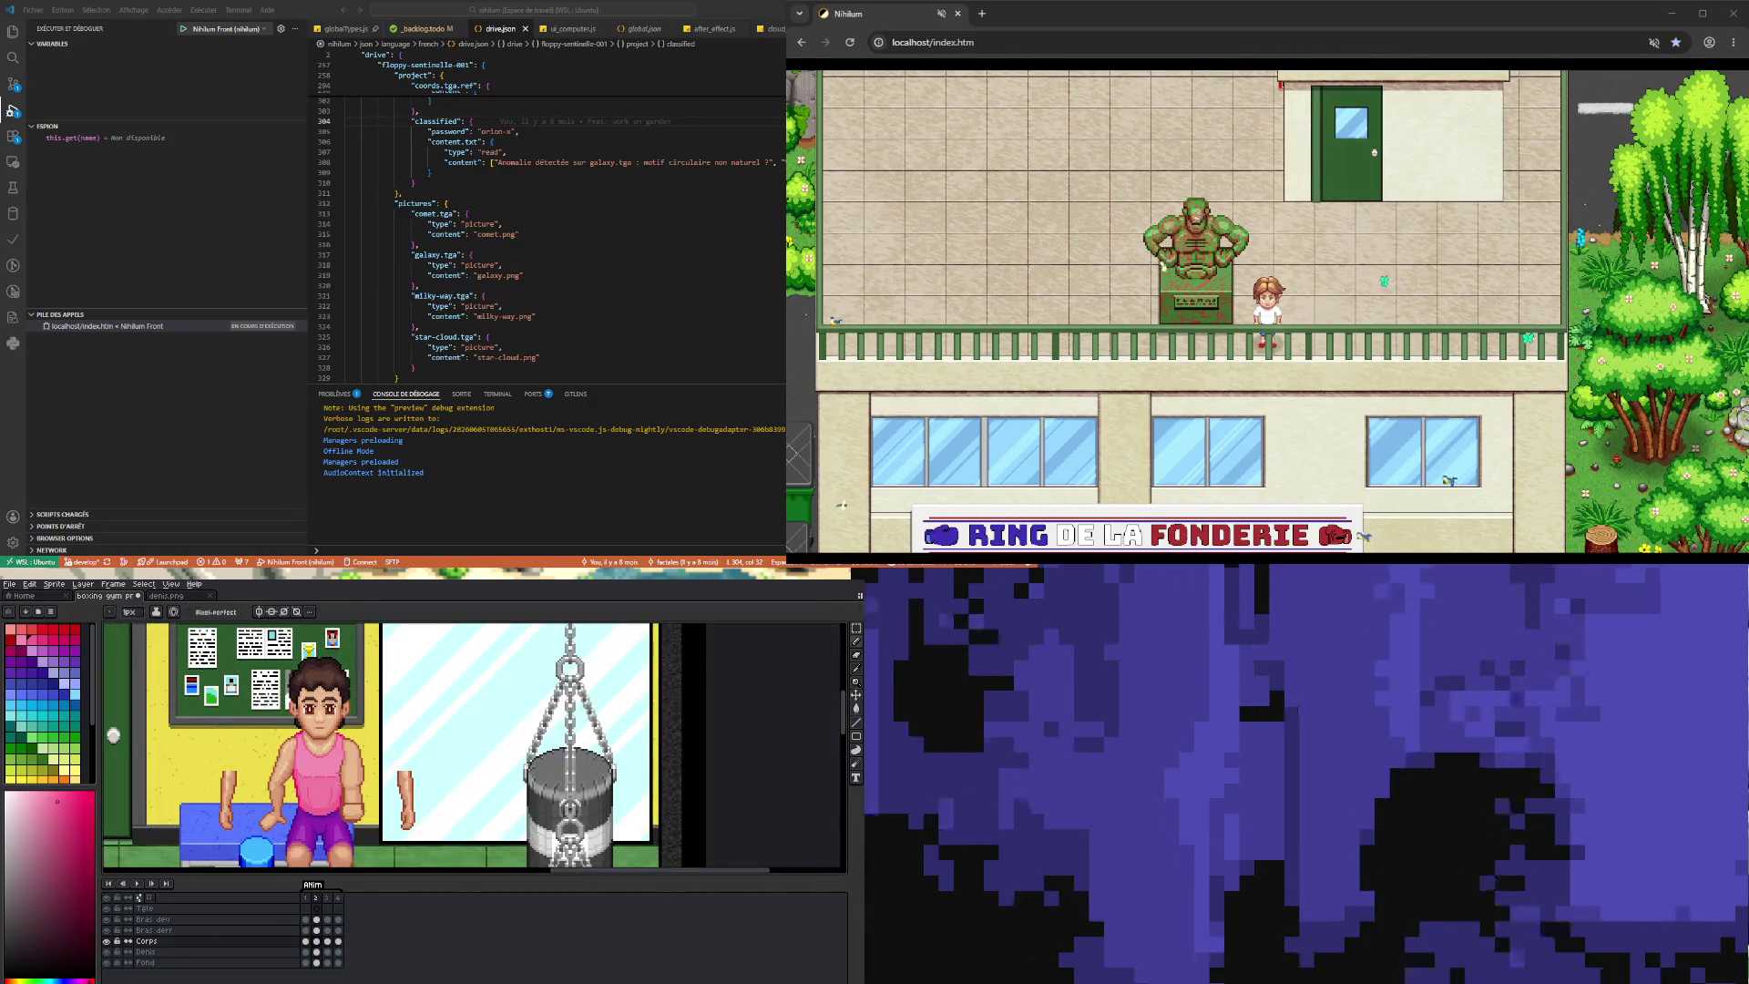
- Compare the boxer's pose across Corps frames 1, 2 and 3
scroll(318, 827, up, 3)
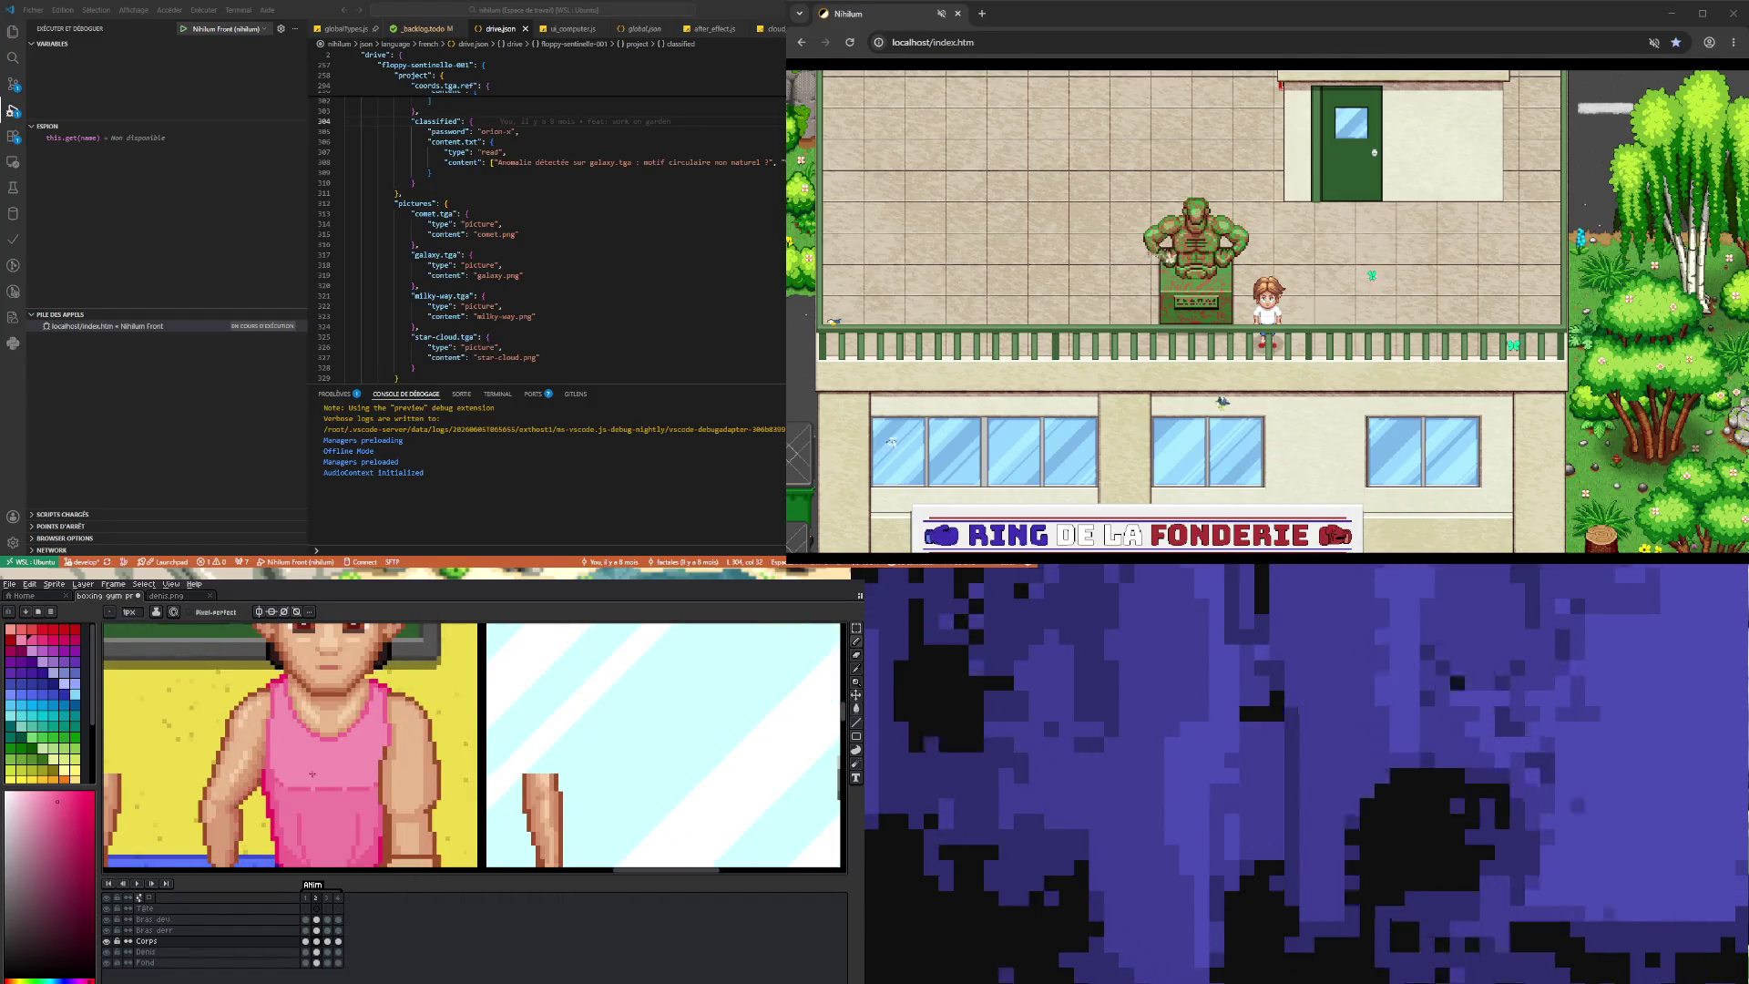
click(306, 941)
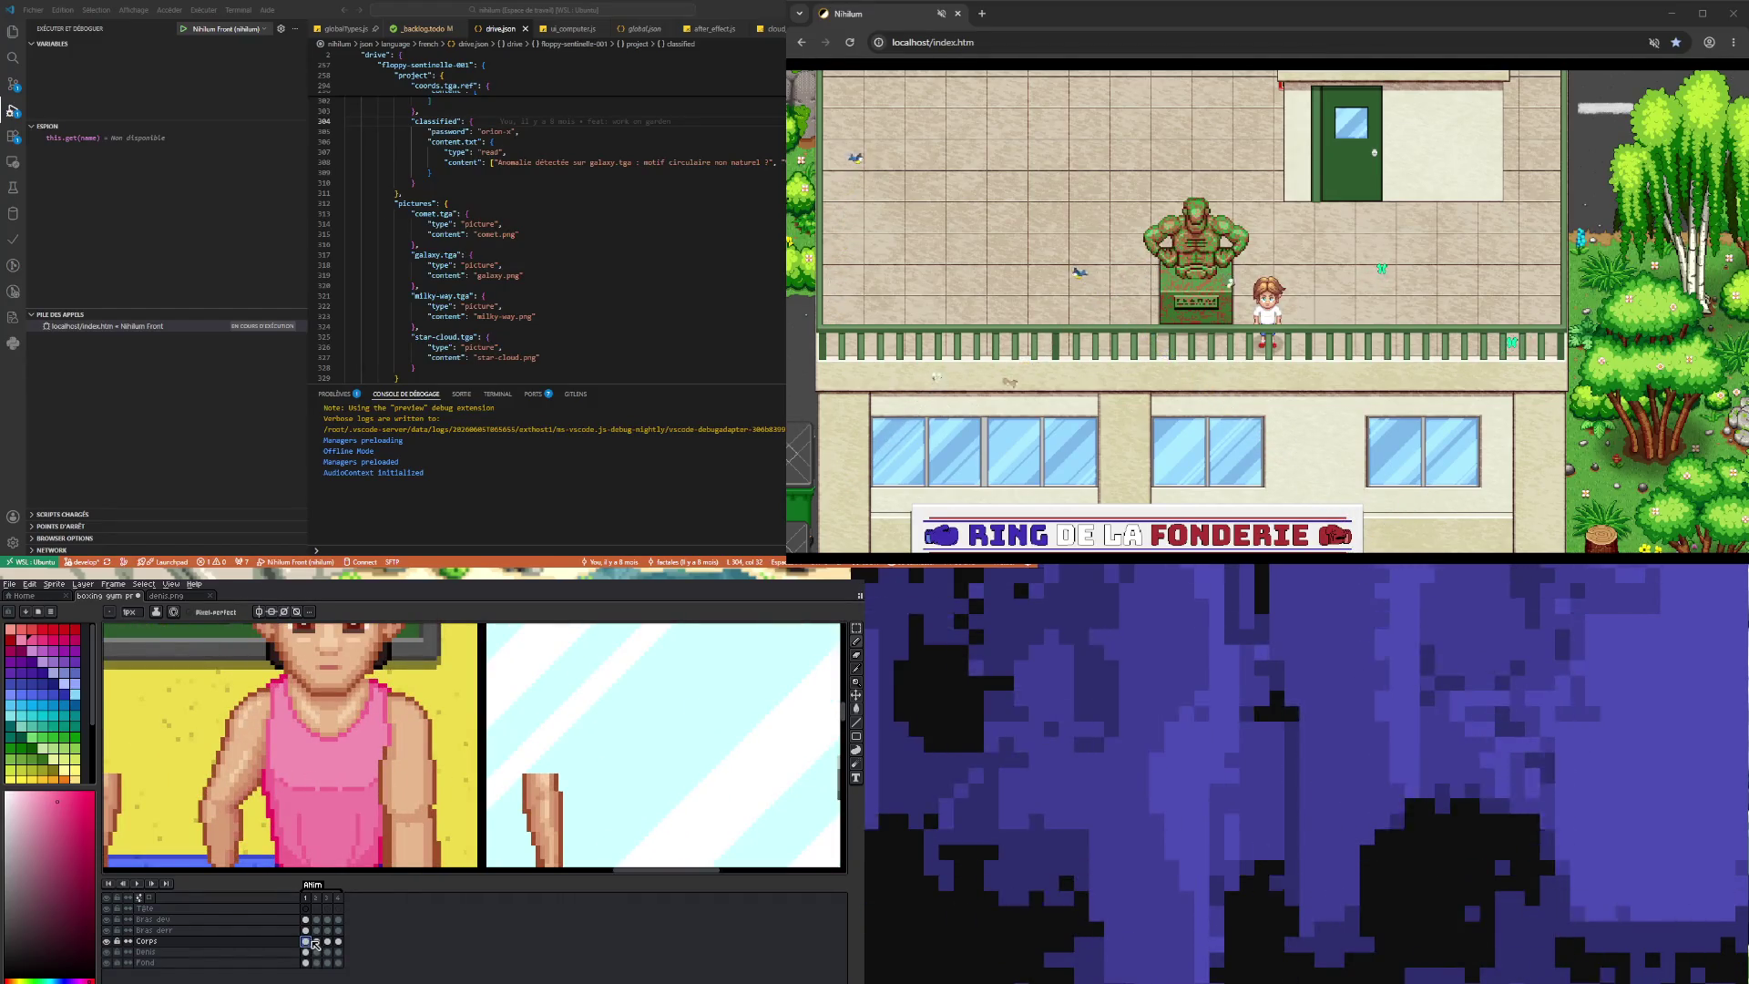
click(317, 942)
click(327, 944)
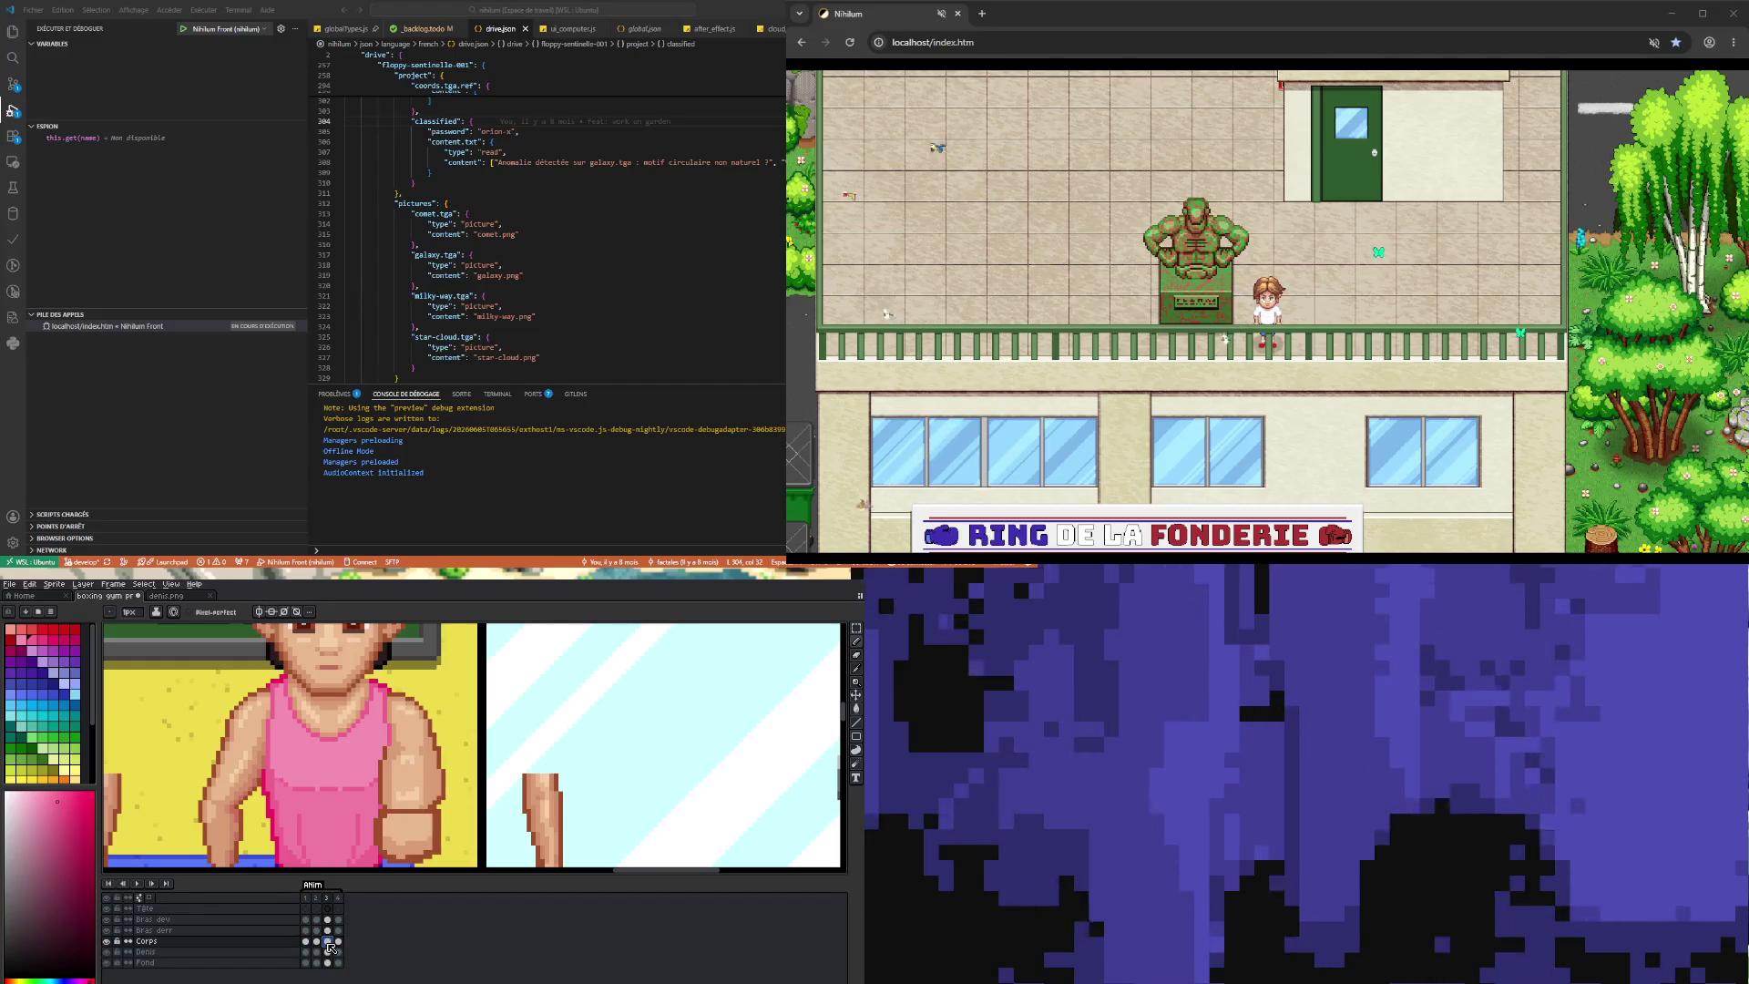
click(319, 943)
- Select the pink shirt area, check frames 3 and 4, deselect and play the animation
click(856, 628)
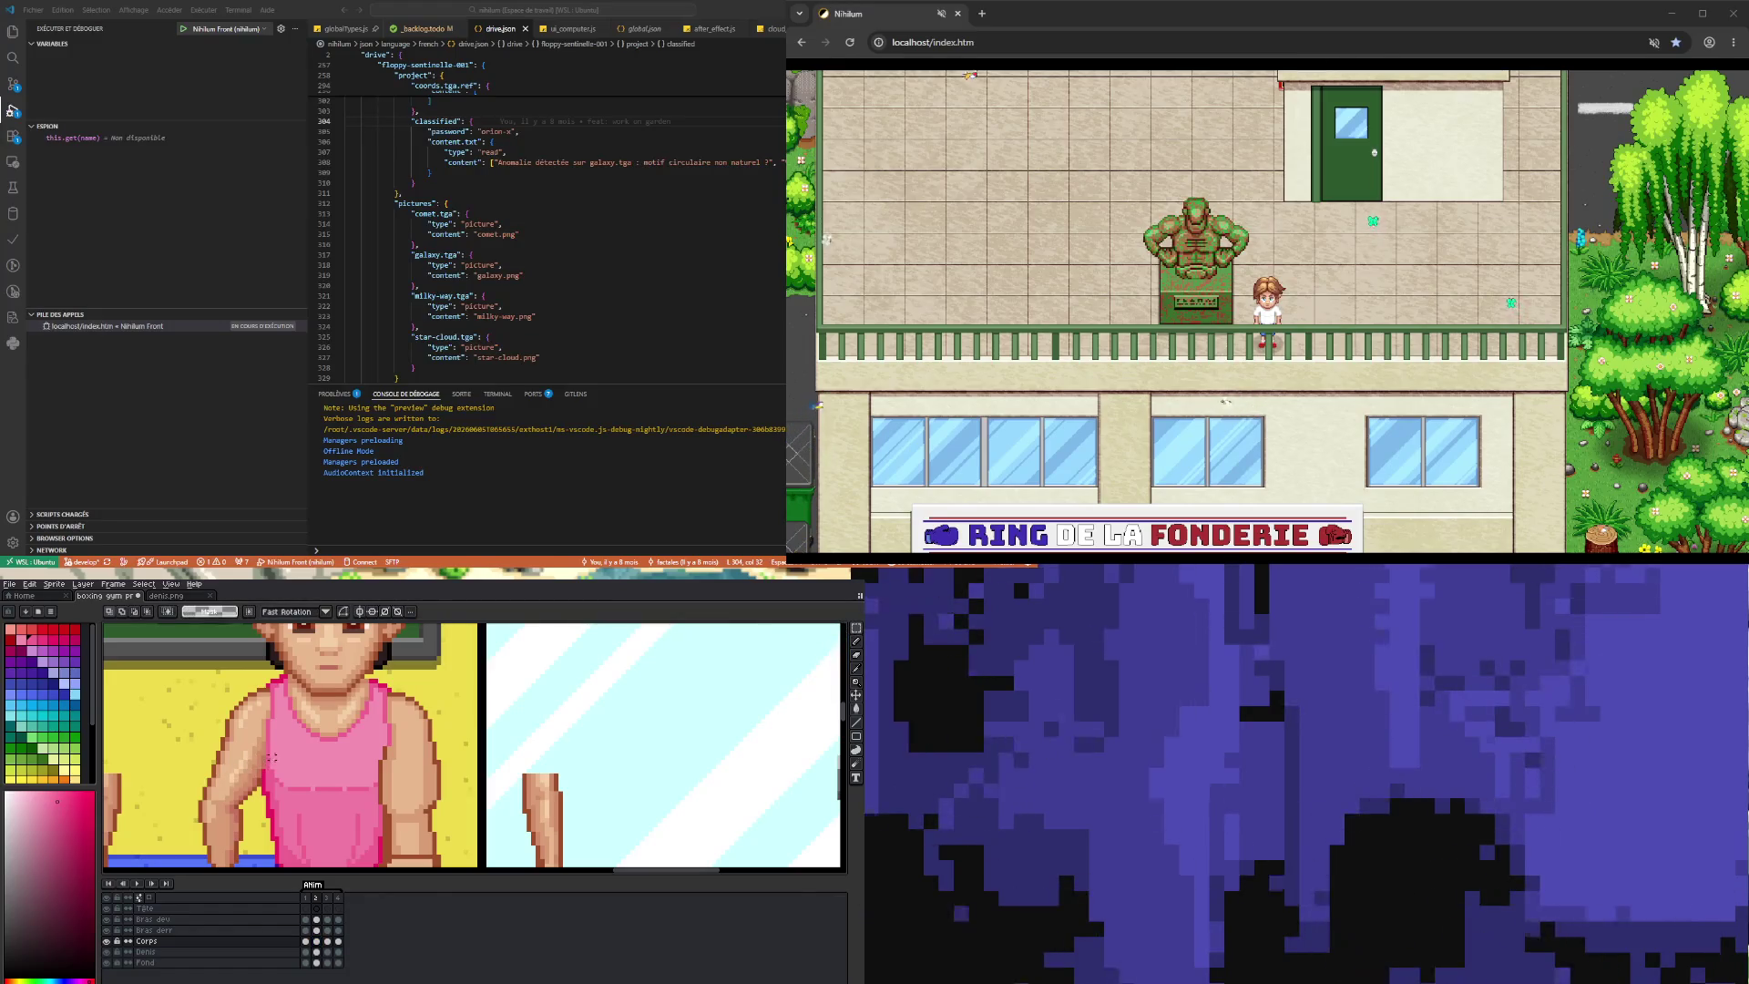
drag(271, 761, 380, 797)
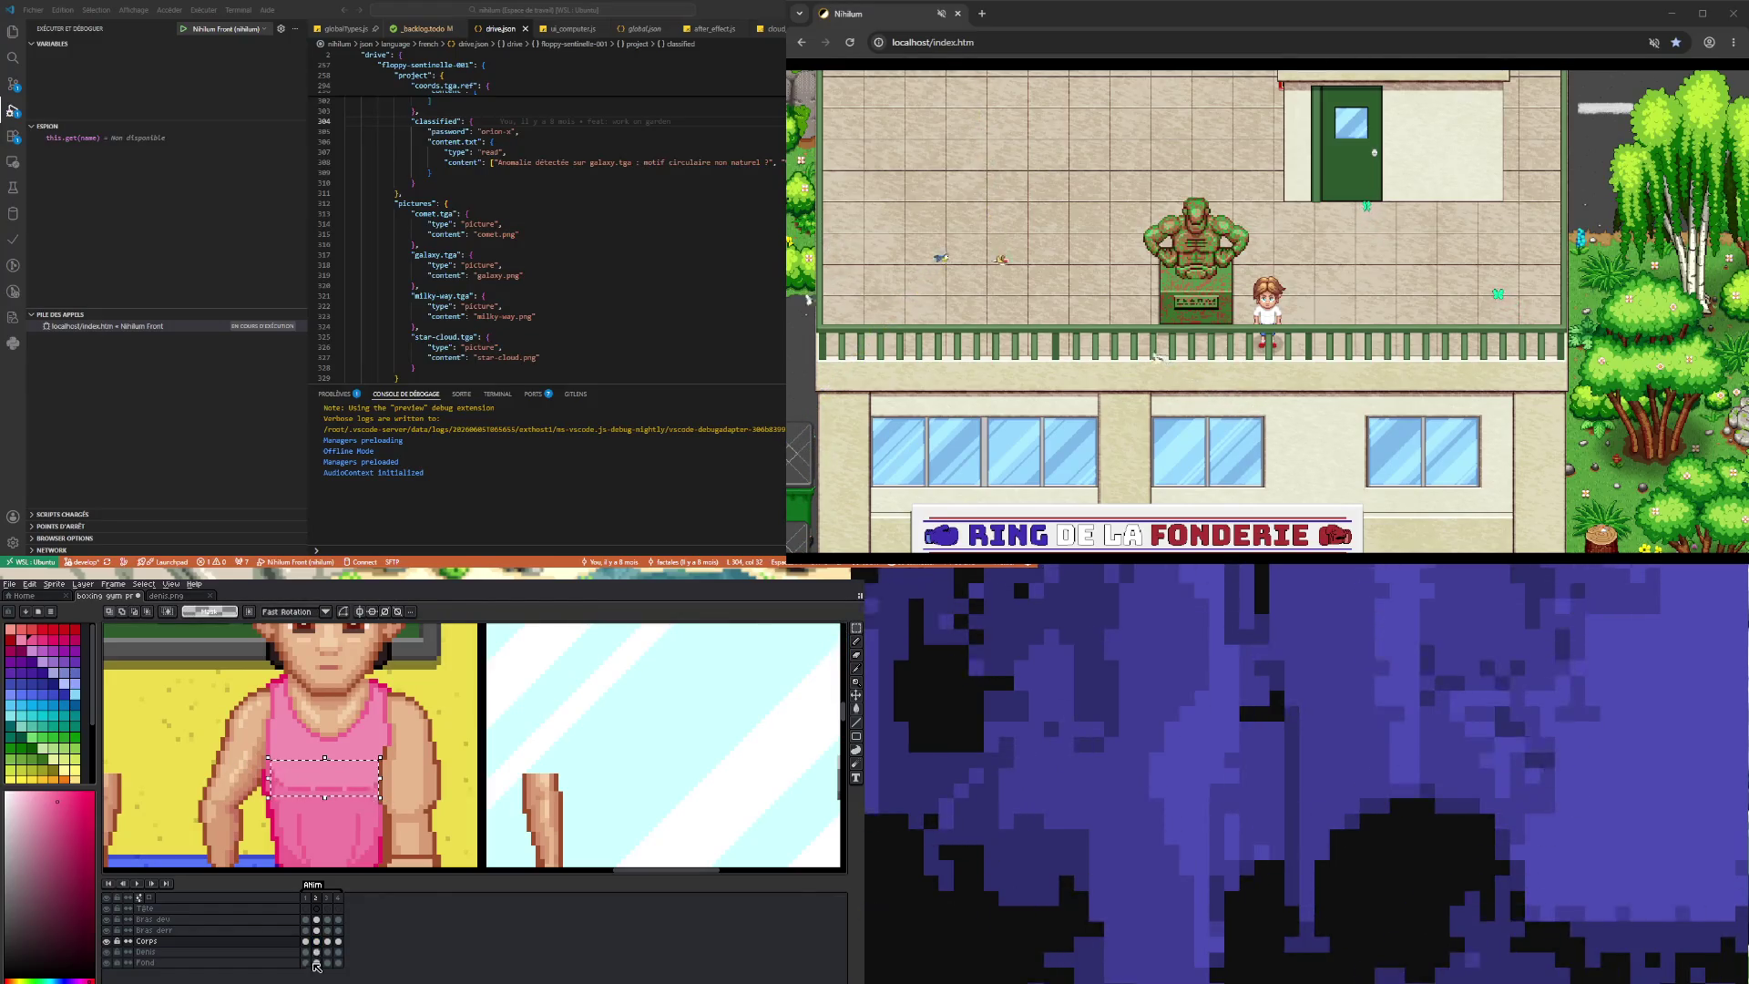
click(331, 942)
click(331, 931)
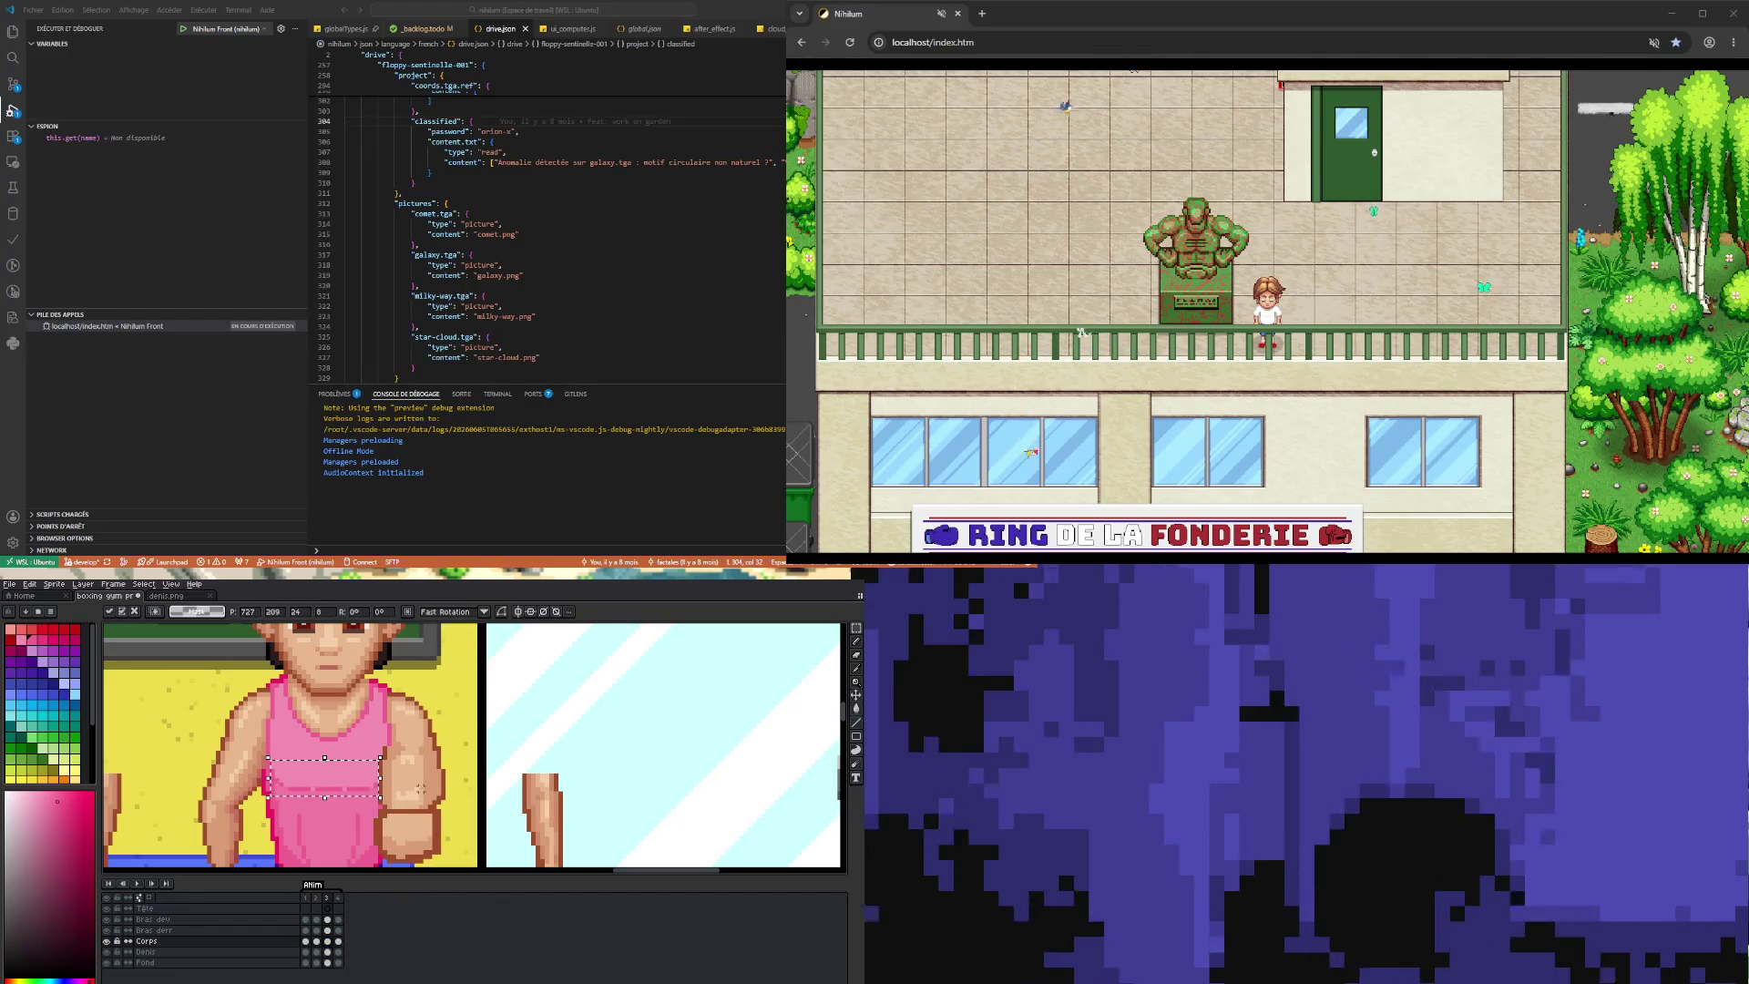
click(338, 930)
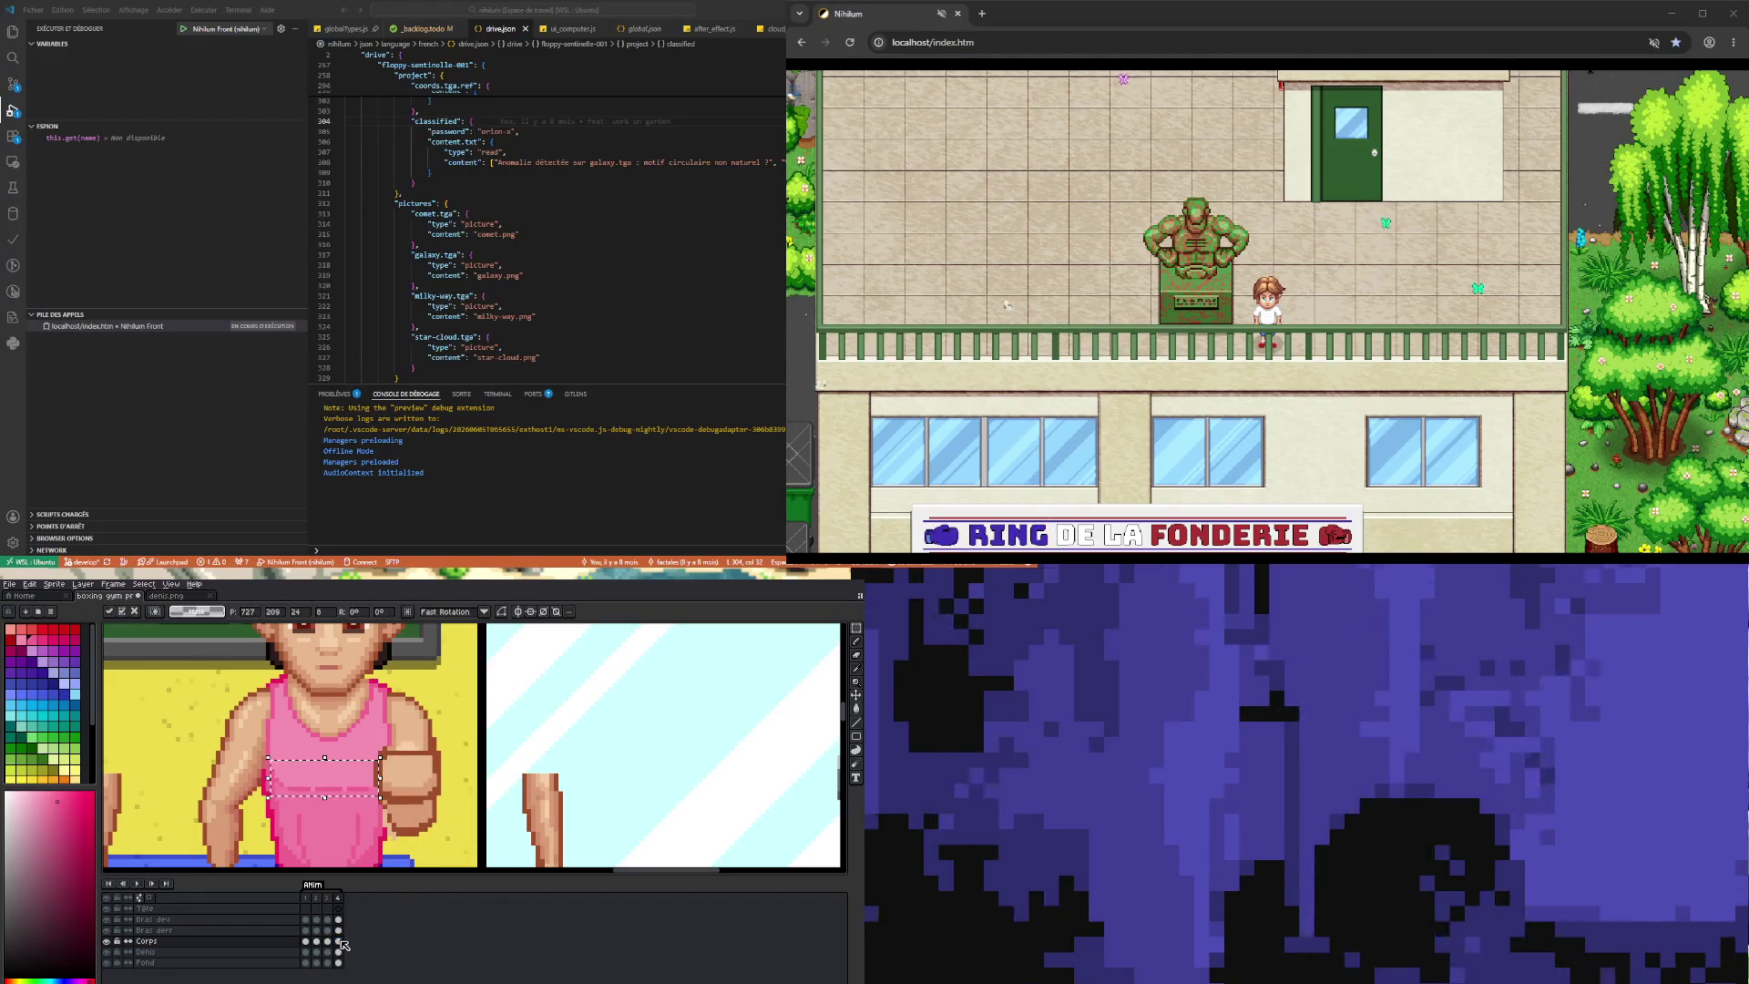
key(ctrl+d)
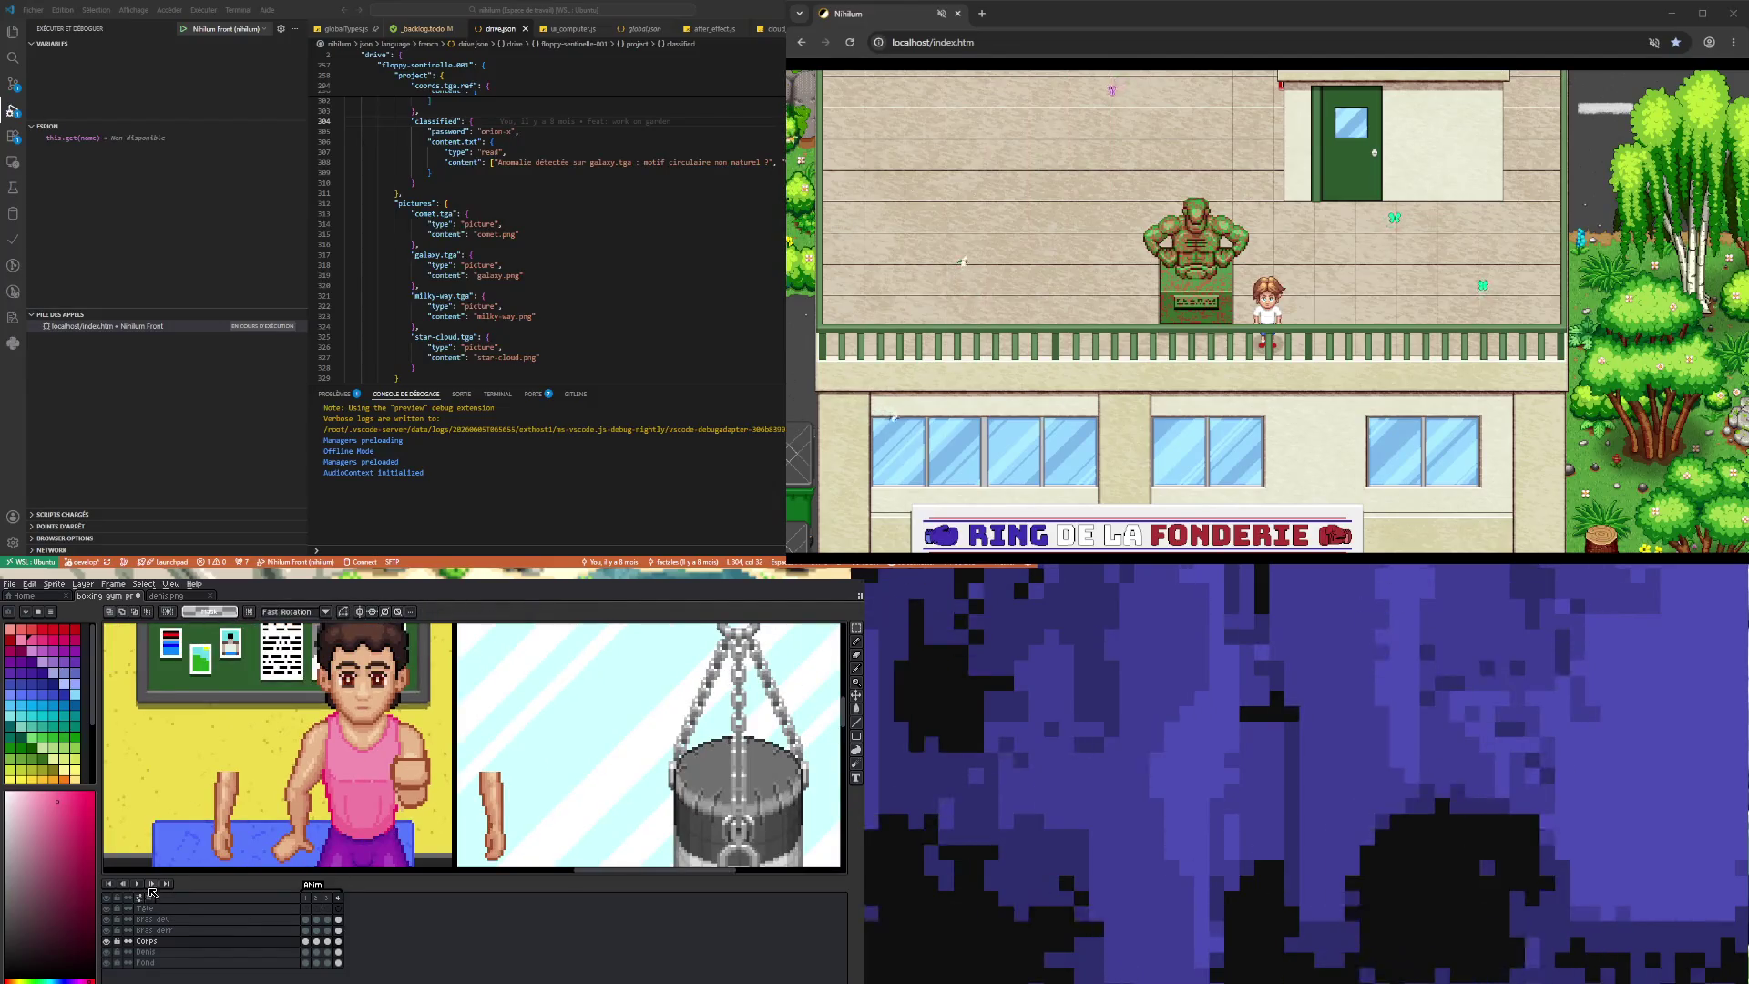
click(139, 884)
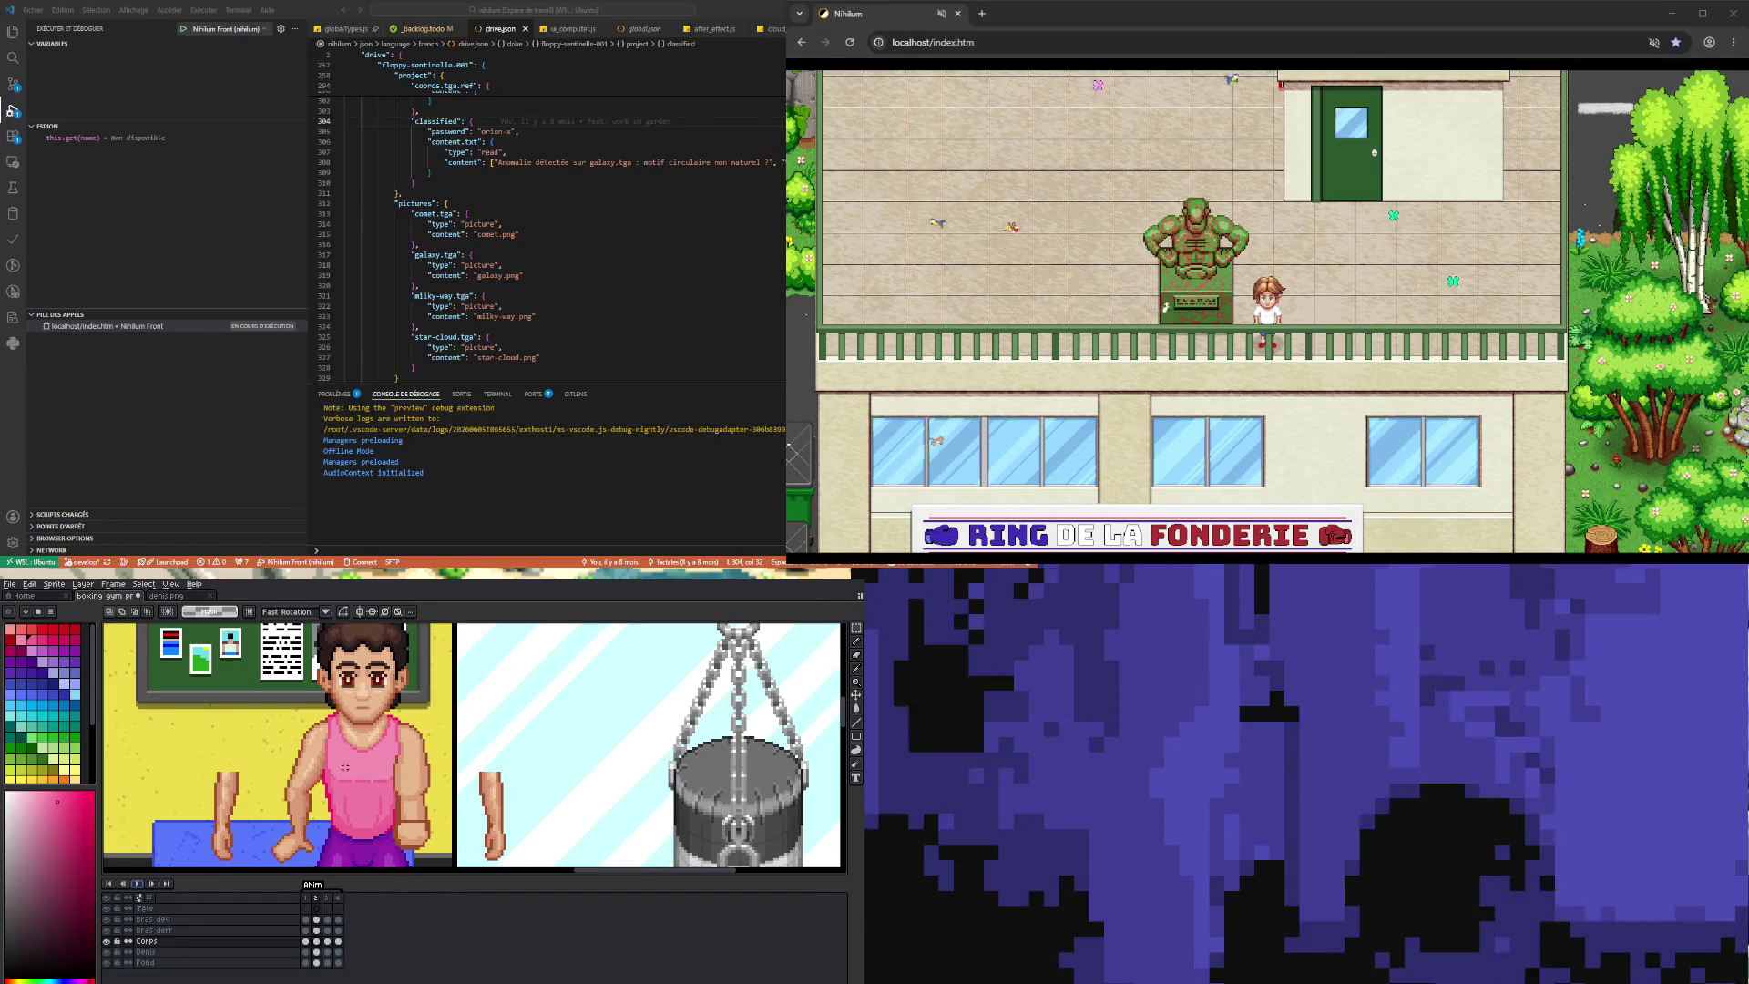
- Select the chest area, compare frames 1 and 2, then play the boxer animation again
drag(318, 748, 405, 790)
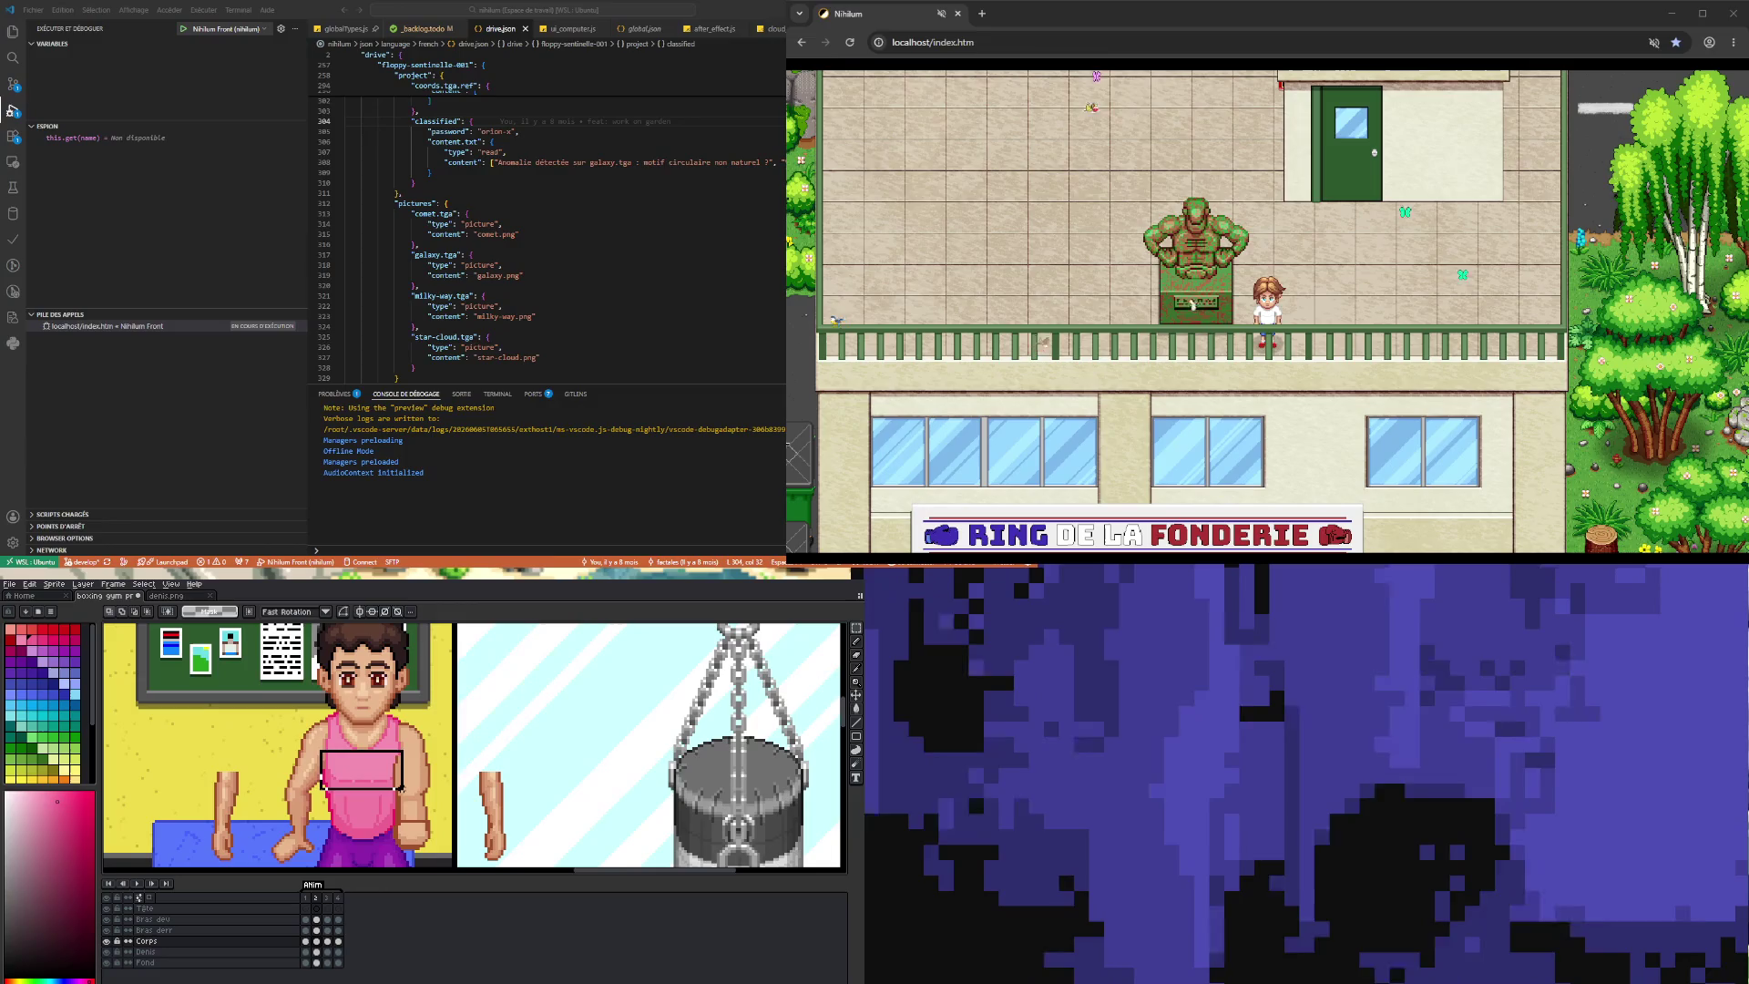
click(307, 940)
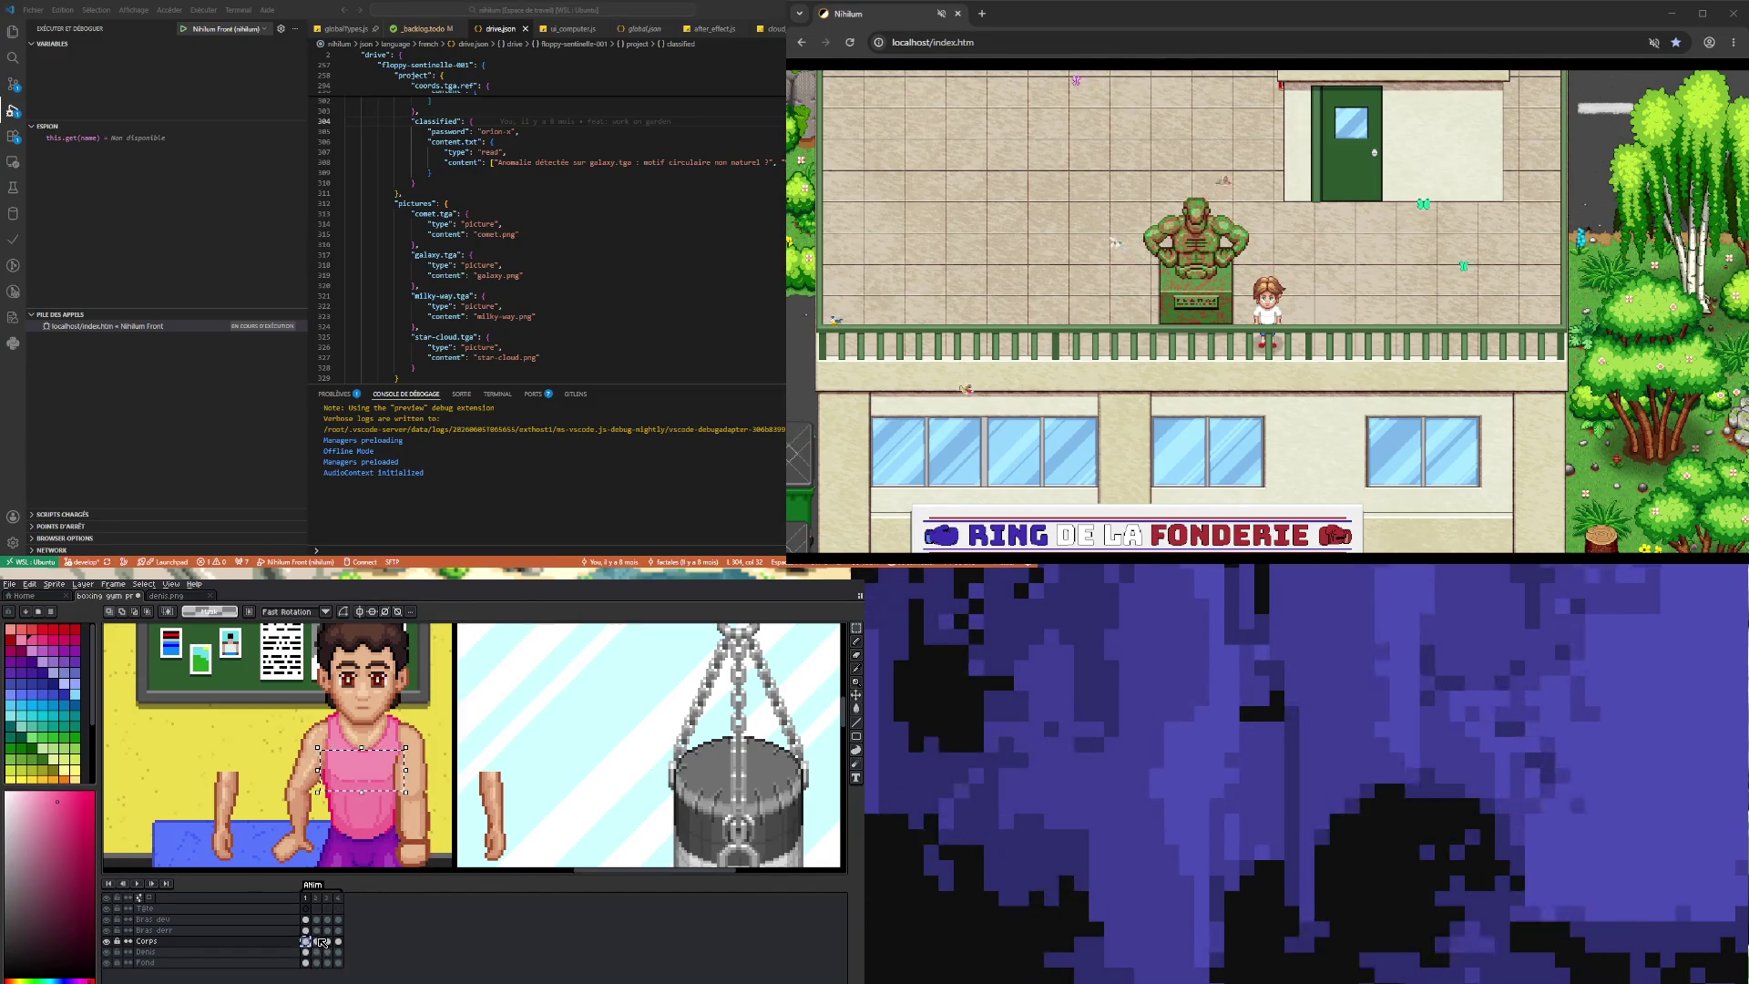
click(318, 940)
click(486, 740)
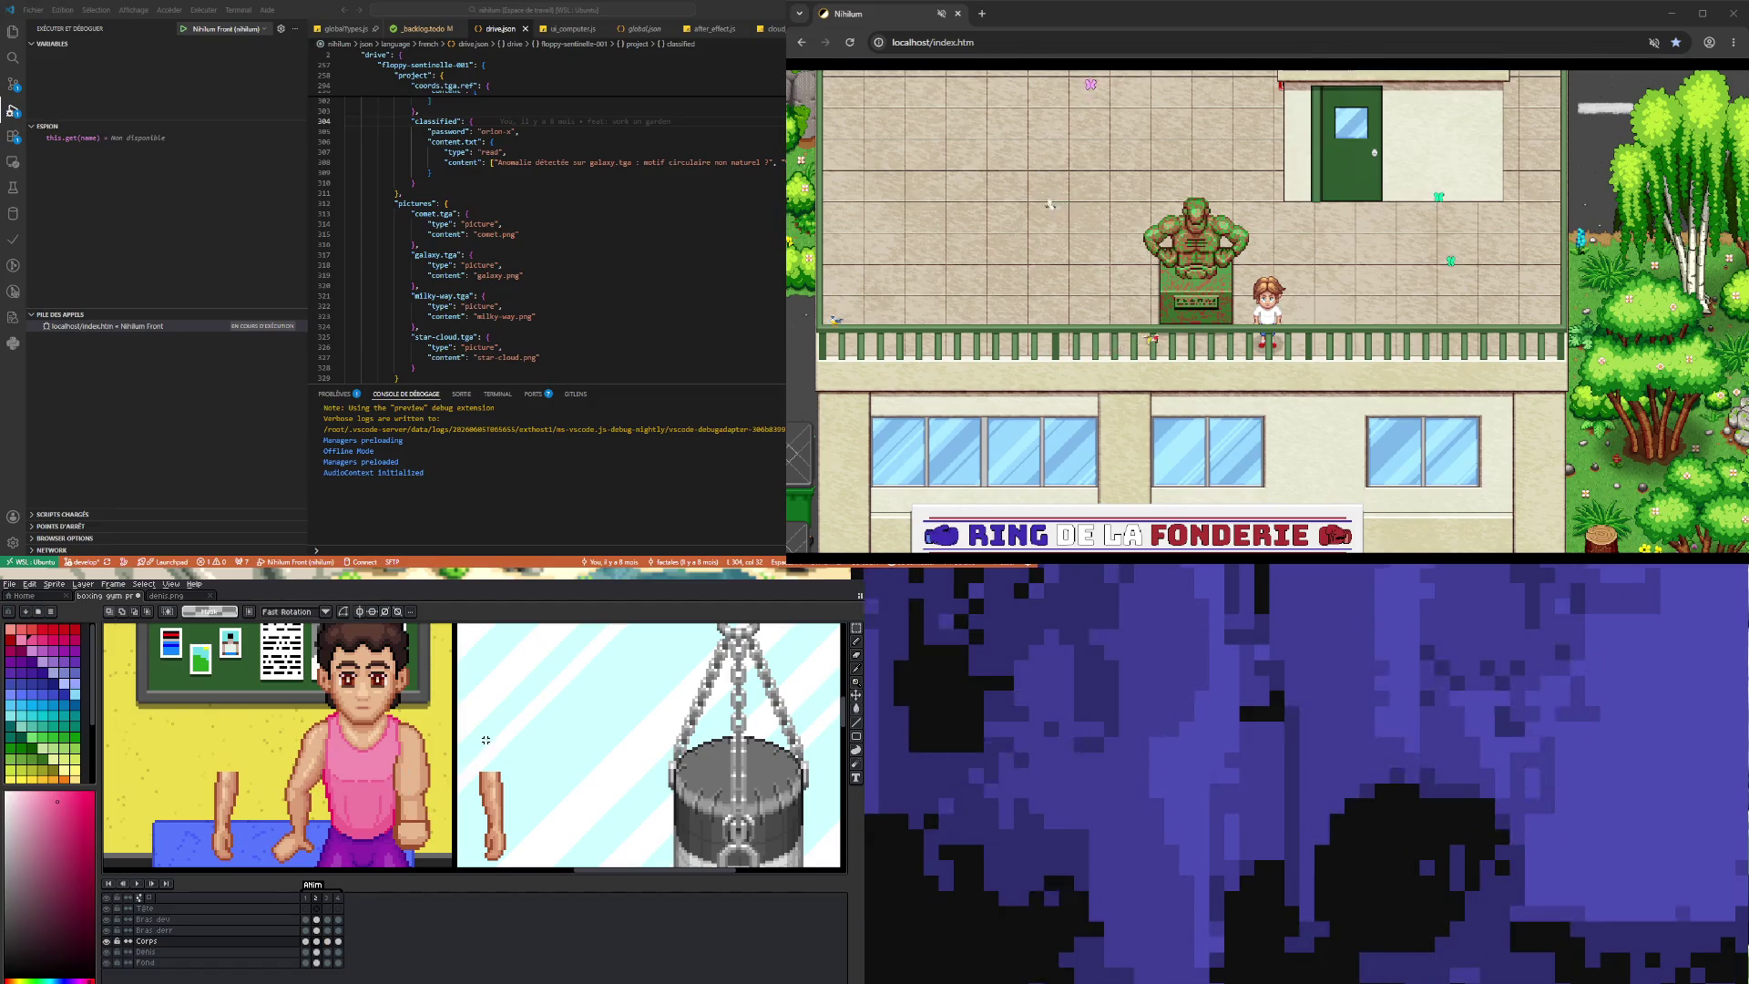
click(138, 884)
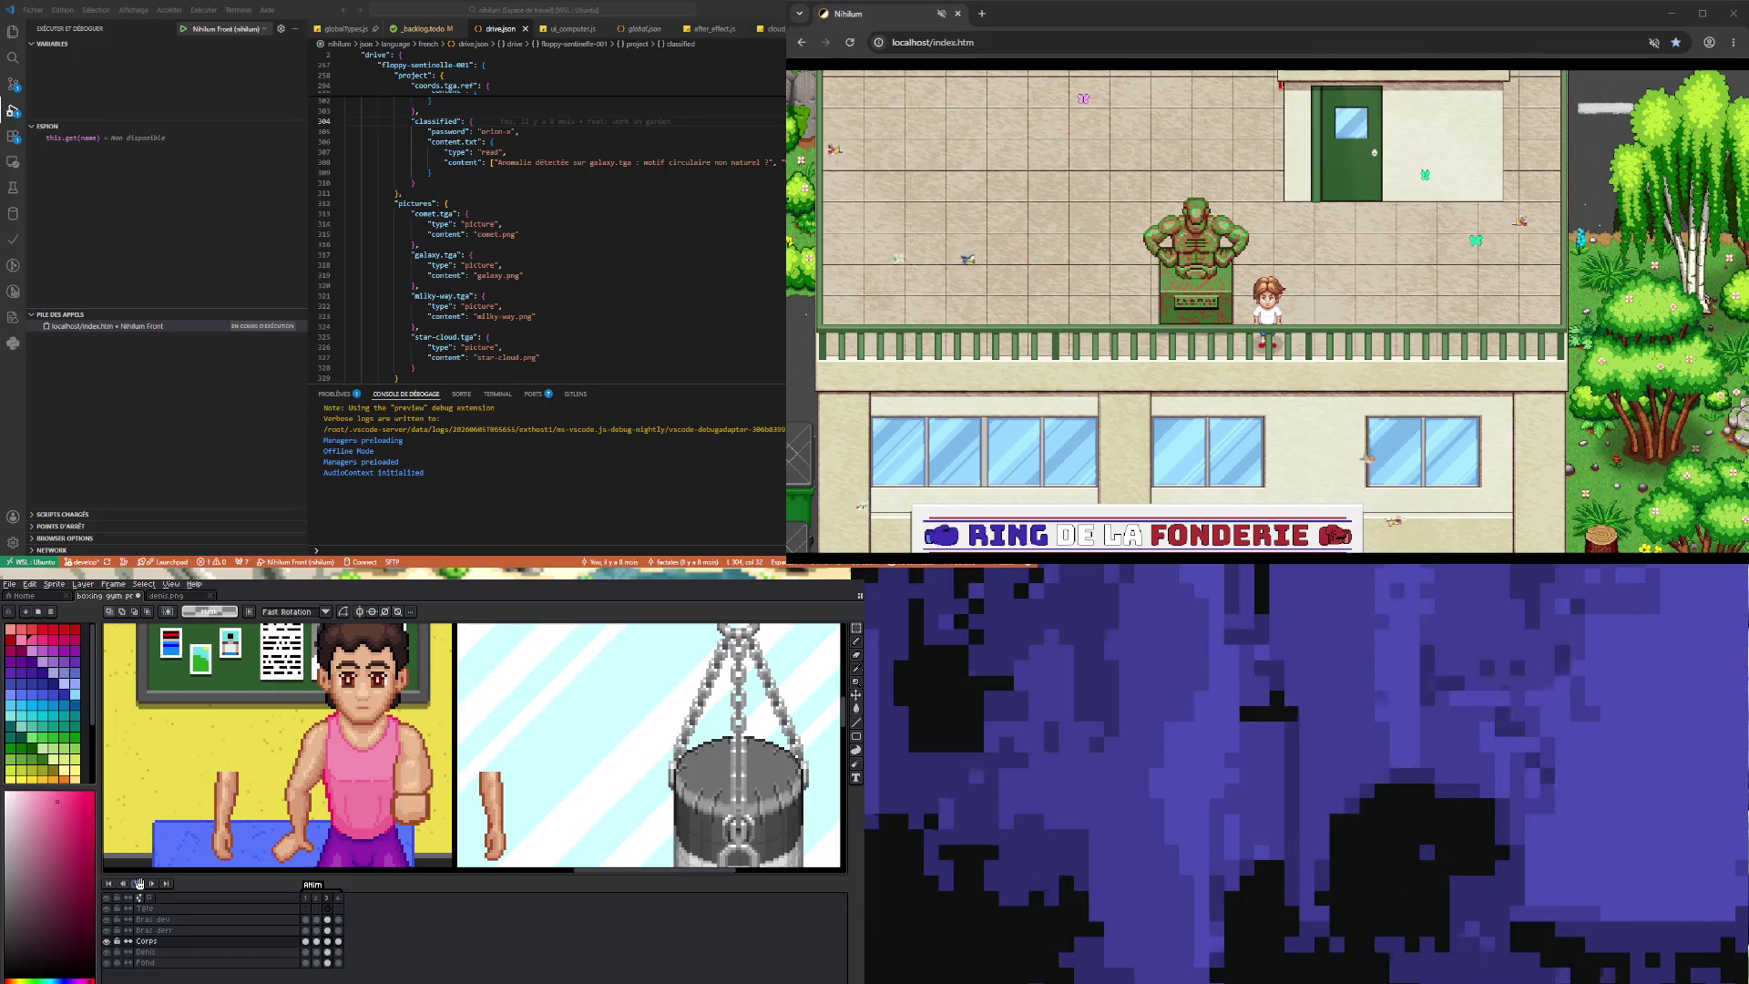
scroll(263, 742, down, 1)
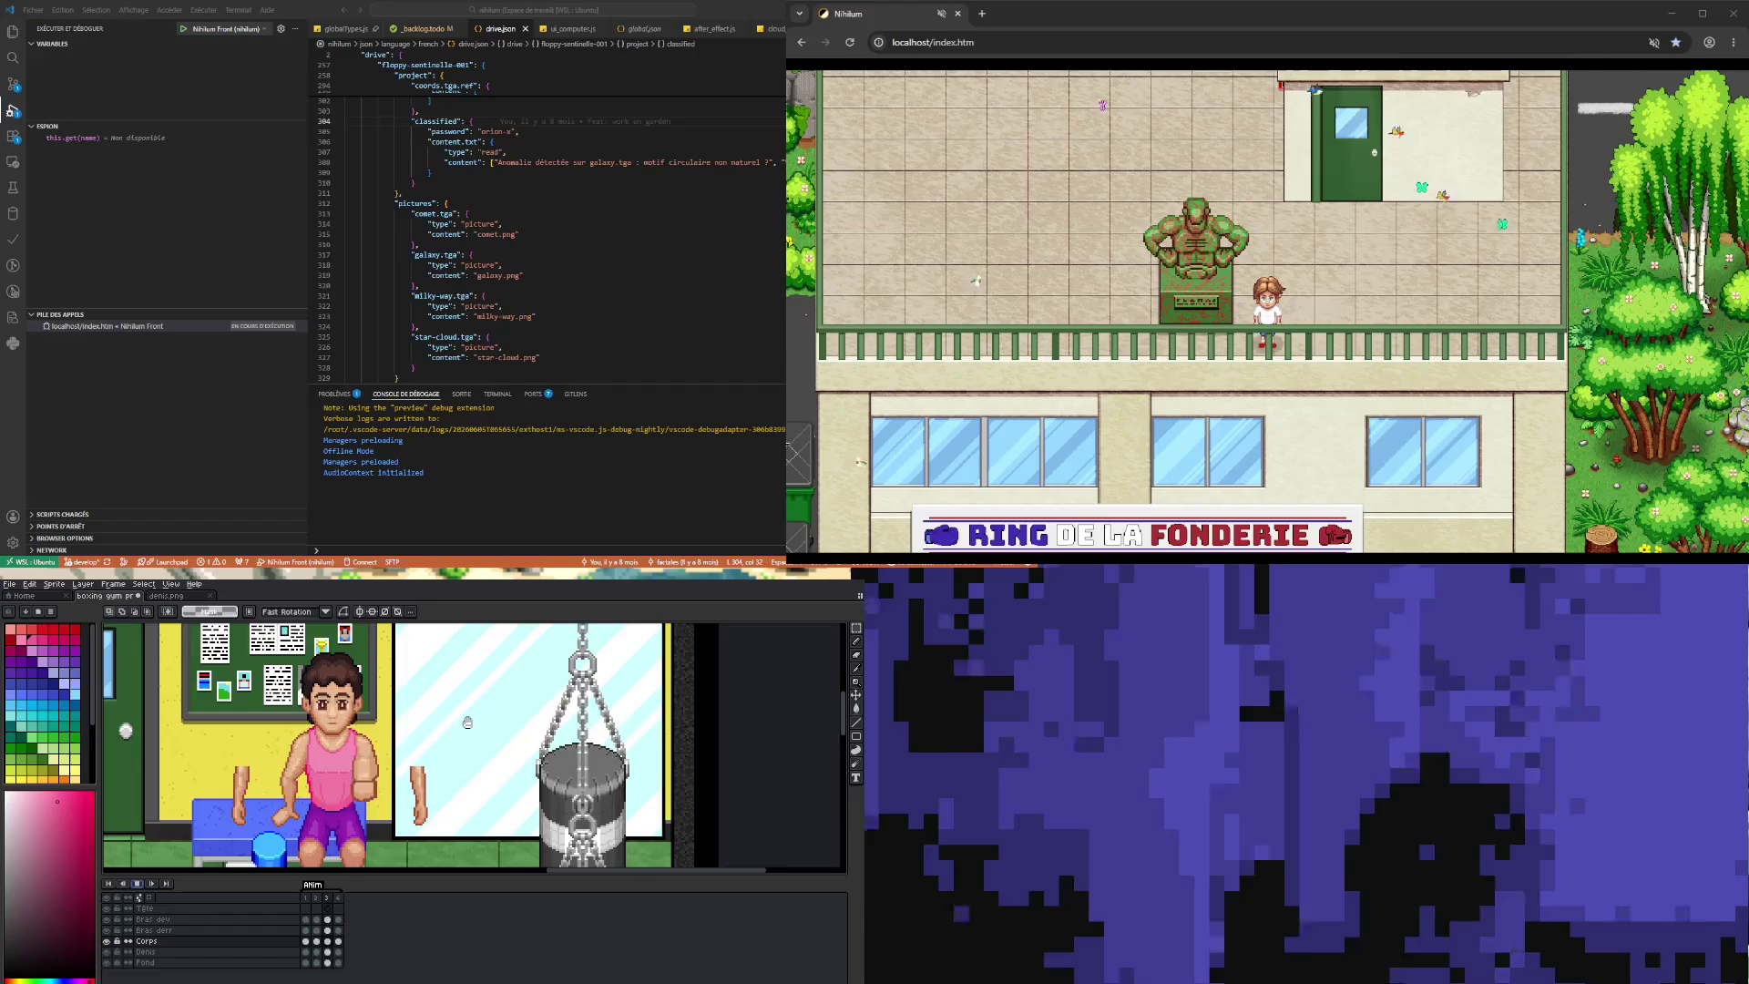
- Stop playback and on frame 4 select and transform the chest pixels
scroll(453, 741, down, 1)
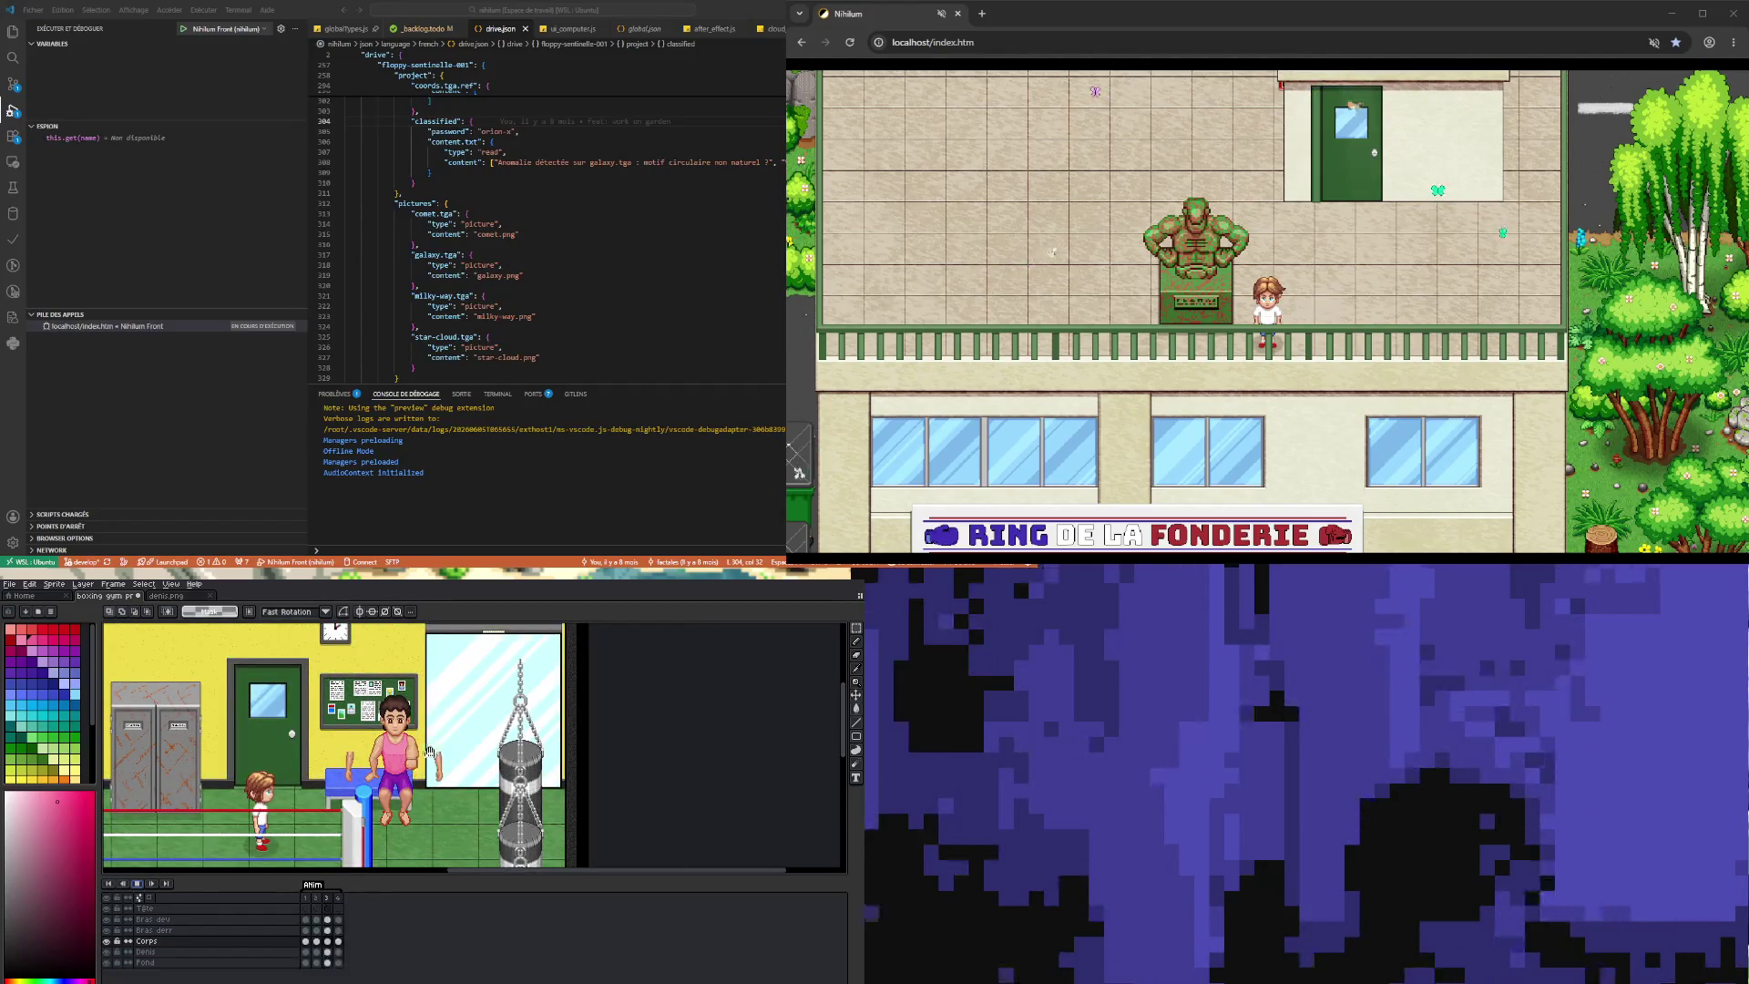
scroll(412, 751, up, 2)
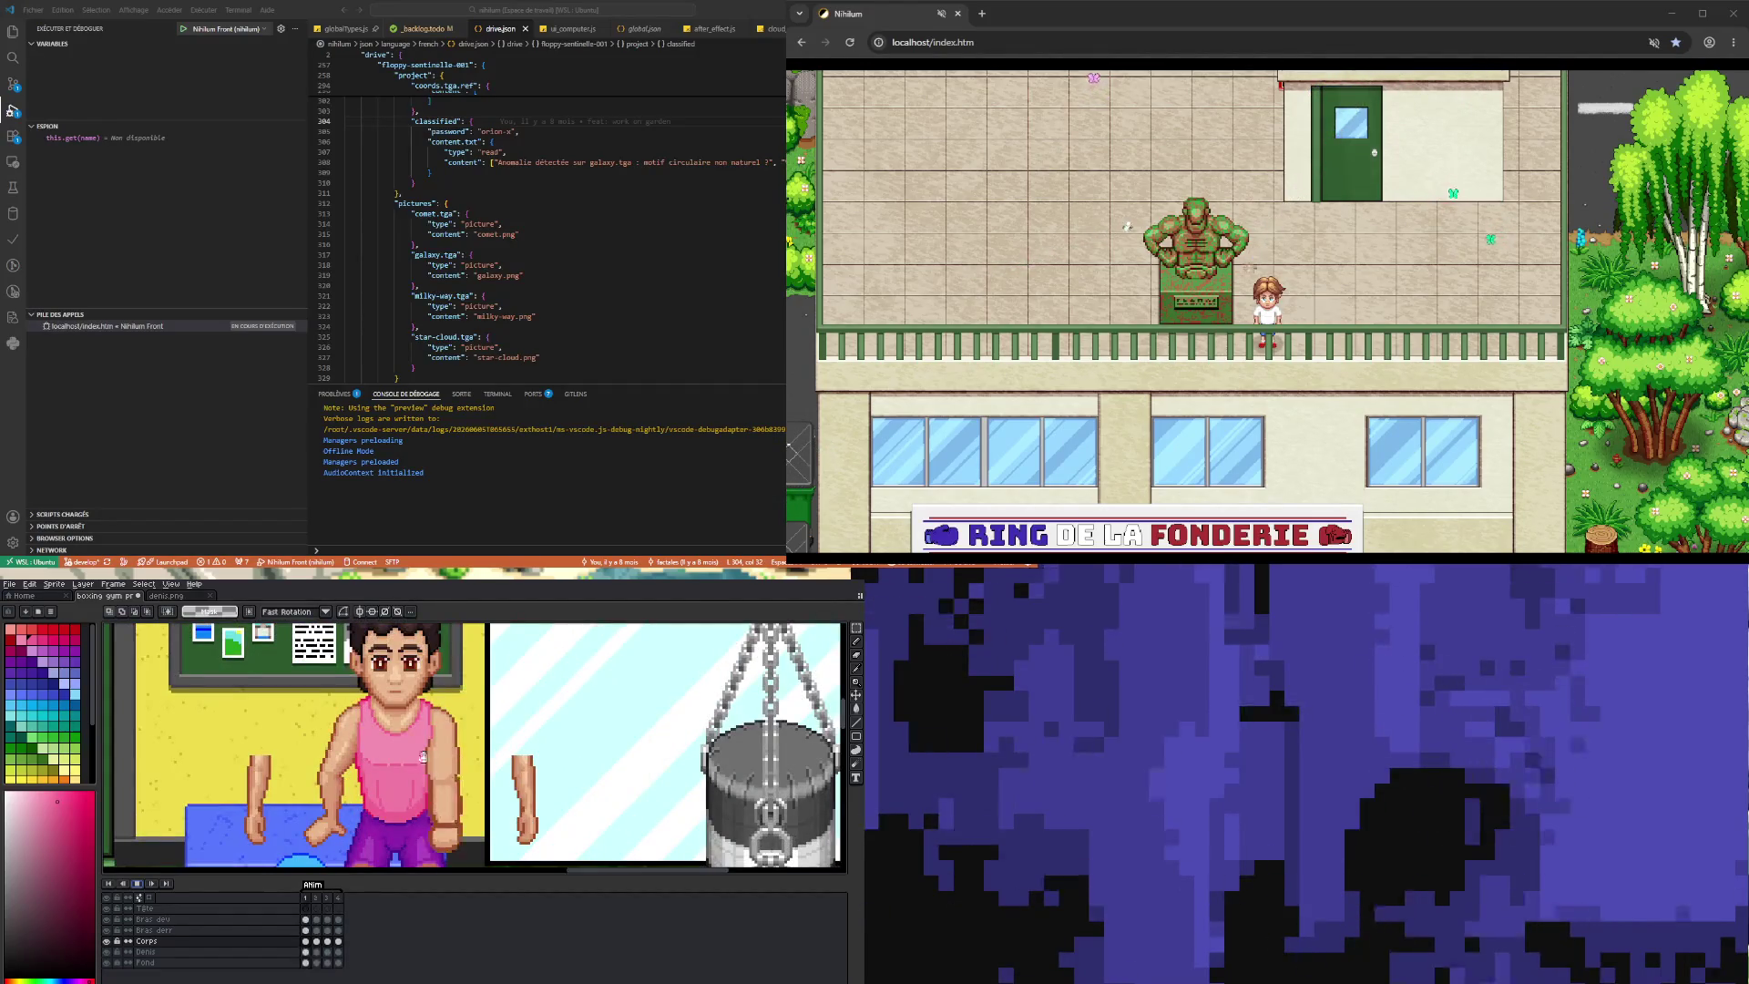
scroll(455, 769, up, 1)
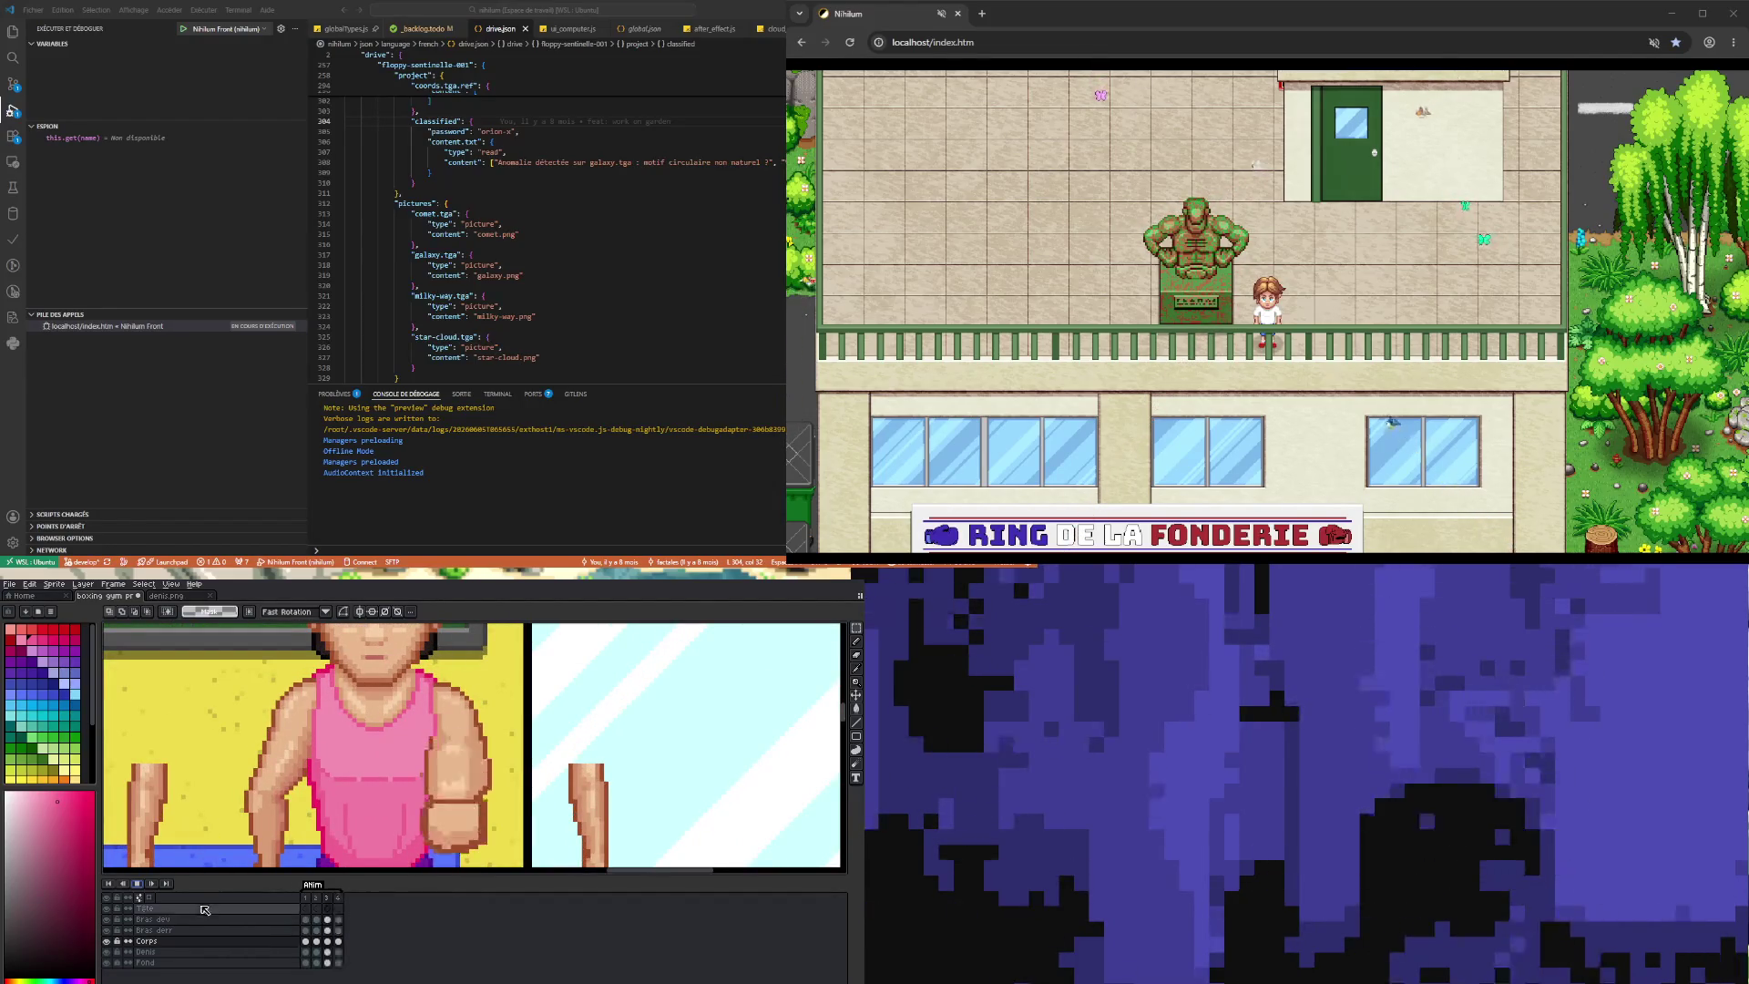
click(328, 941)
click(339, 942)
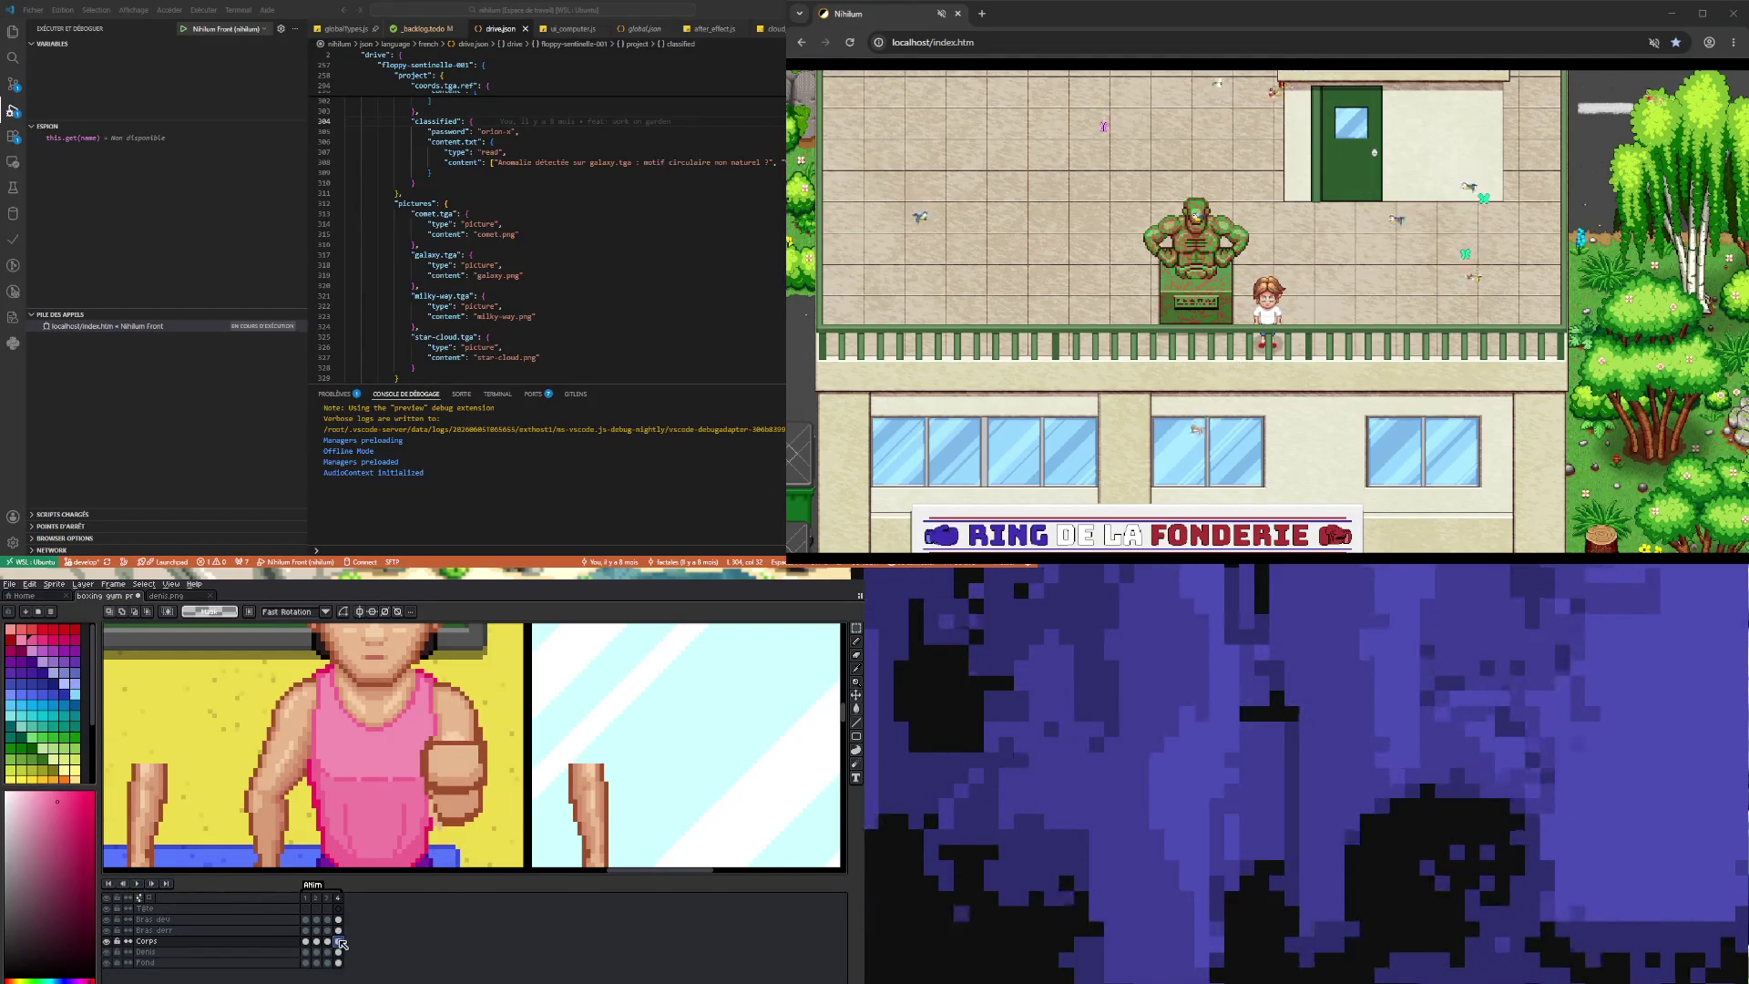
drag(381, 760, 422, 791)
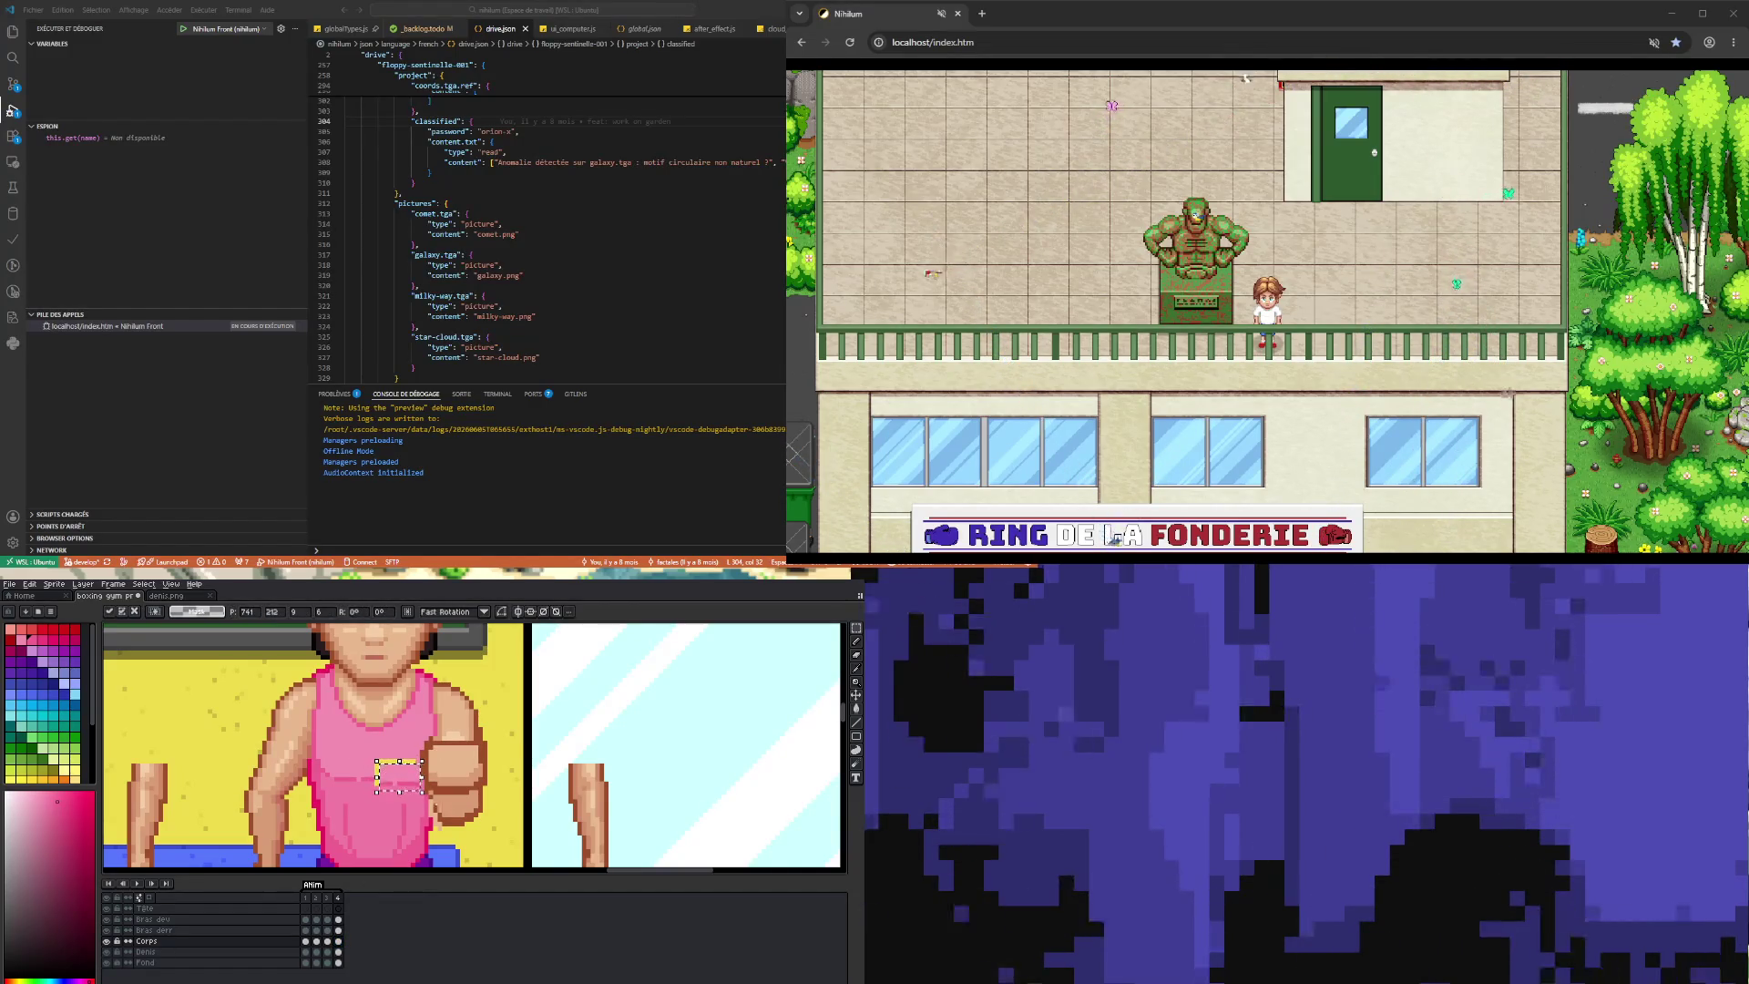
key(Return)
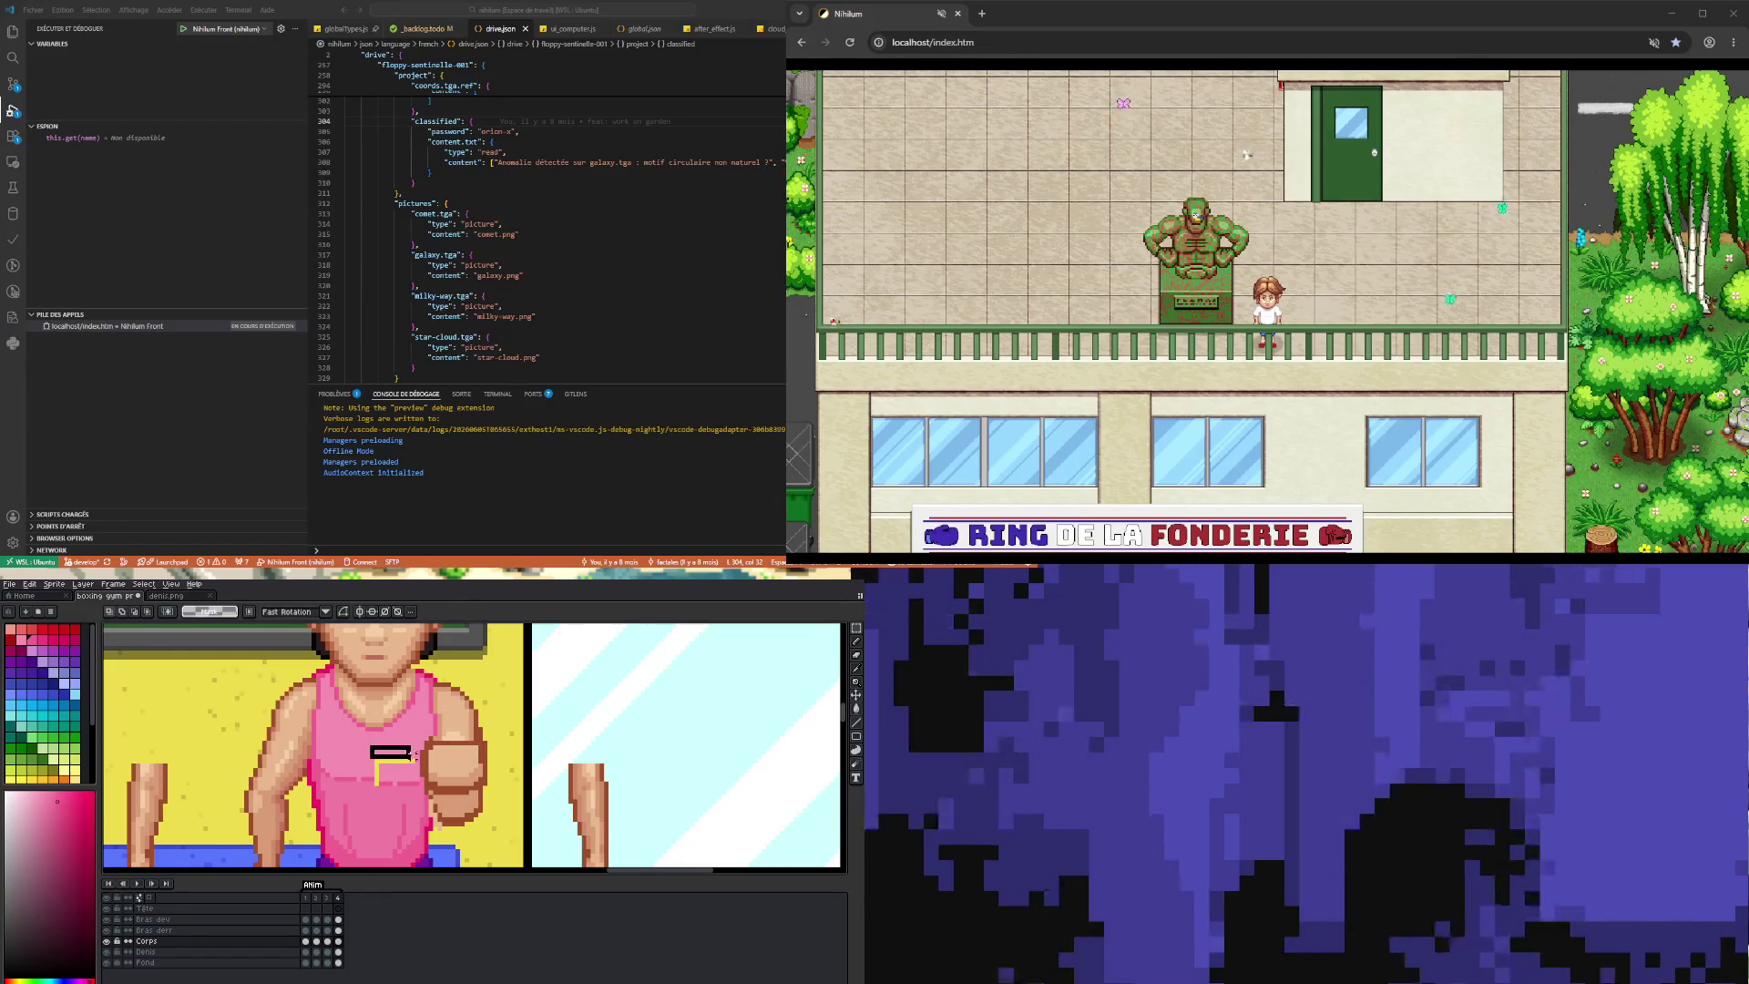
drag(394, 763, 396, 775)
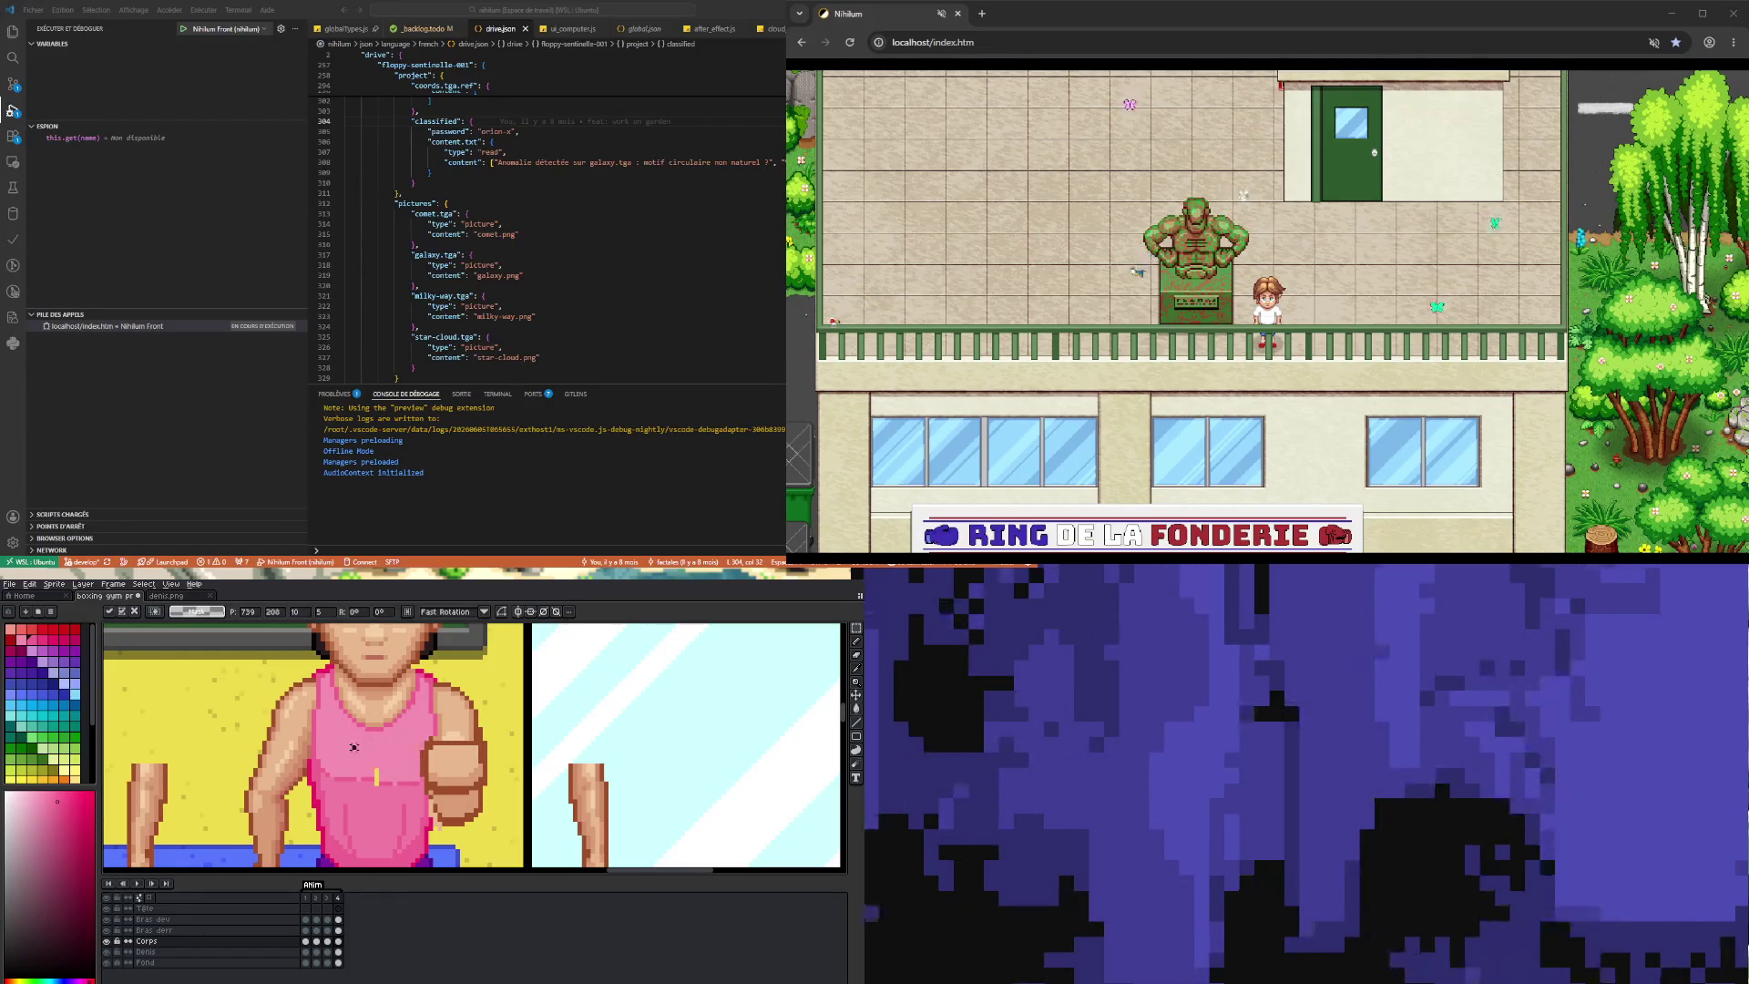
- Touch up pixels with eyedropper and pencil, then play and stop the animation from frame 2
scroll(353, 747, up, 2)
key(i)
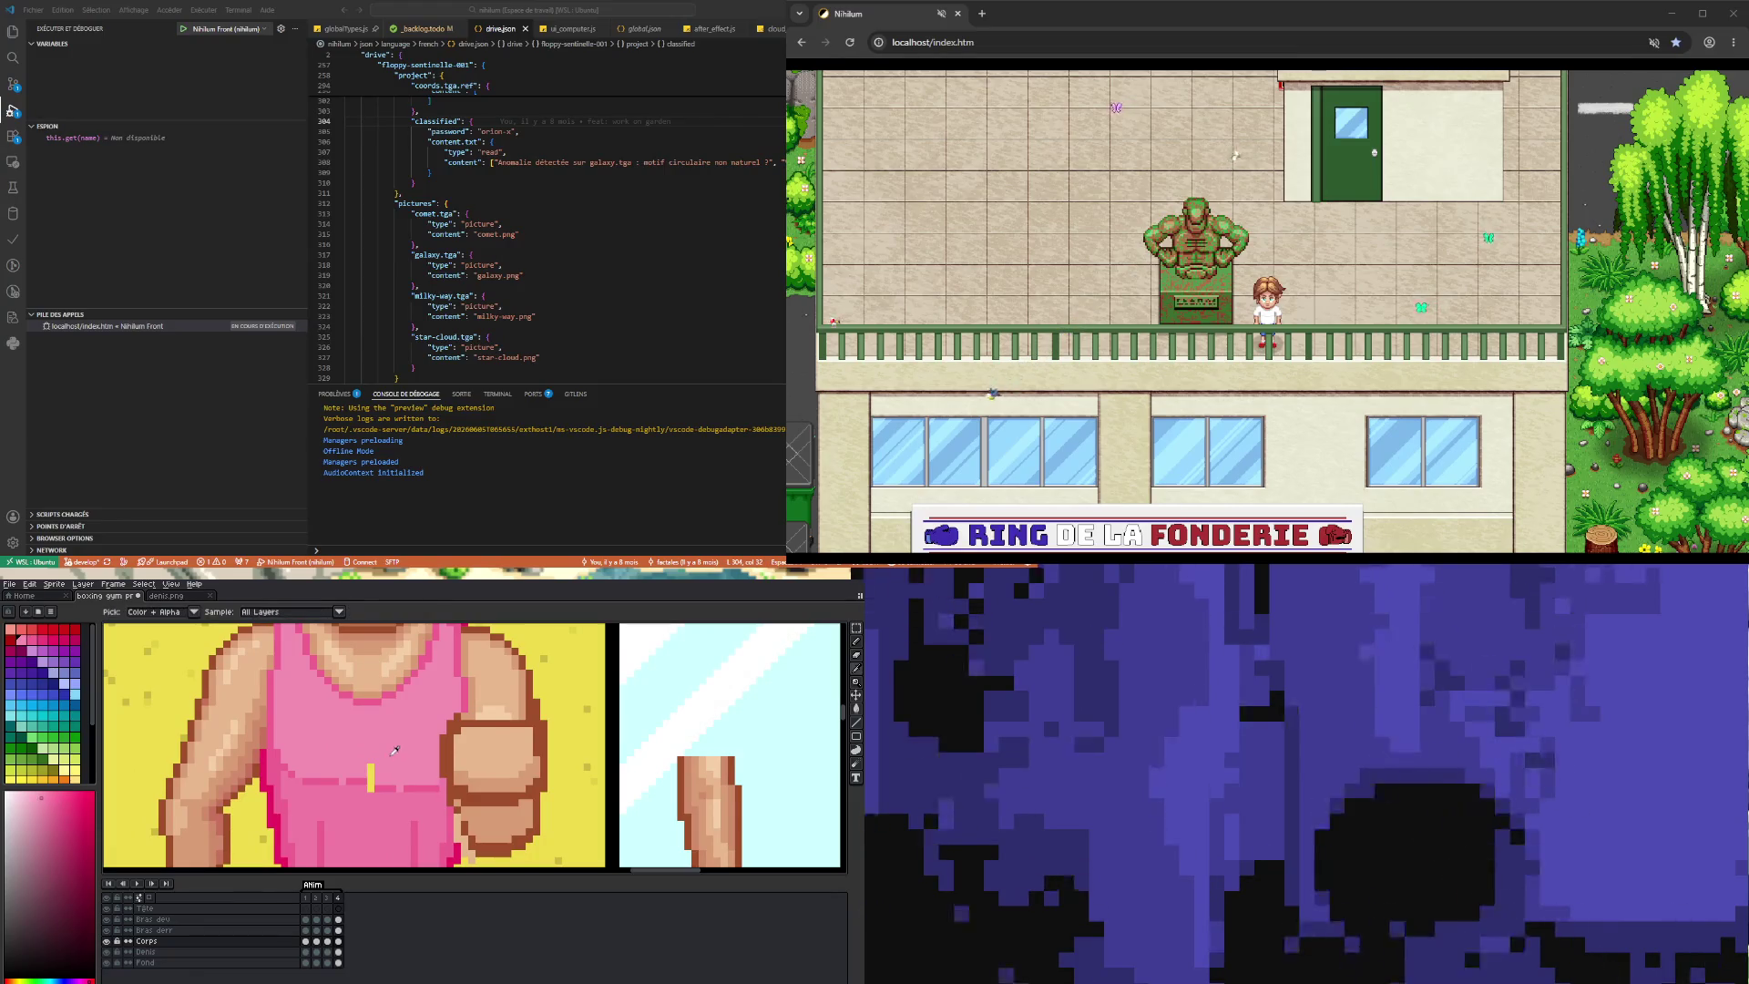
key(b)
scroll(374, 763, down, 3)
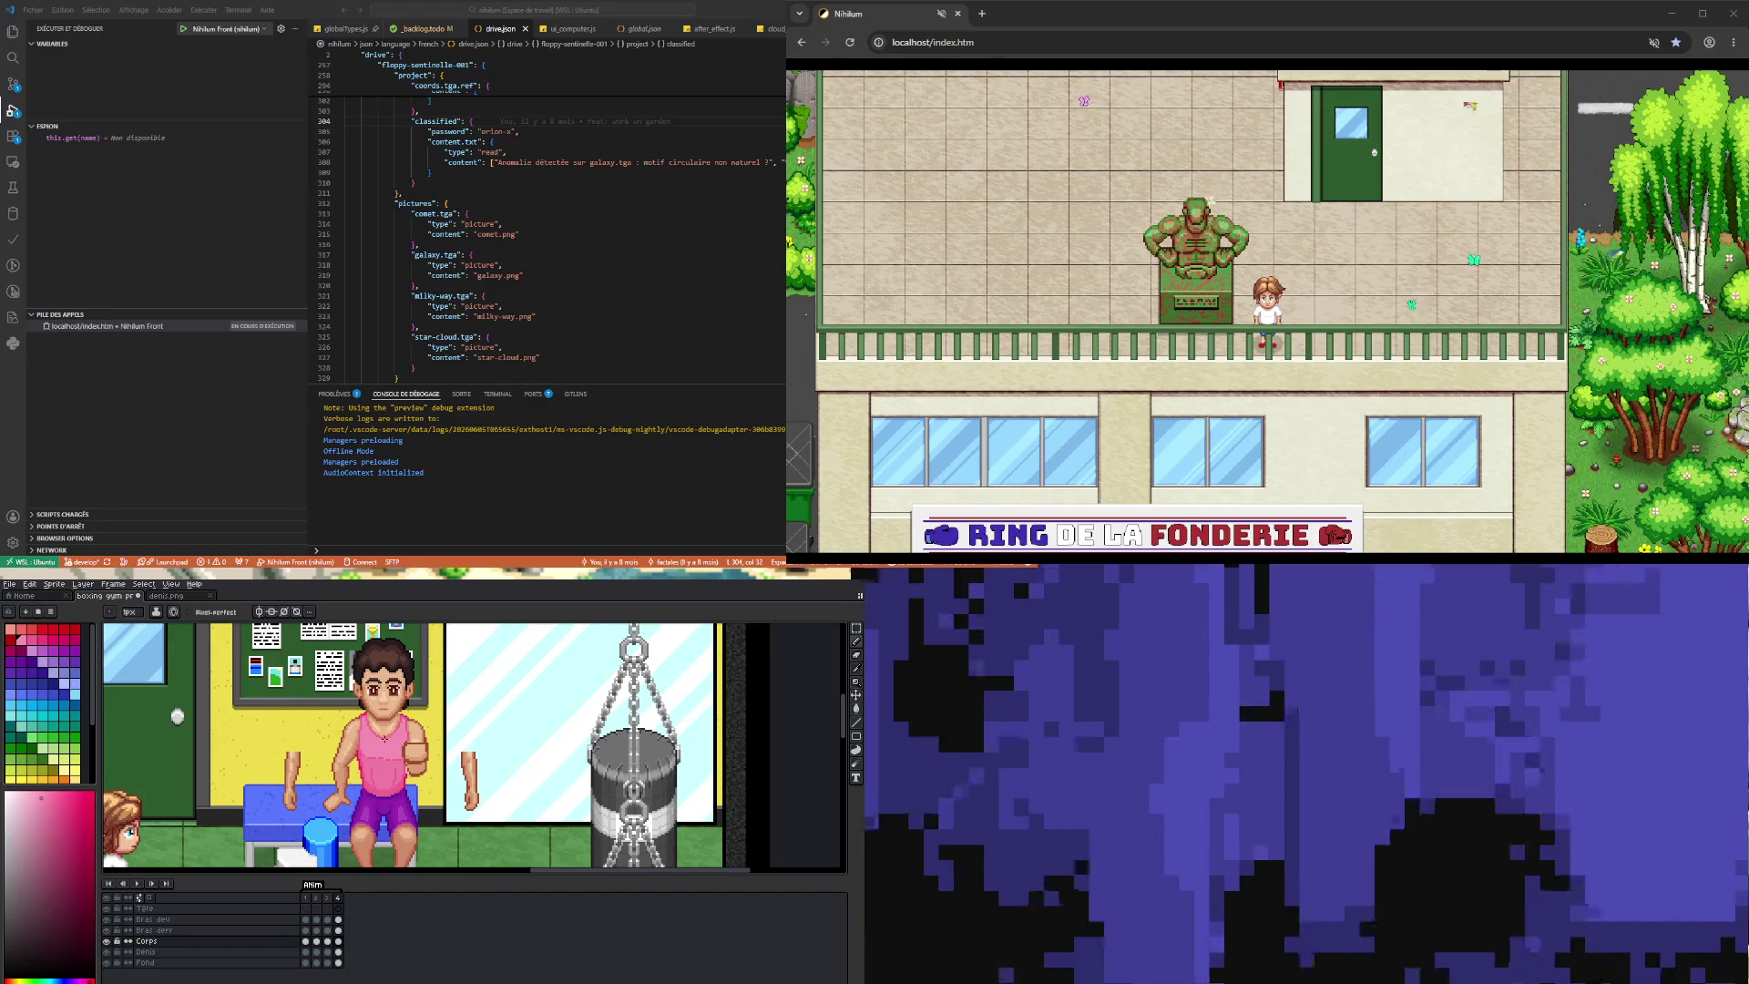
scroll(384, 738, up, 1)
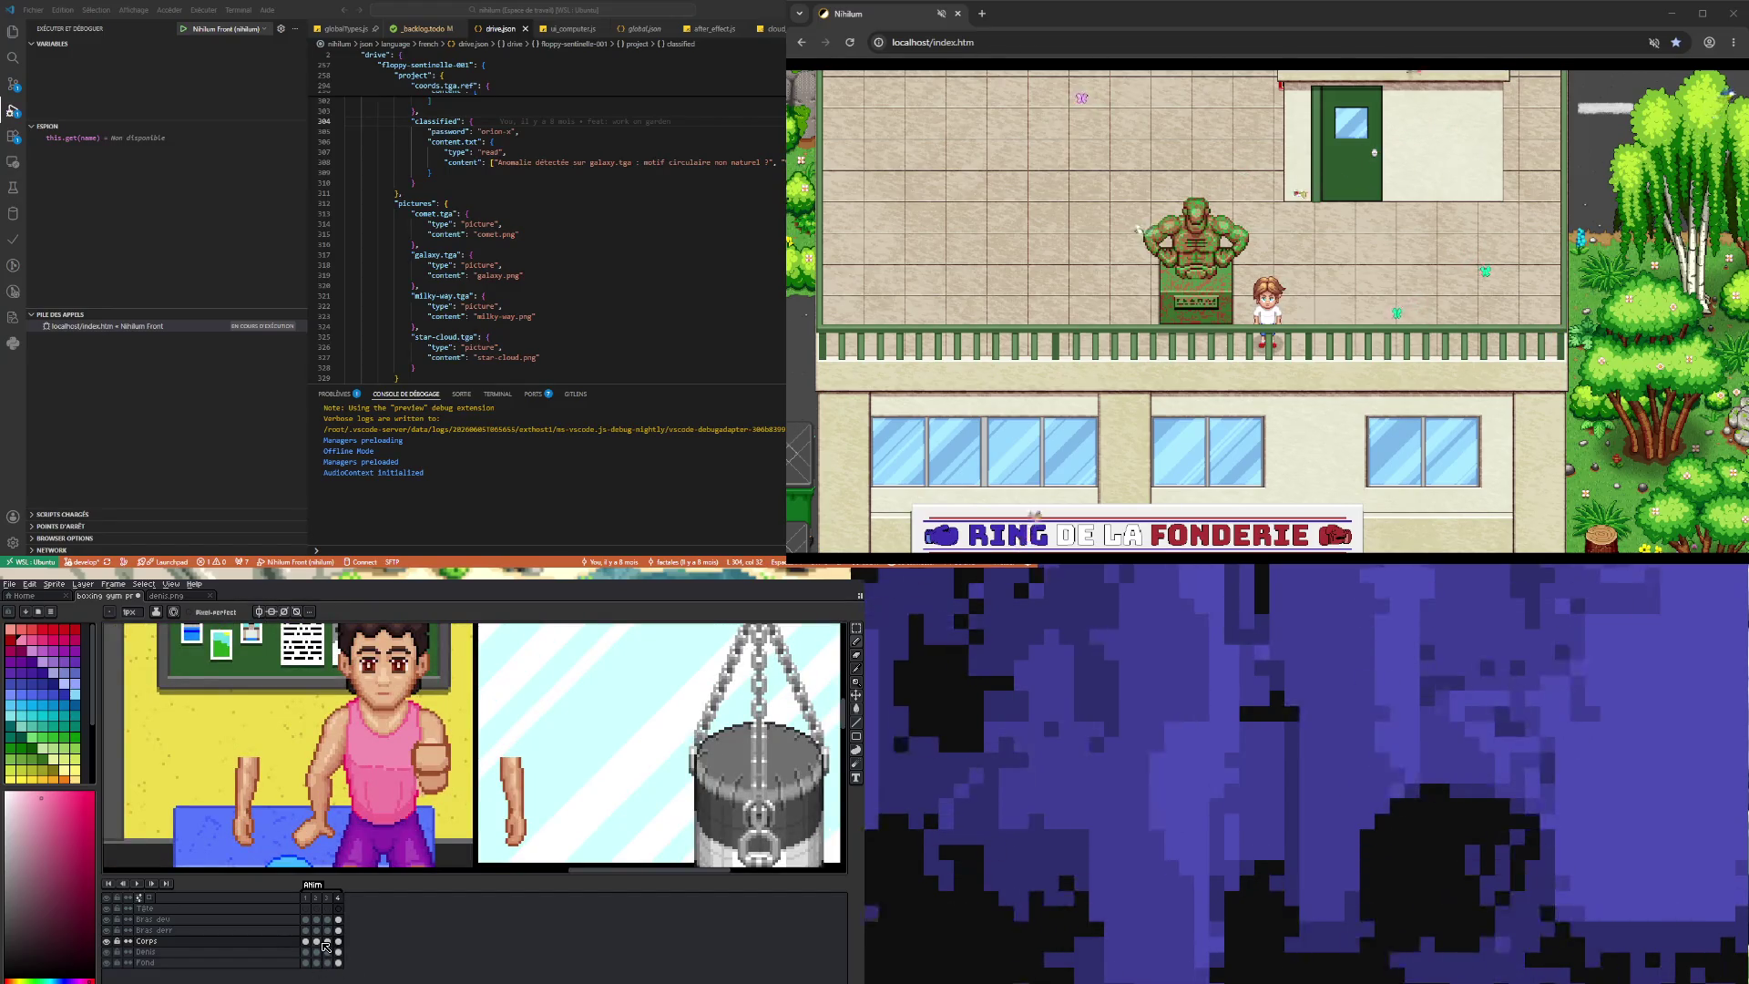
click(321, 940)
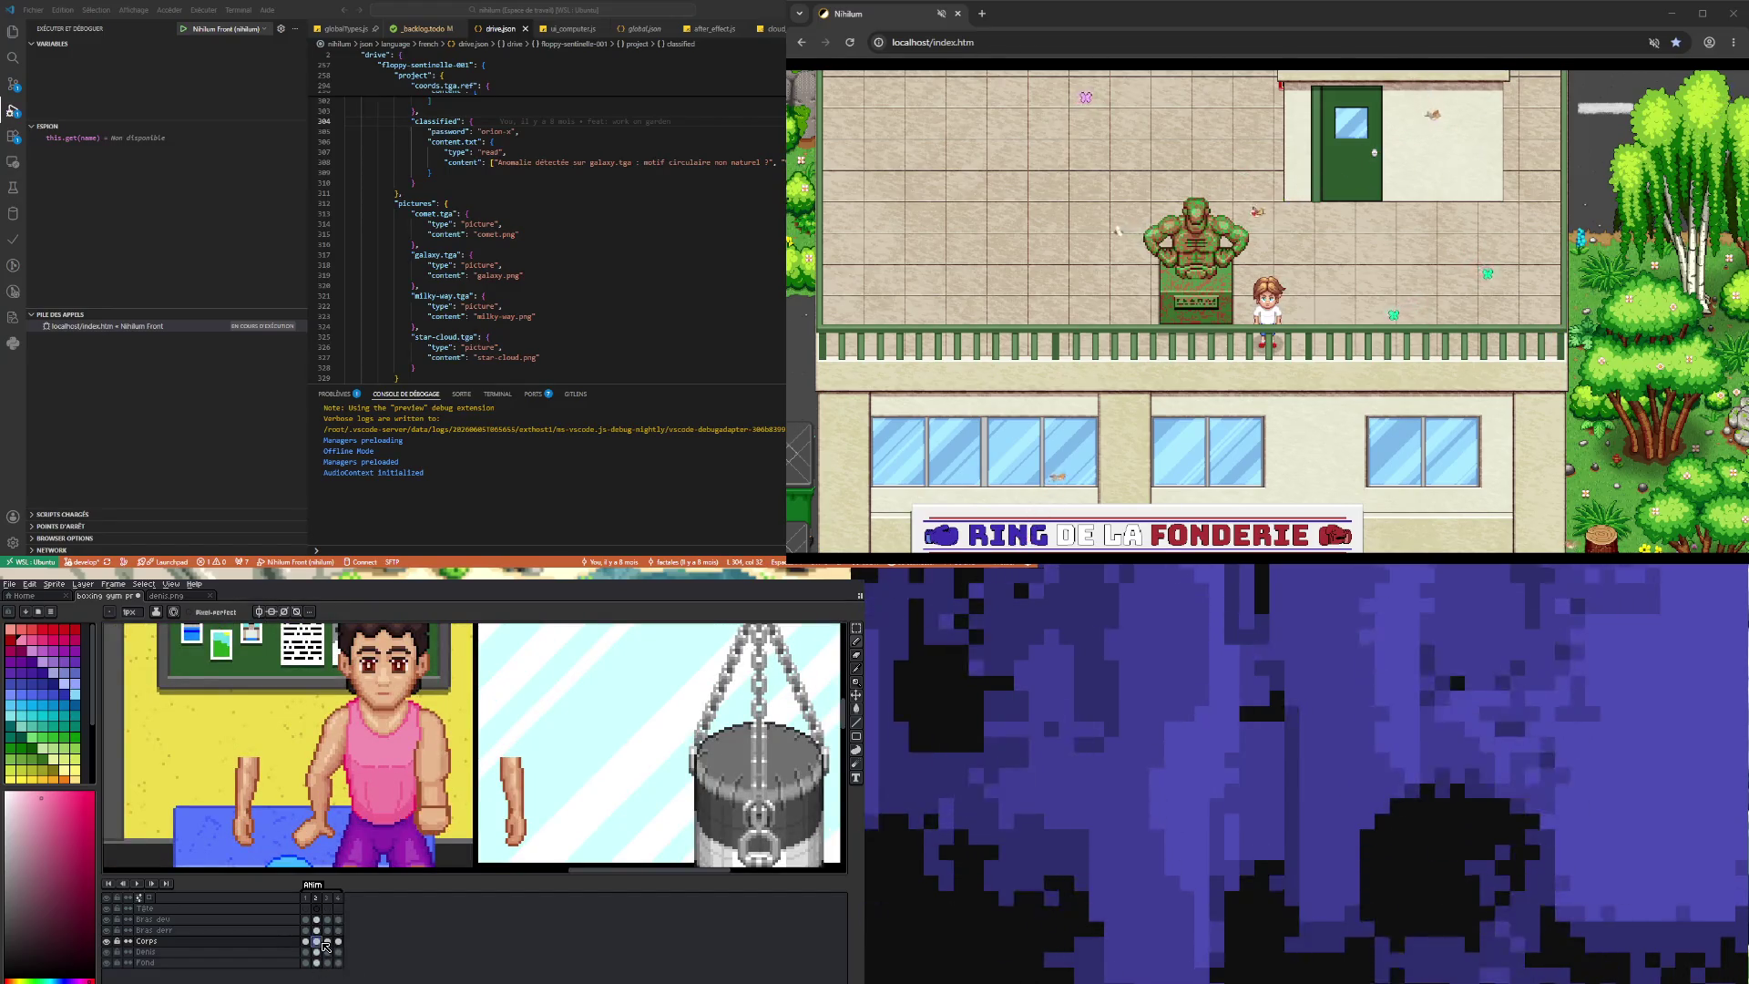
click(138, 884)
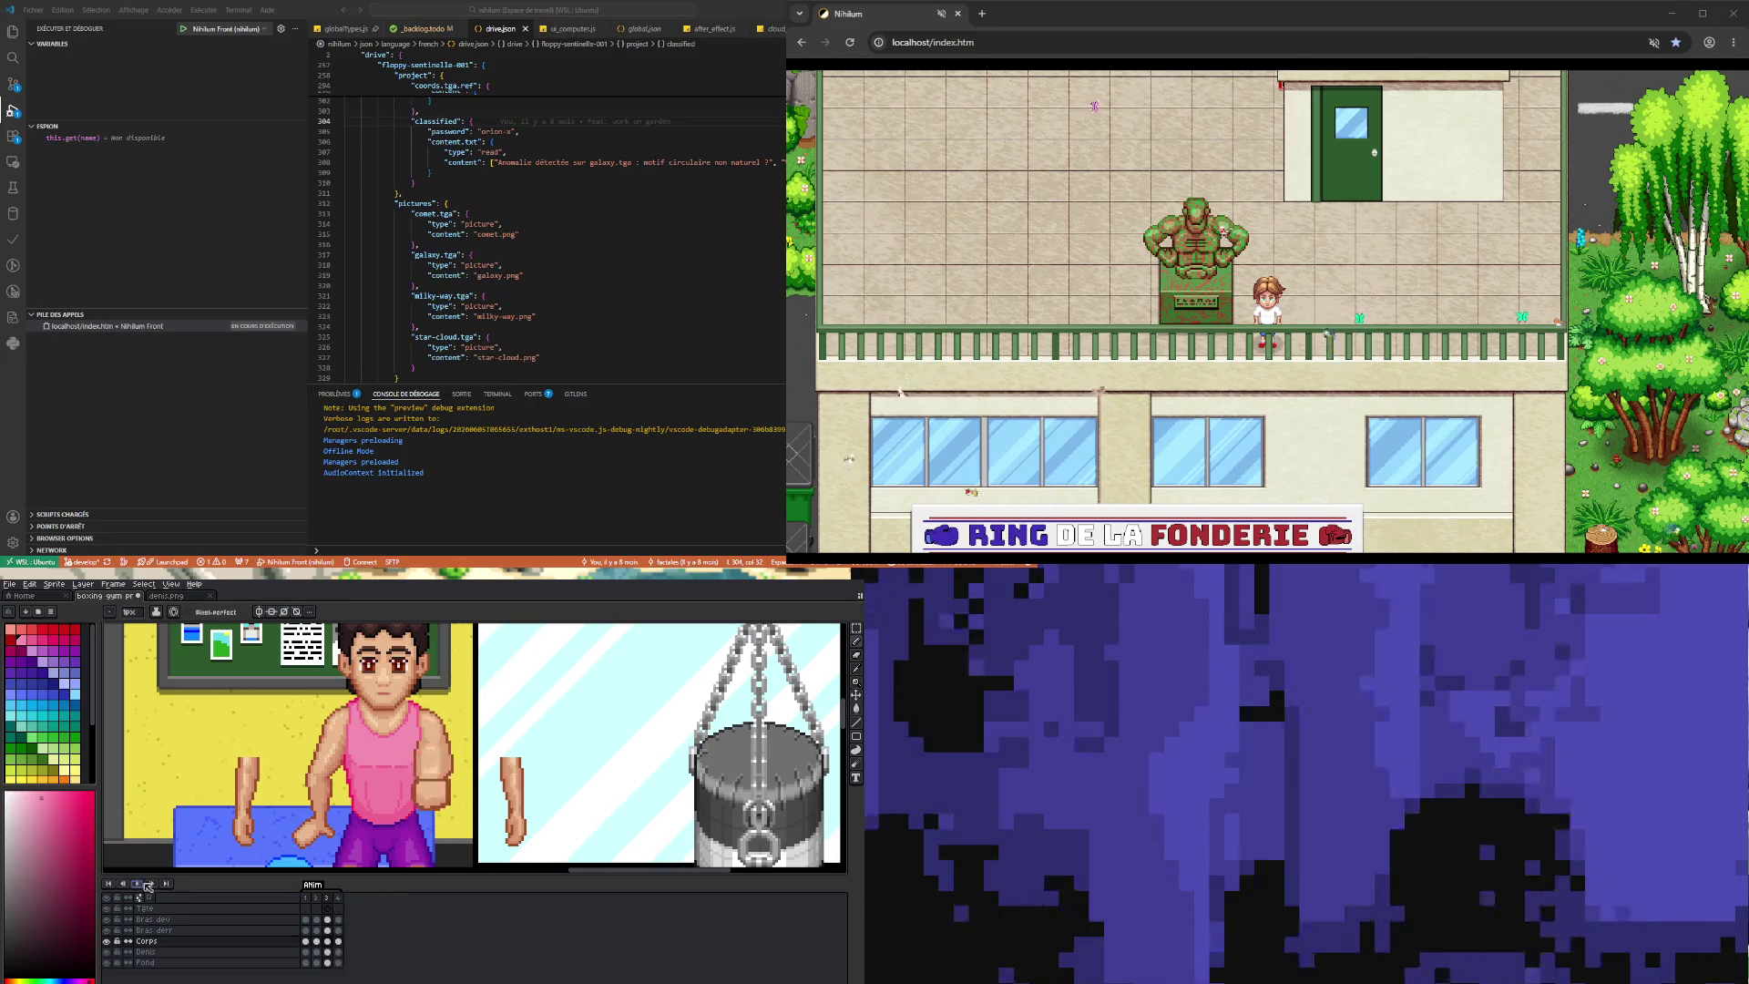
click(330, 895)
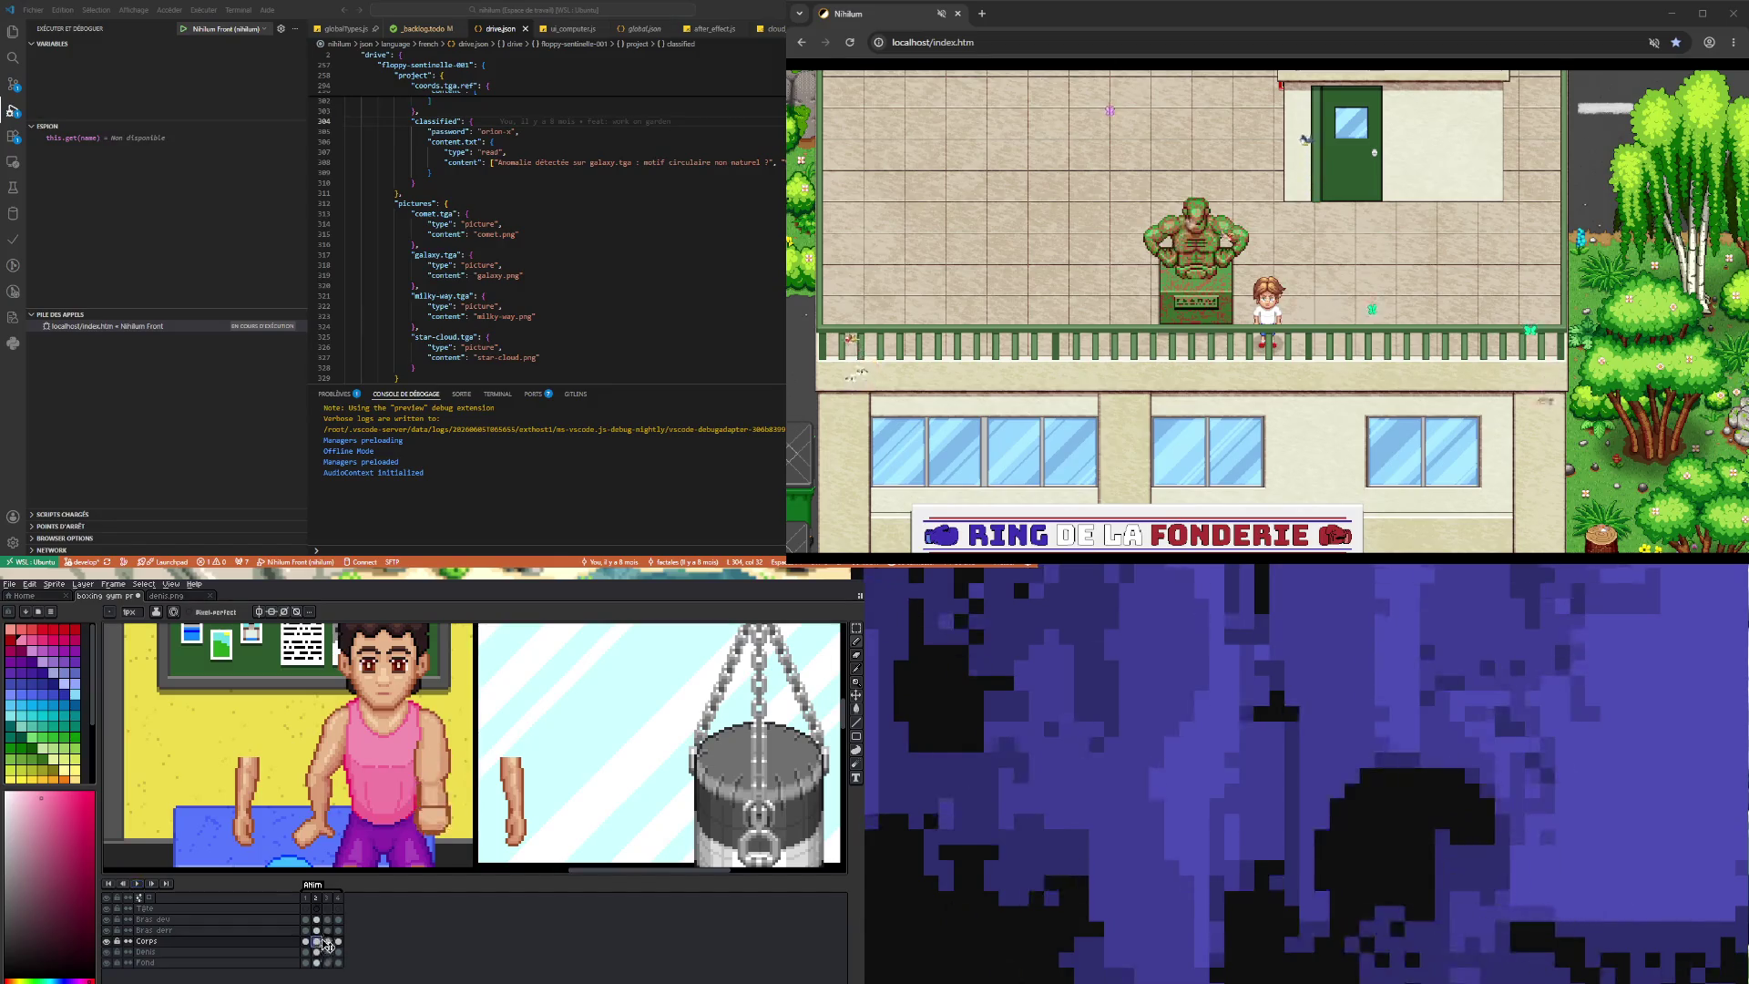
- Step through the Corps frames 2, 3, 1 and 2 to compare the fist poses
key(v)
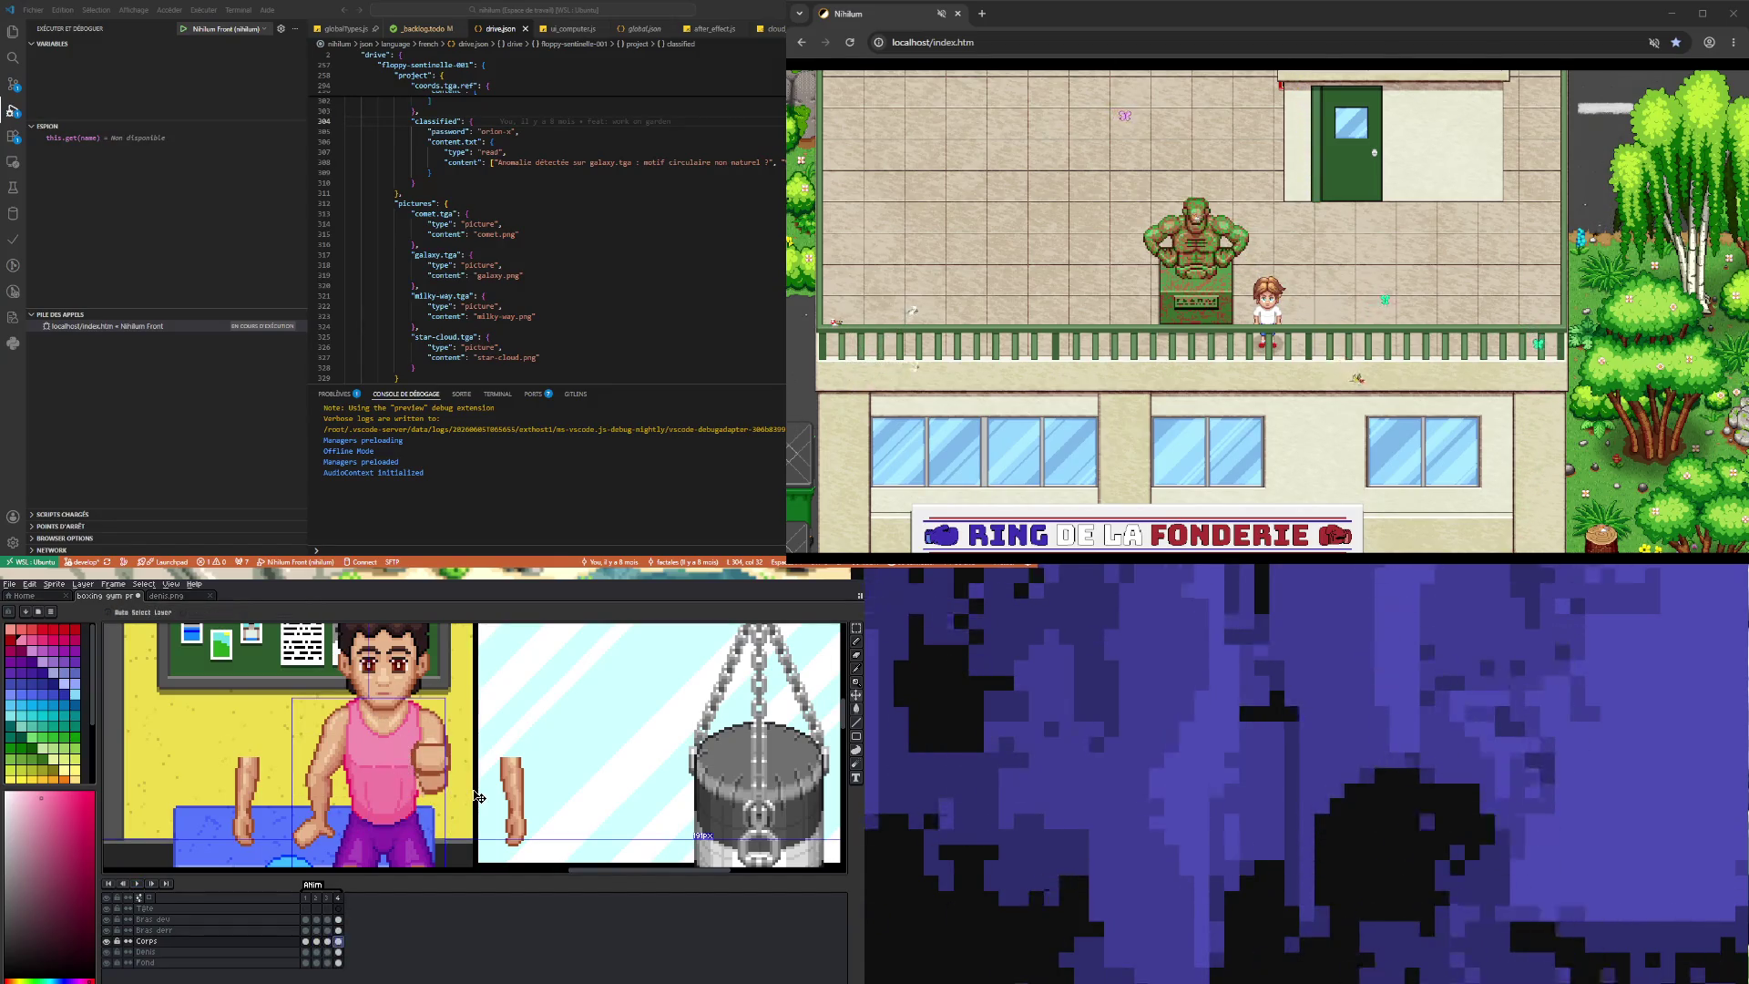
key(Left)
key(Left)
key(Right)
key(Right)
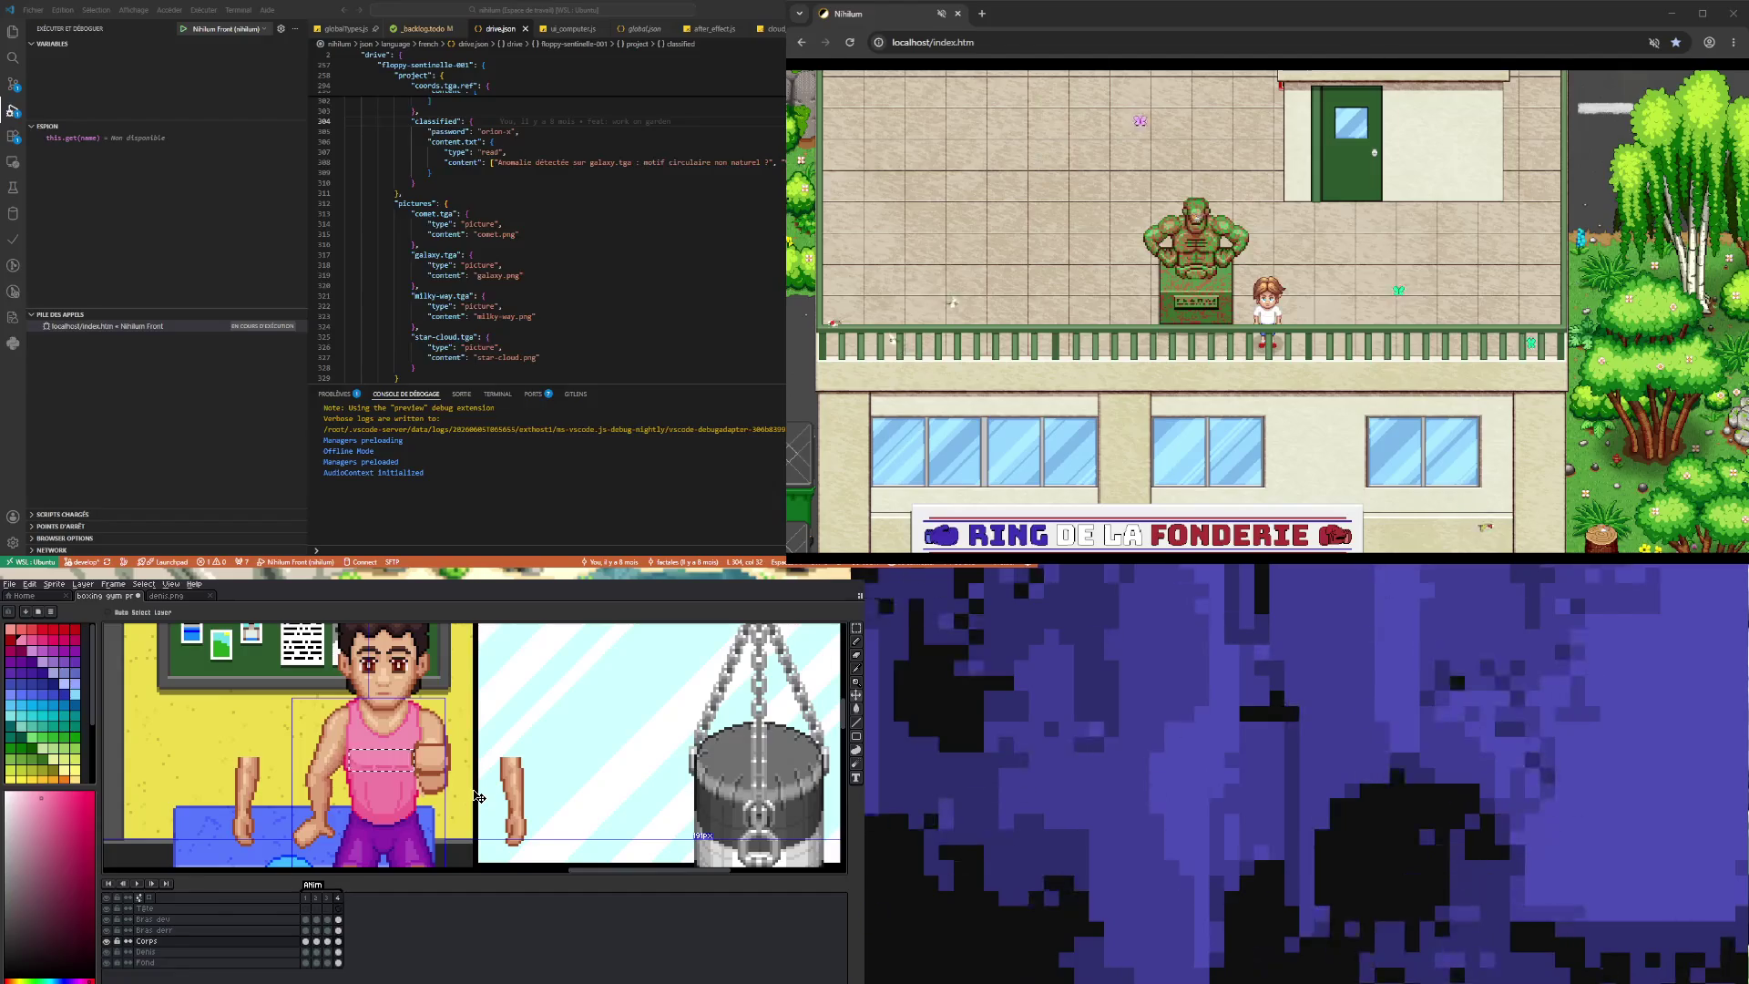
key(b)
click(327, 943)
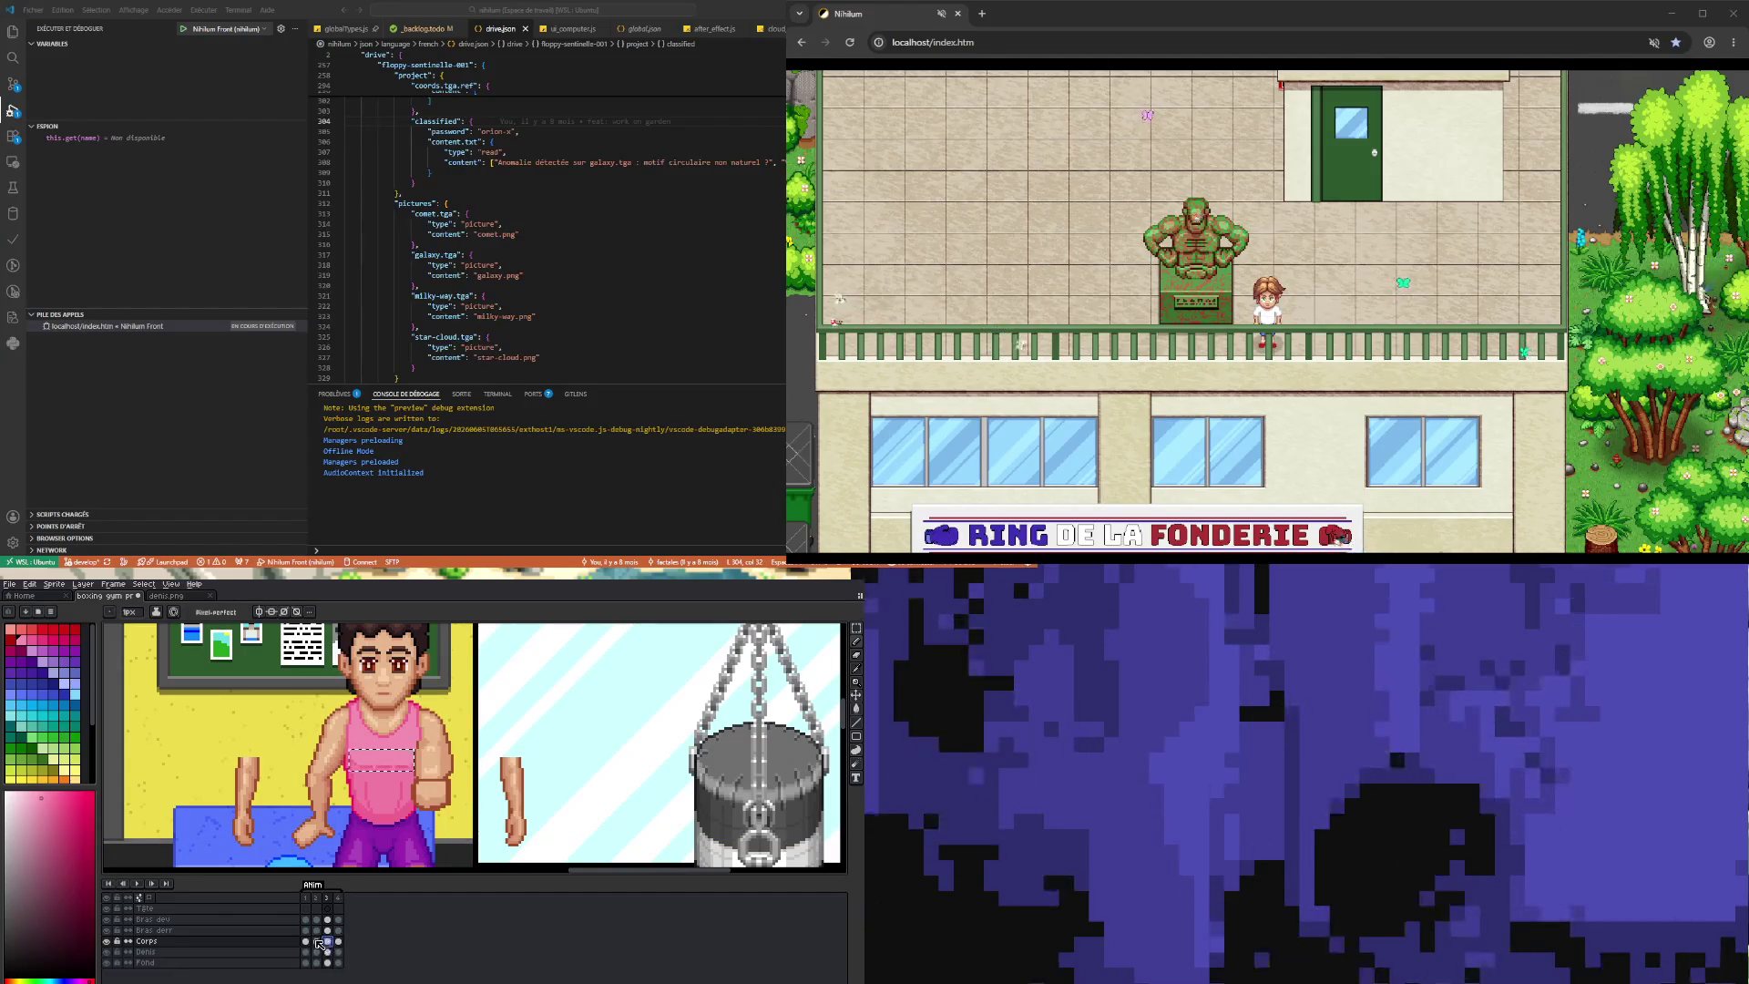
click(308, 942)
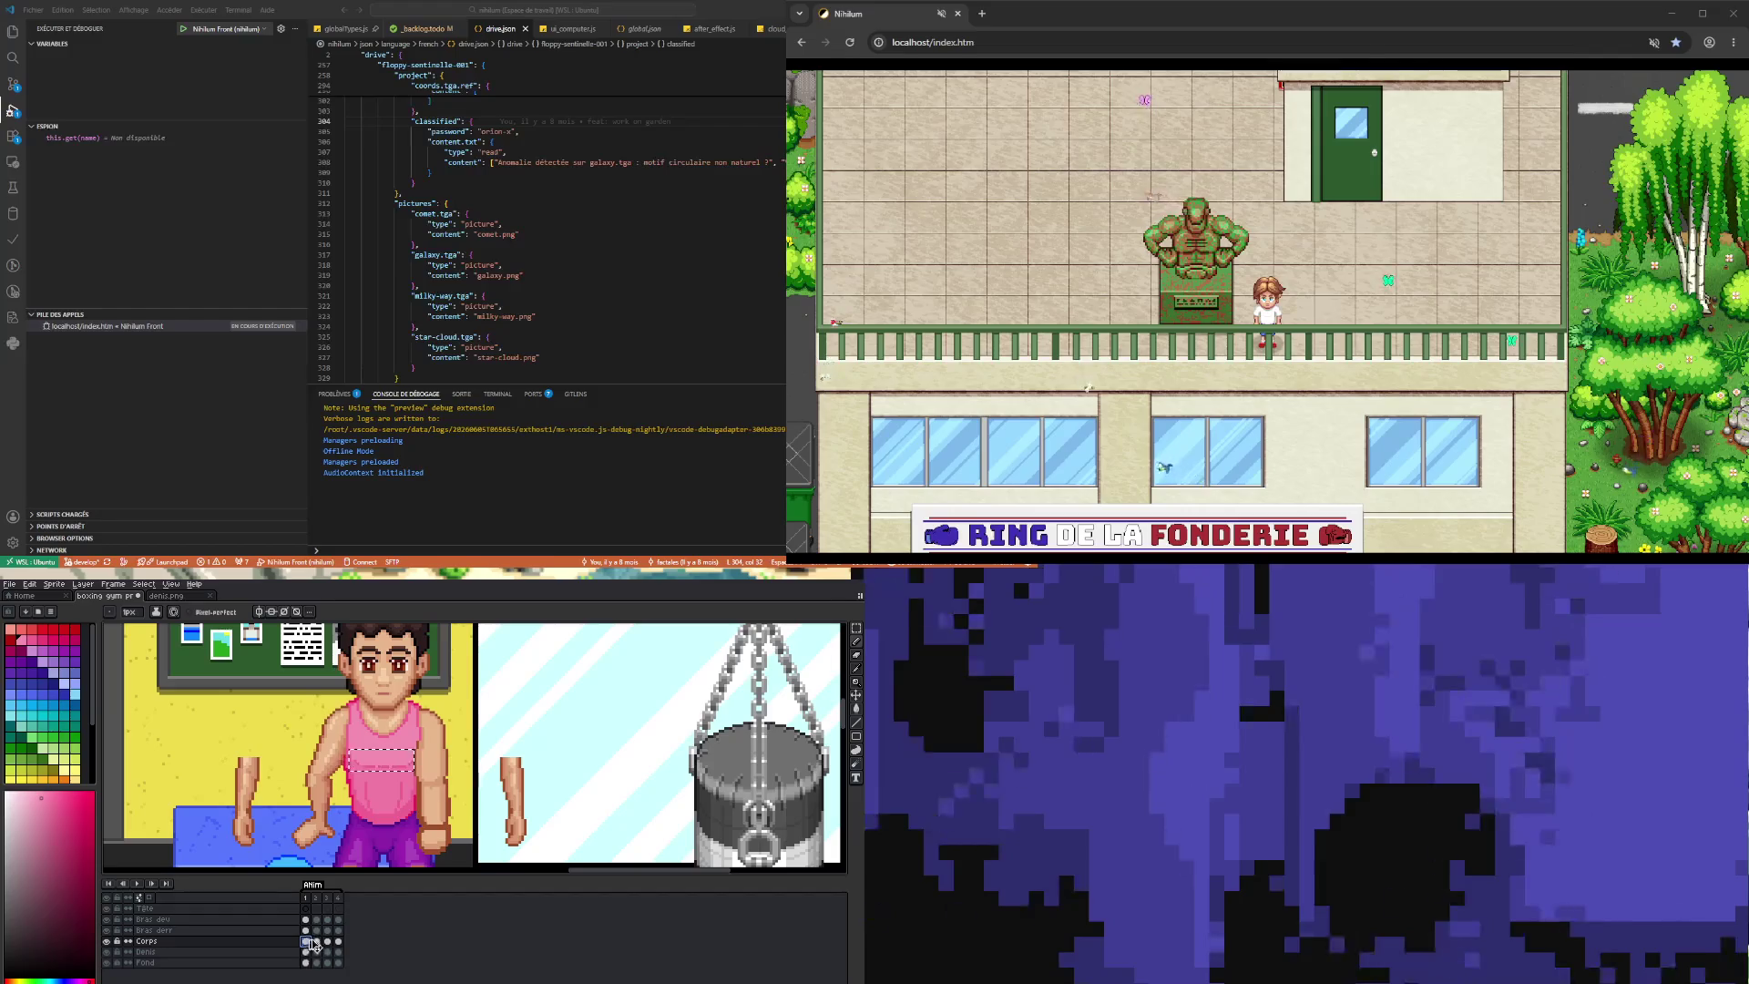
click(317, 942)
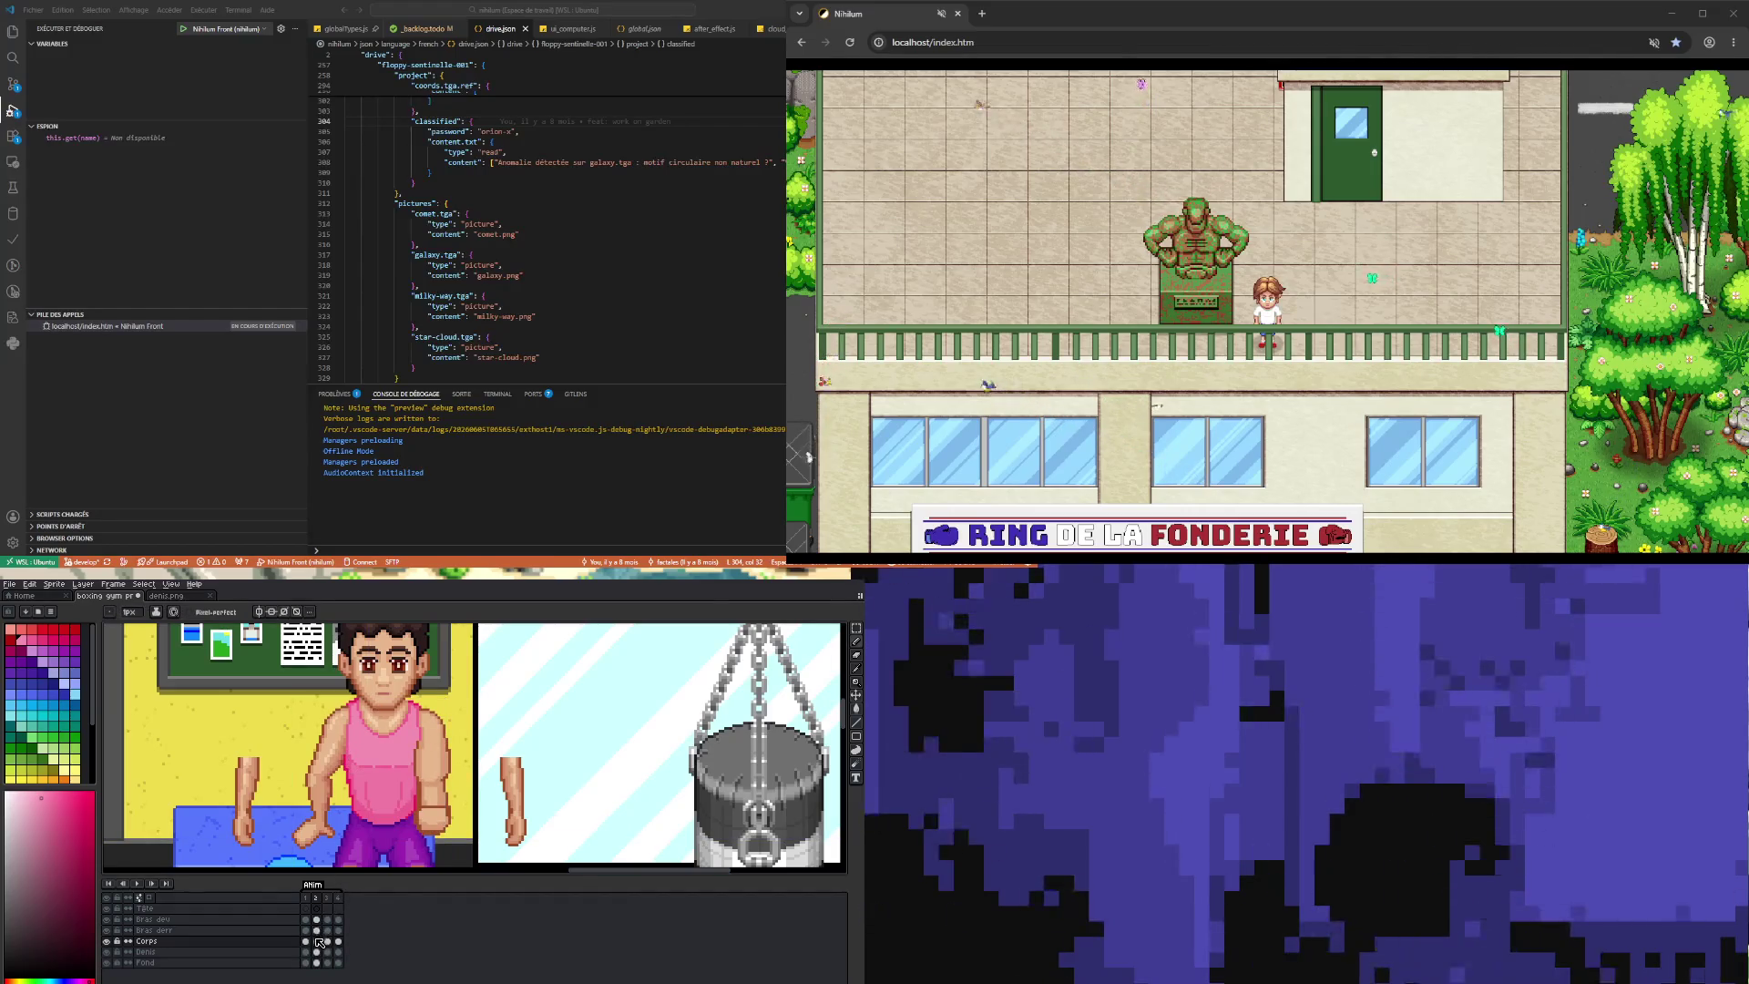
- Check the Corps layer's frame 4, then step back to frame 3
key(v)
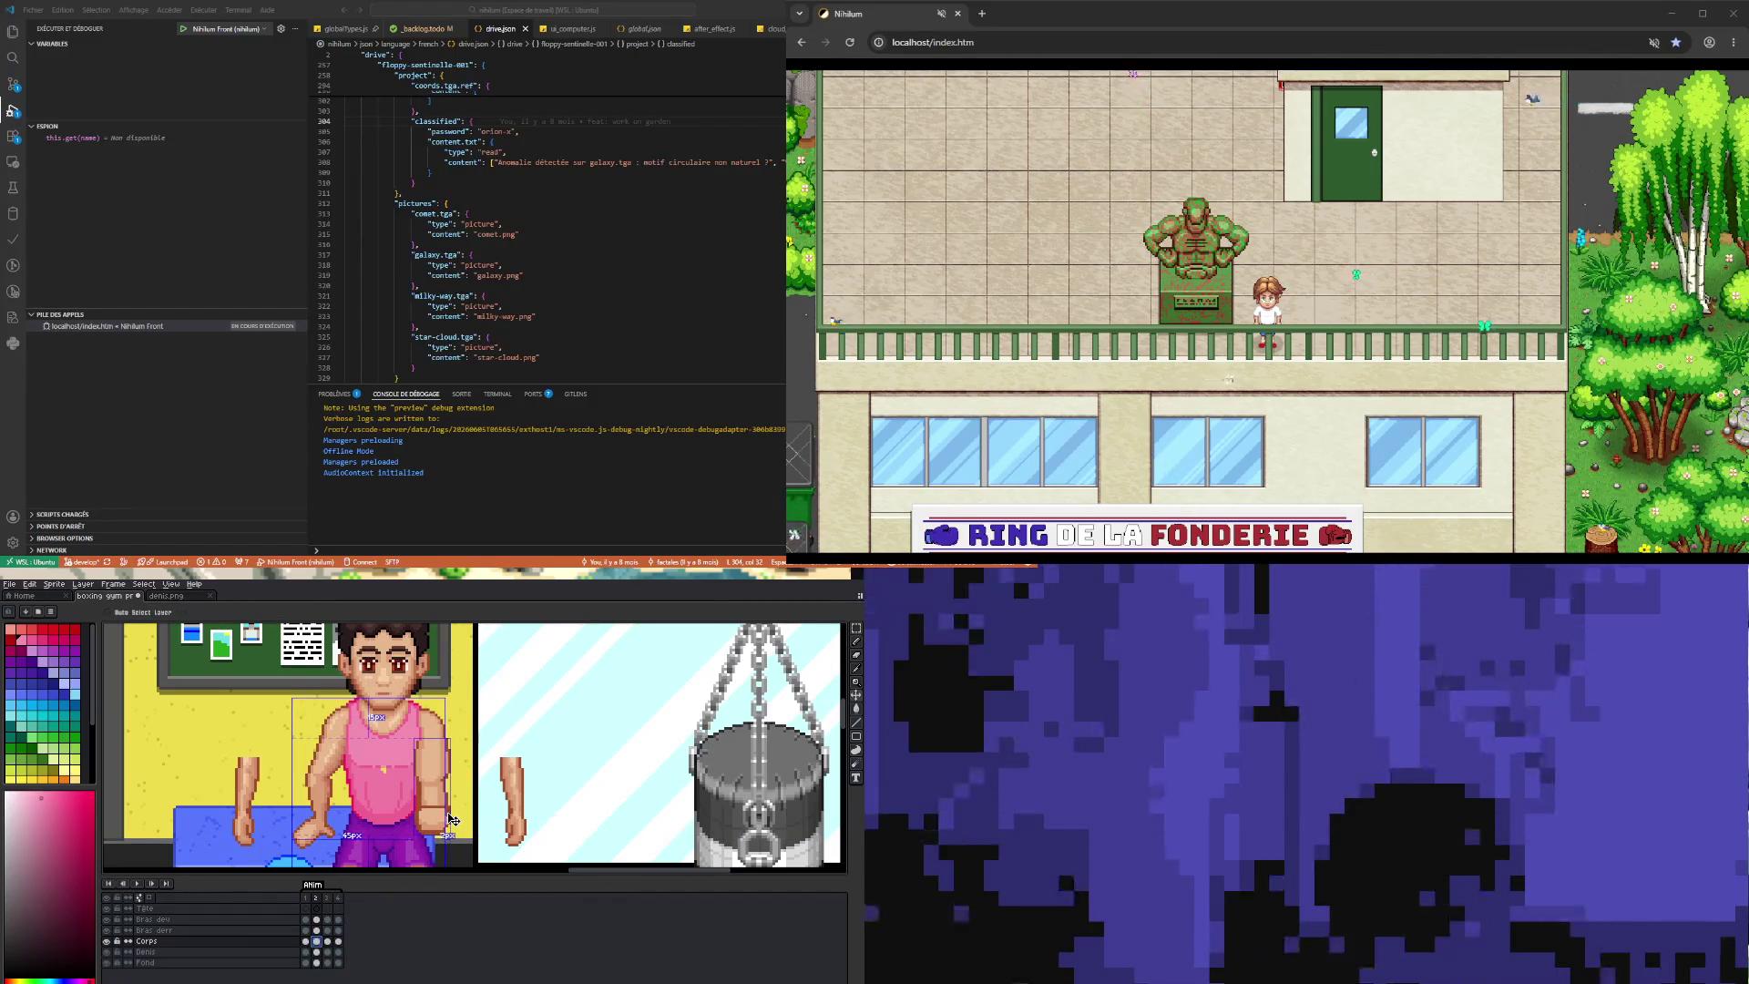
key(b)
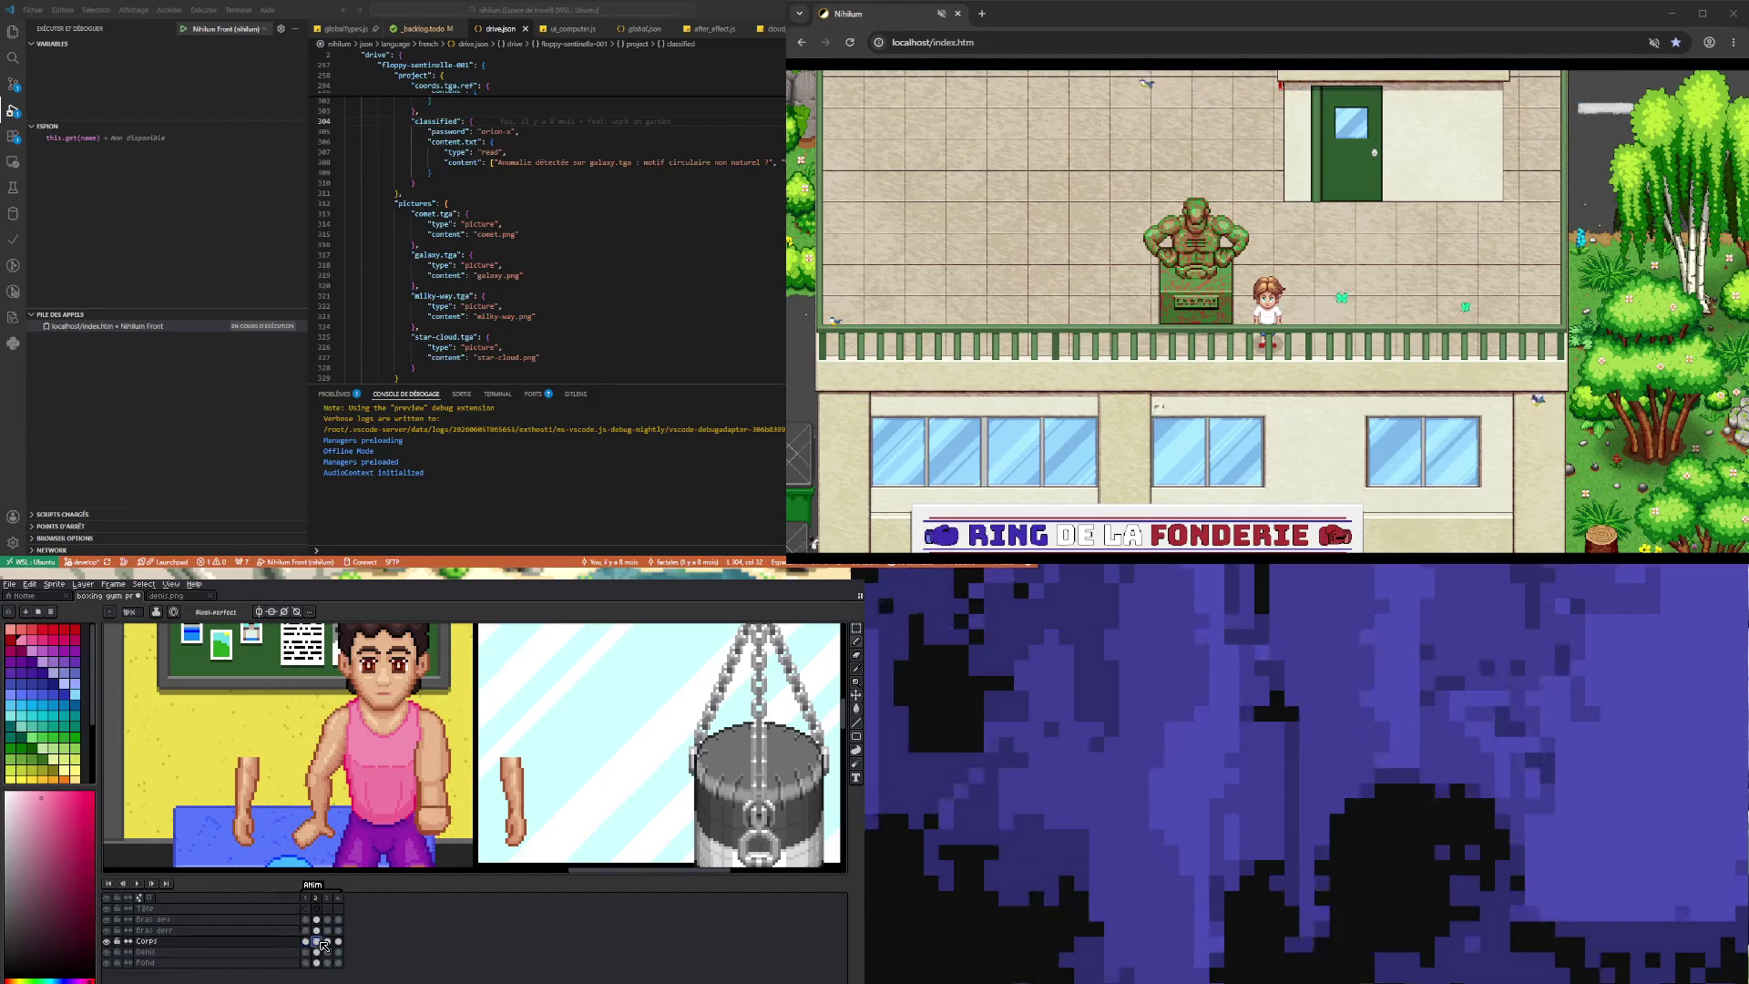
click(328, 942)
click(338, 942)
scroll(400, 762, up, 3)
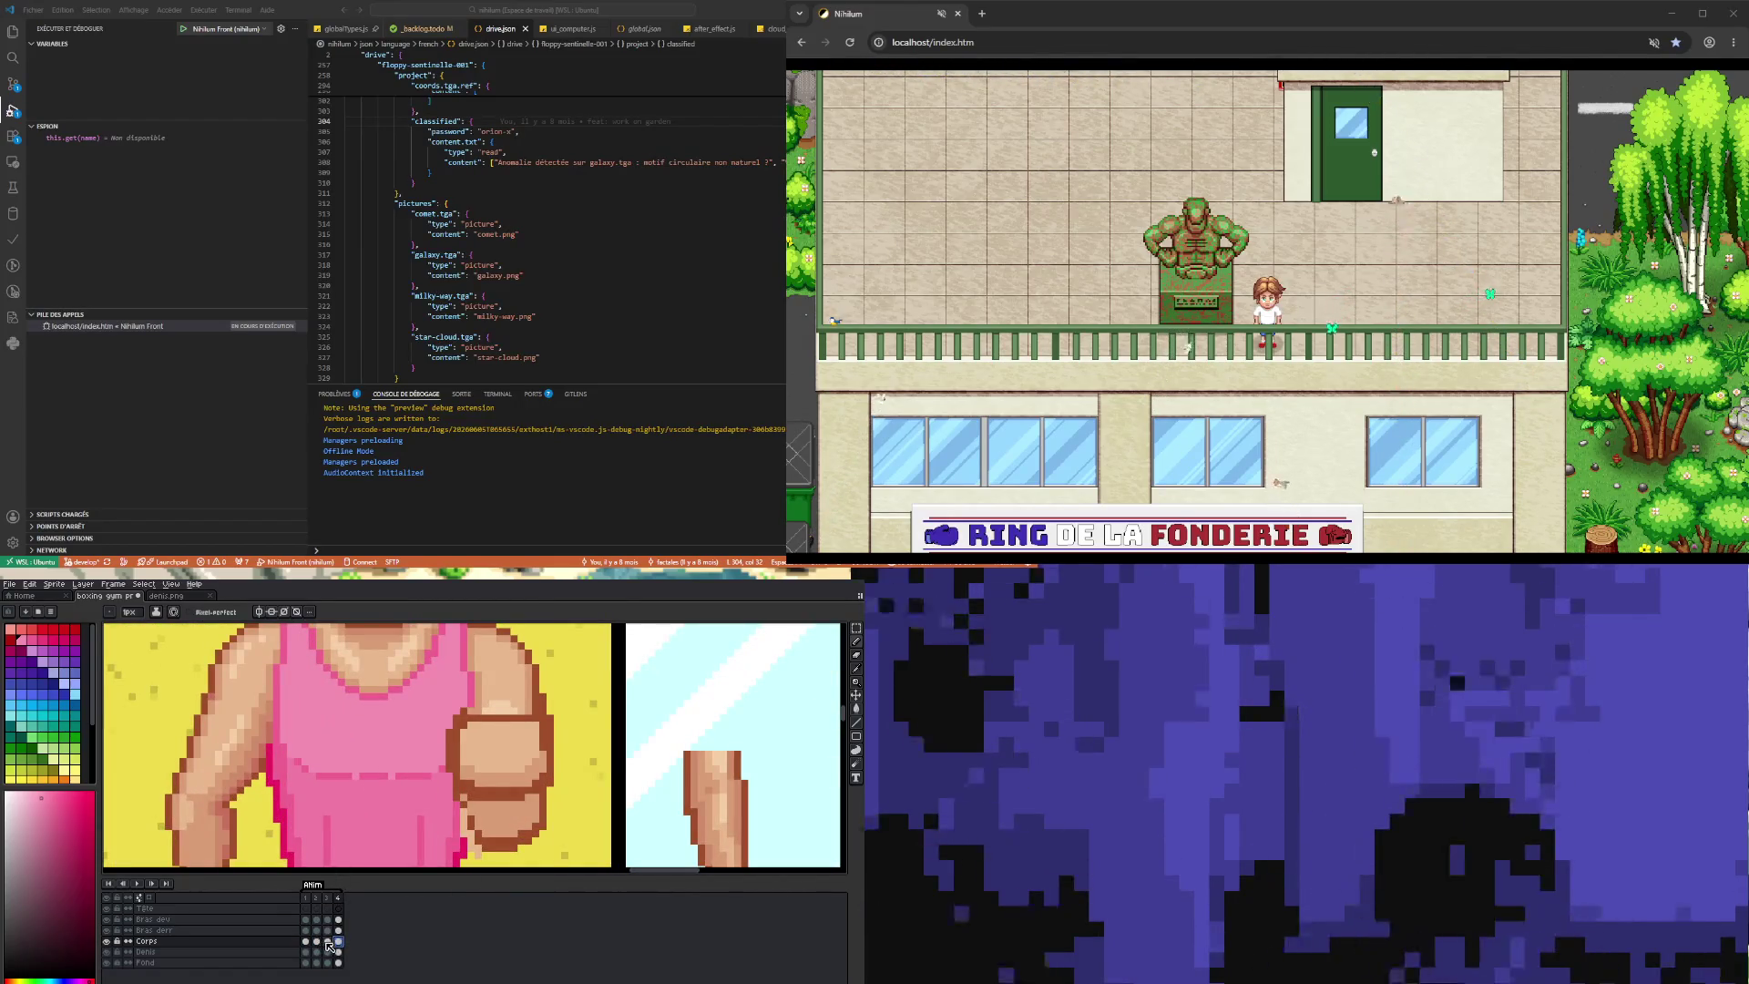
key(comma)
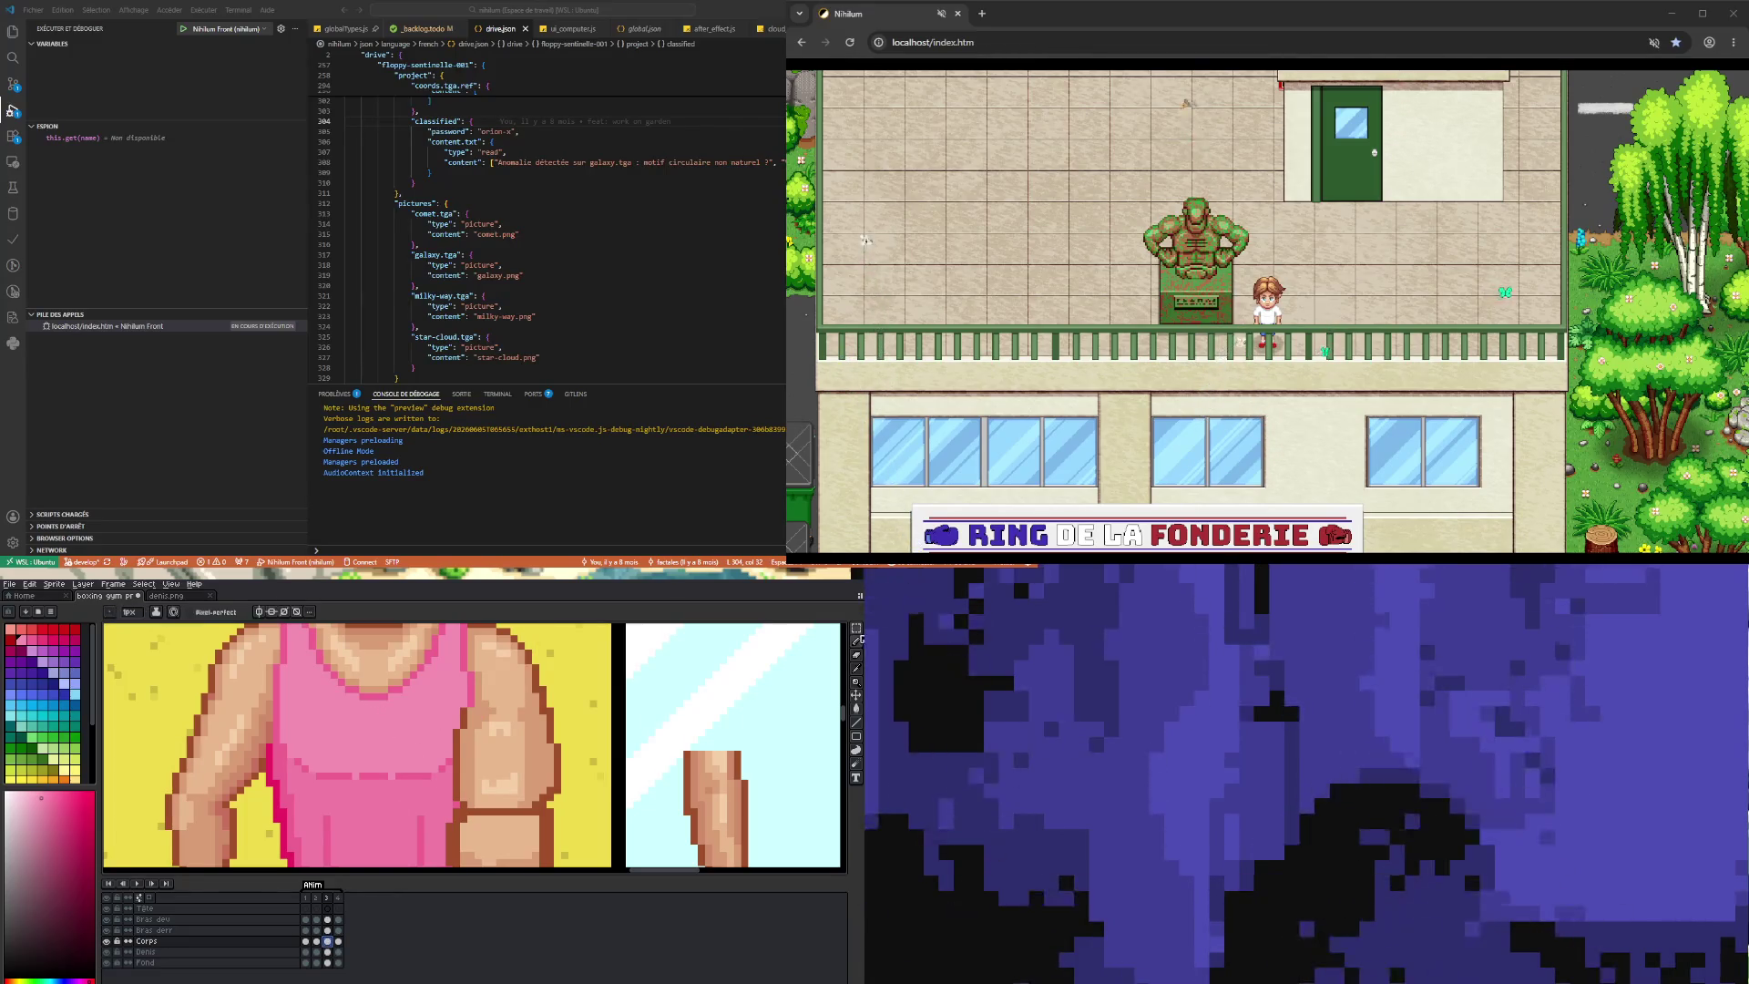
- Reposition the boxer's chest pixels with several rectangular selections, committing each move in place
click(856, 628)
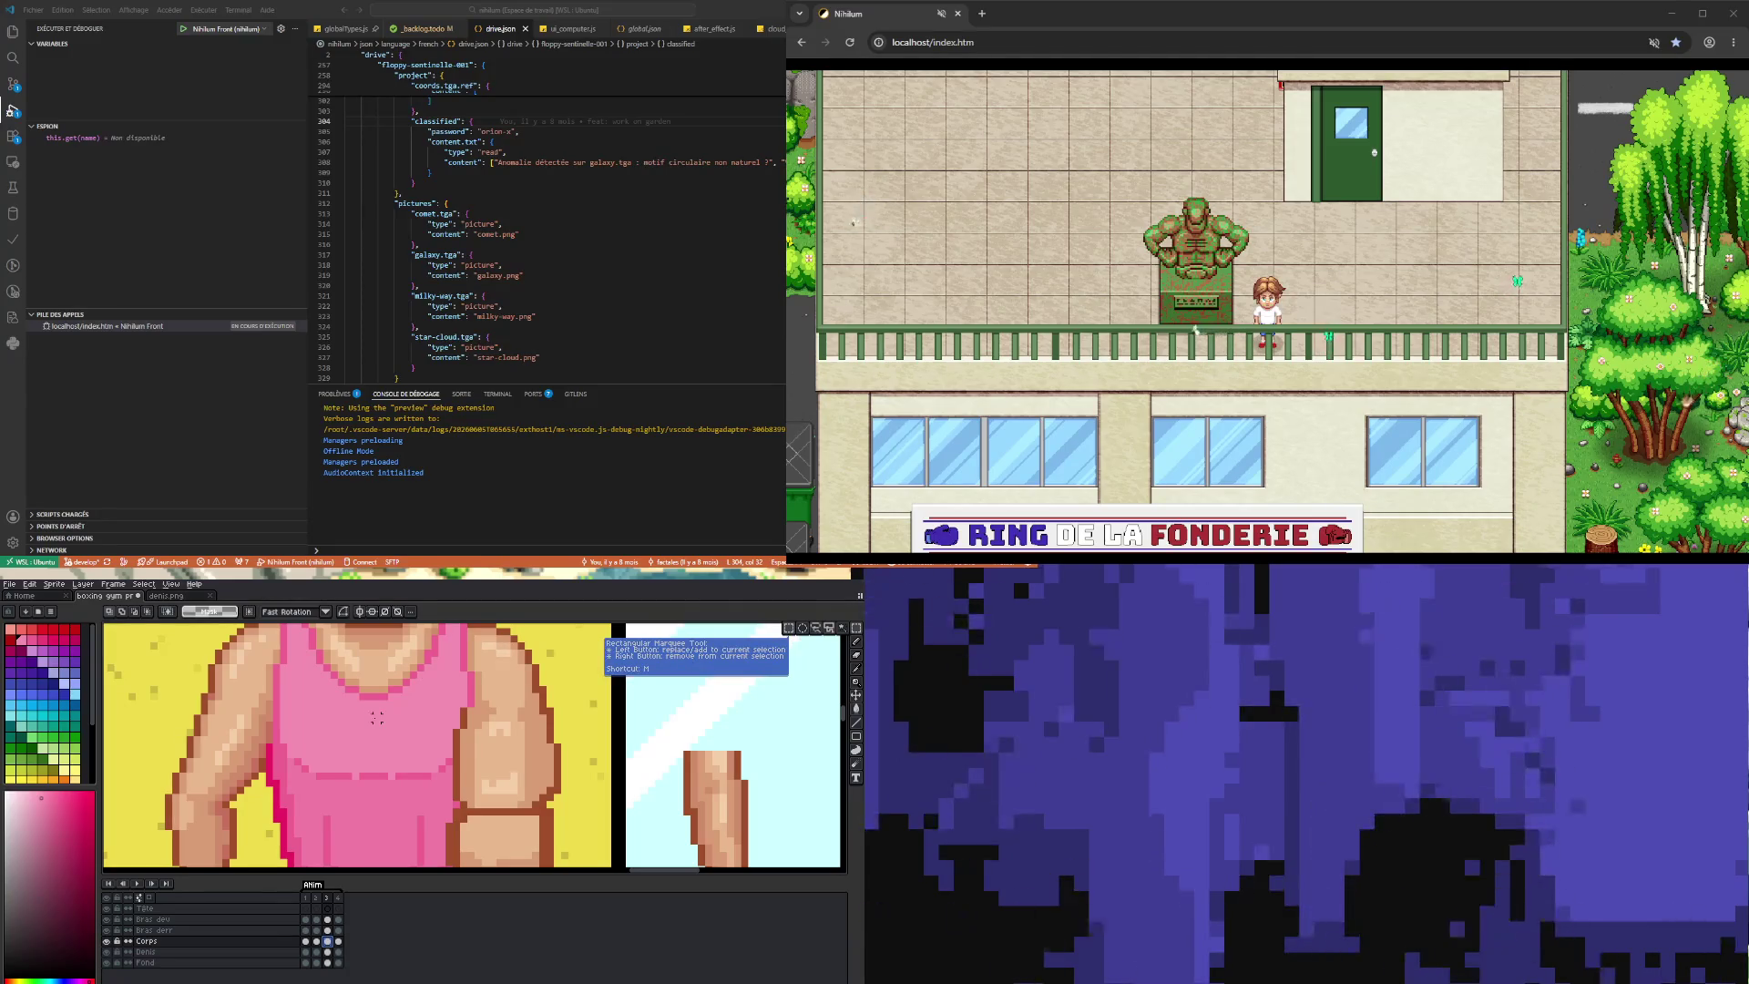
drag(369, 717, 455, 785)
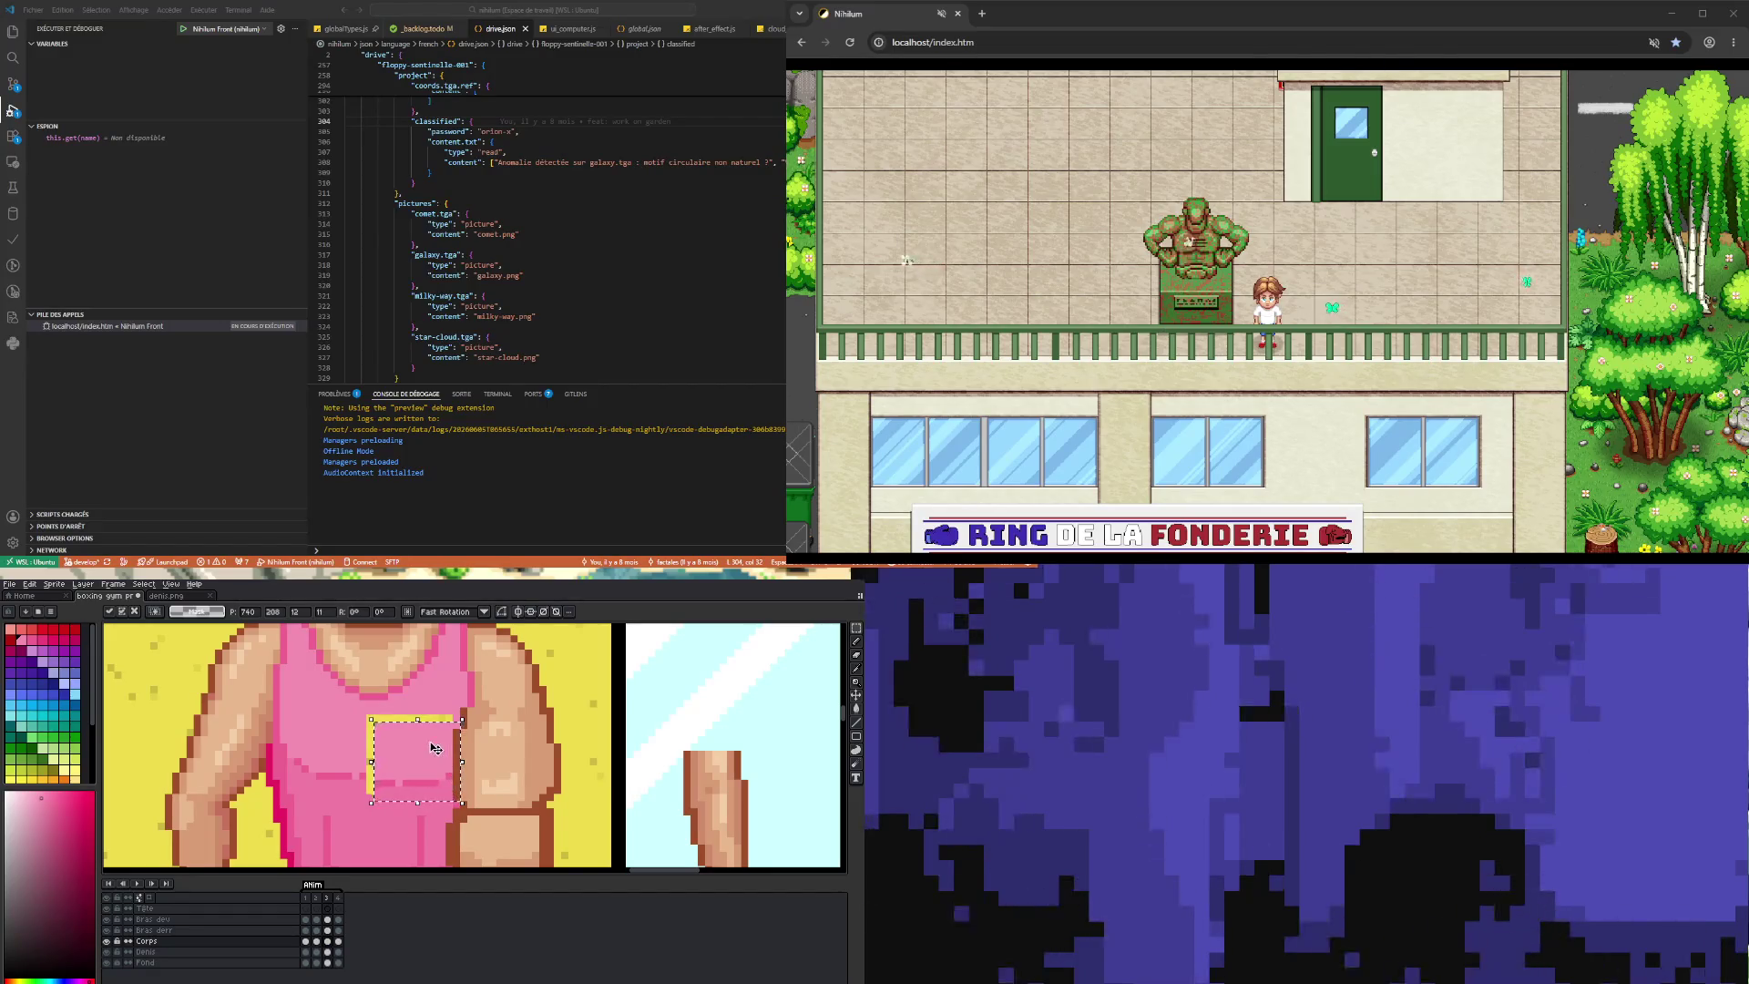
click(341, 747)
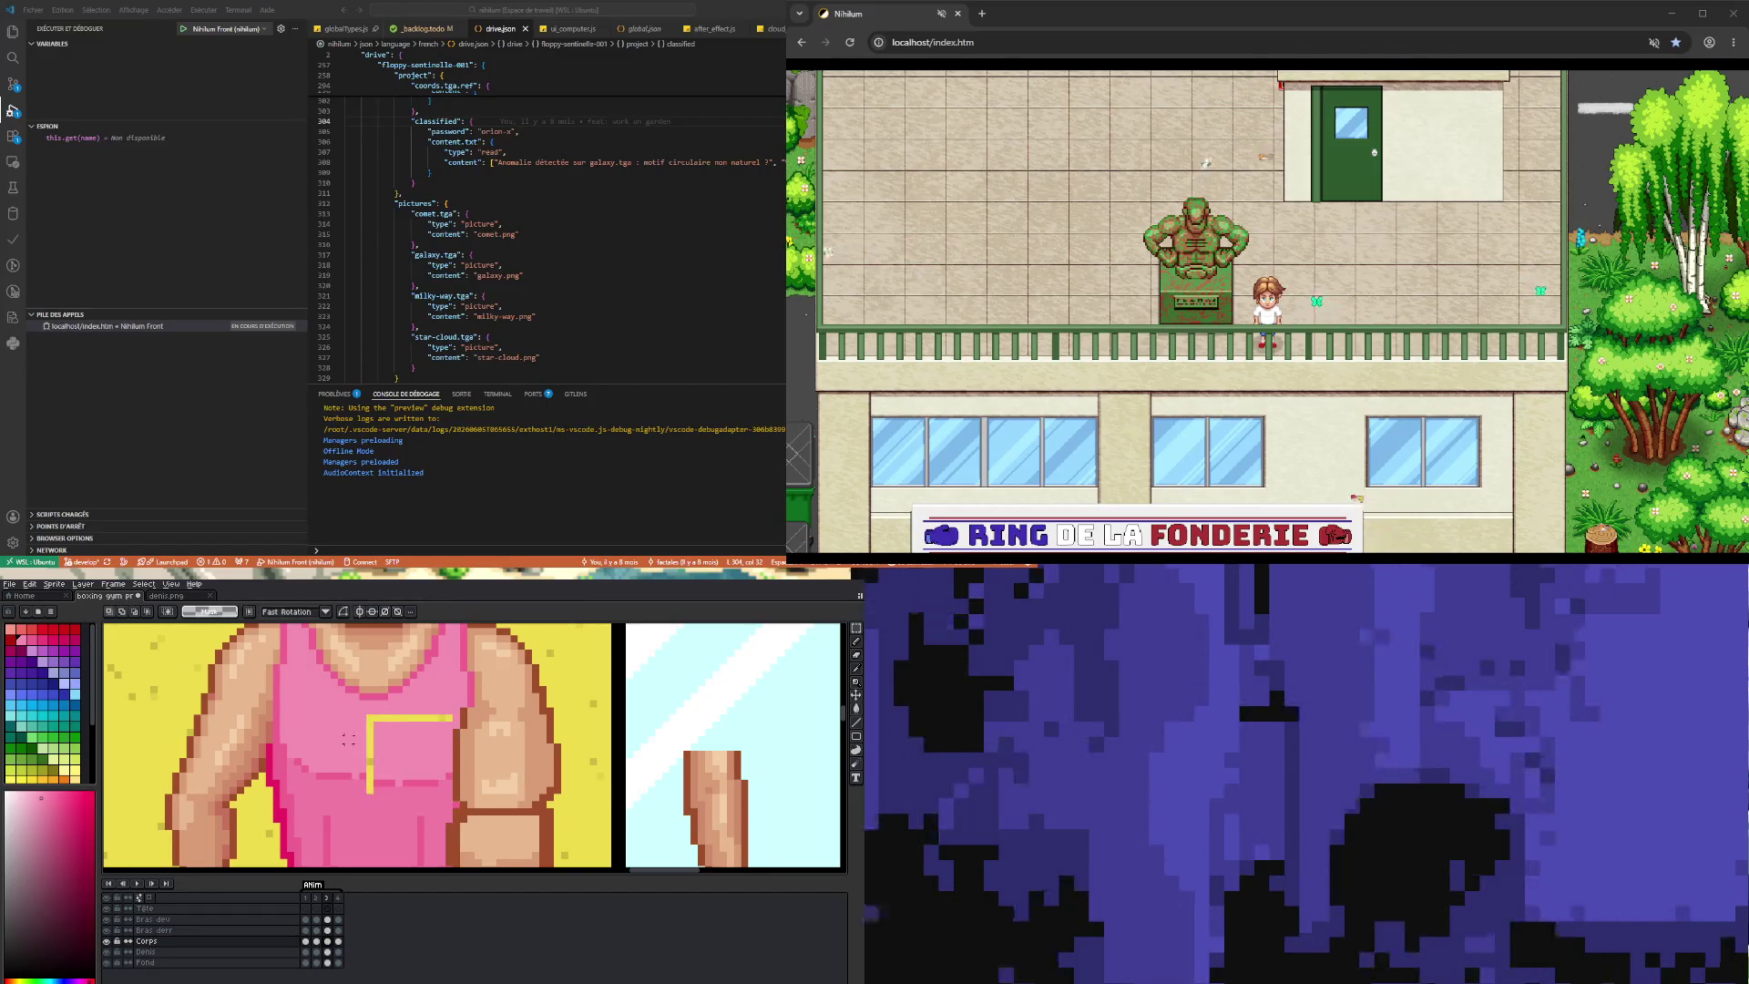
drag(355, 711, 452, 712)
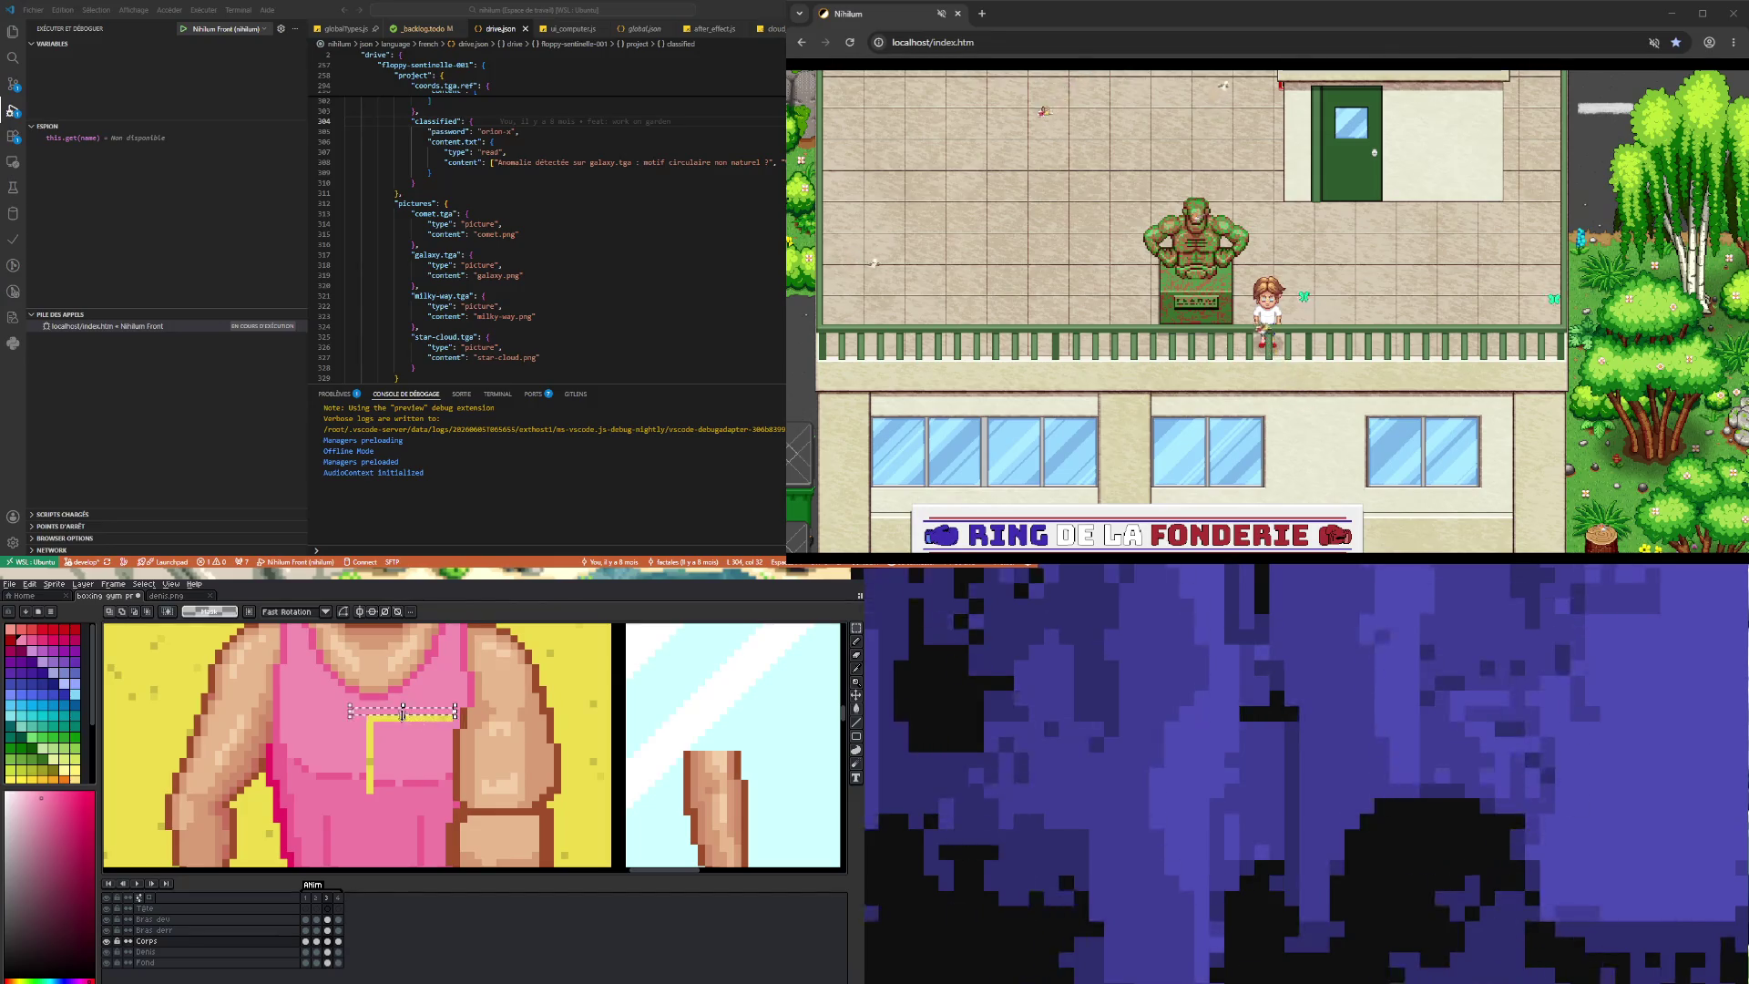
click(374, 775)
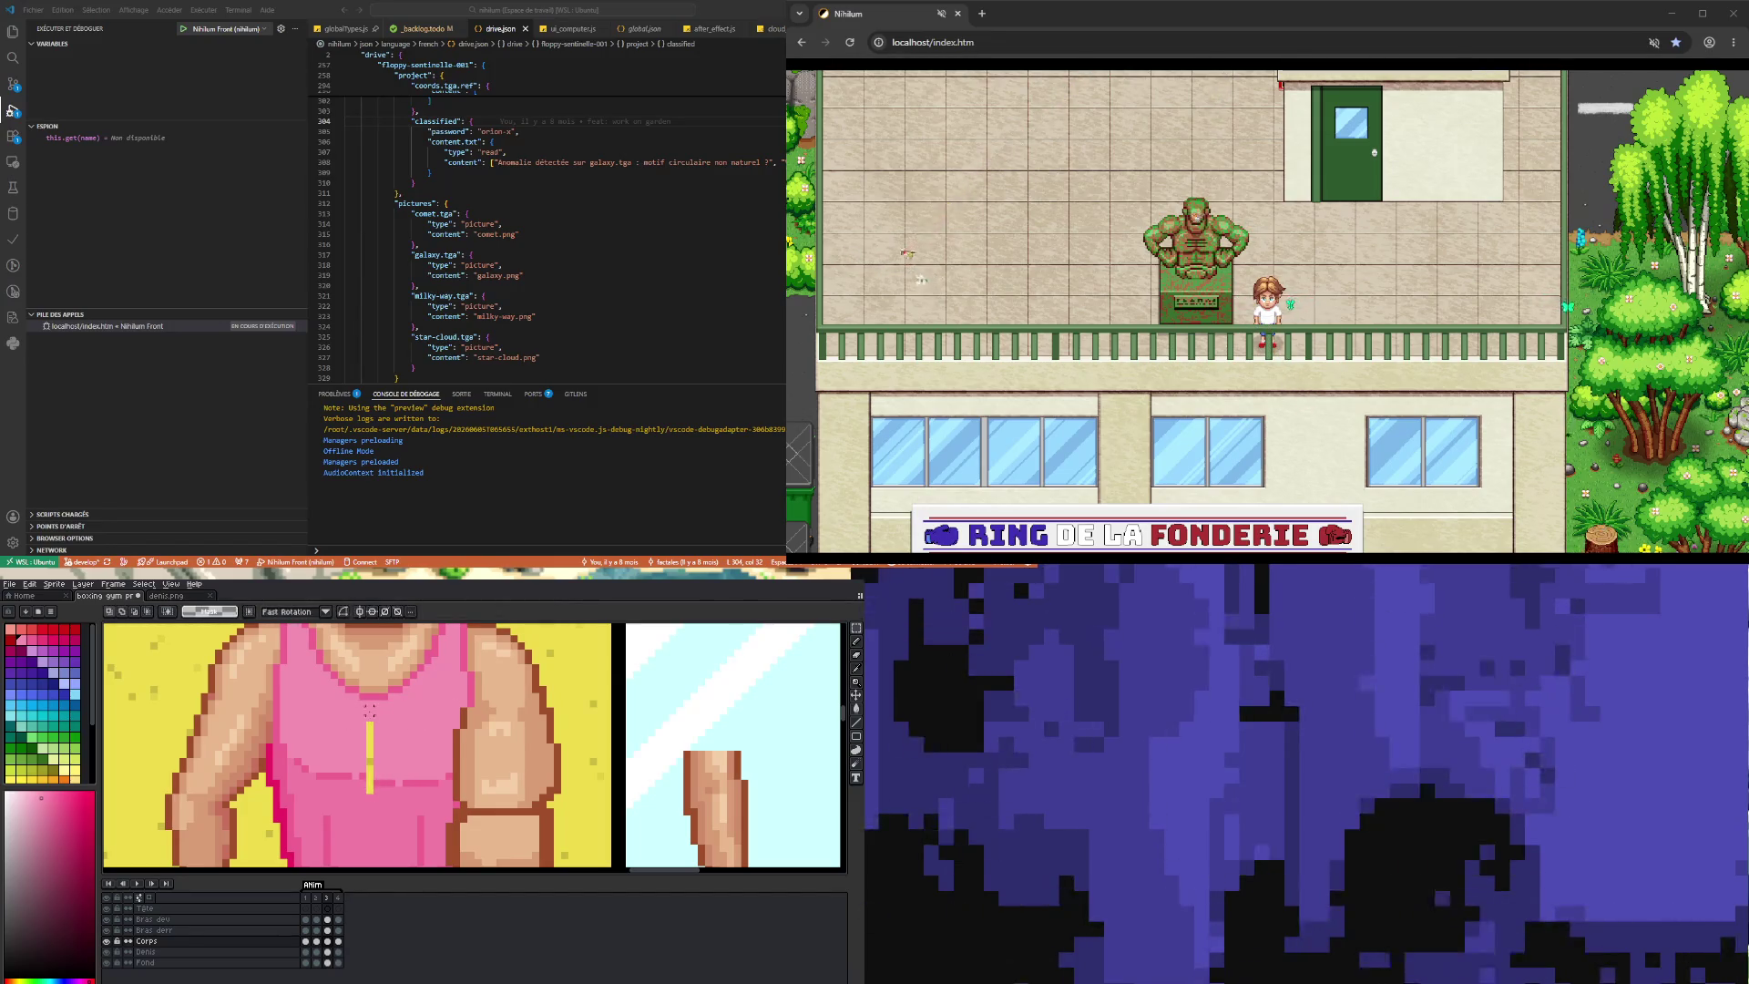
drag(373, 724, 374, 745)
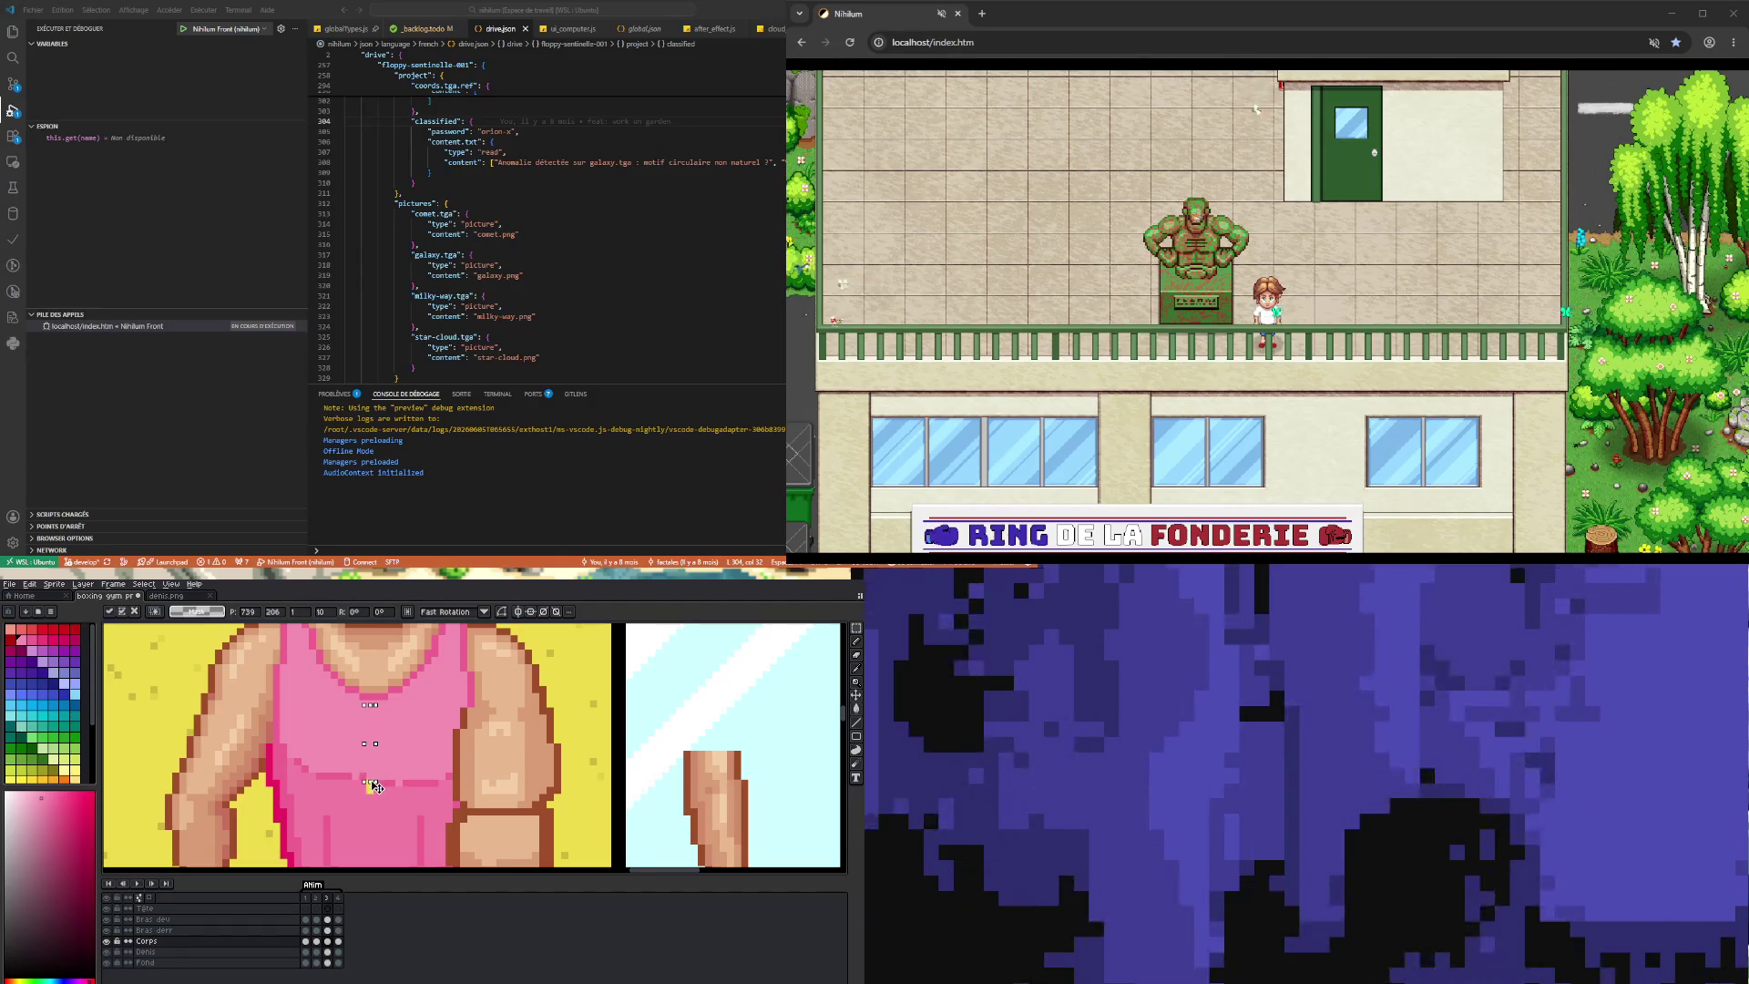
click(442, 724)
- Sample the tank top's pink with the Eyedropper and return to the Pencil to paint
key(i)
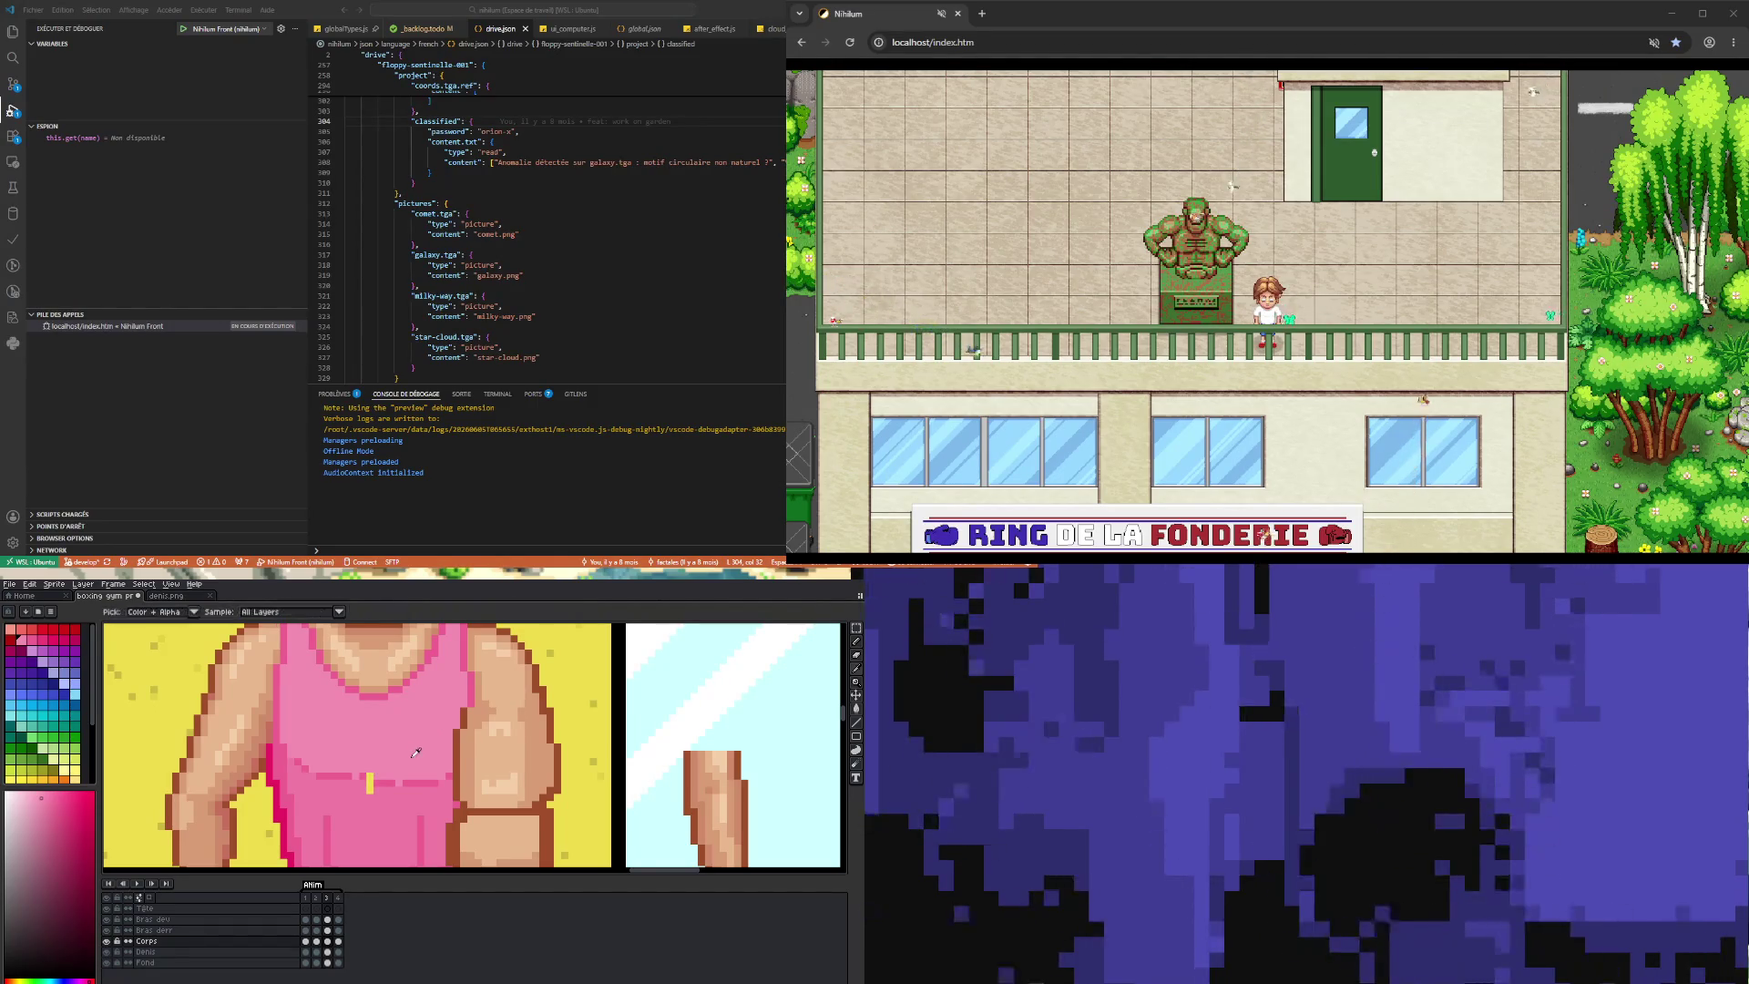
key(b)
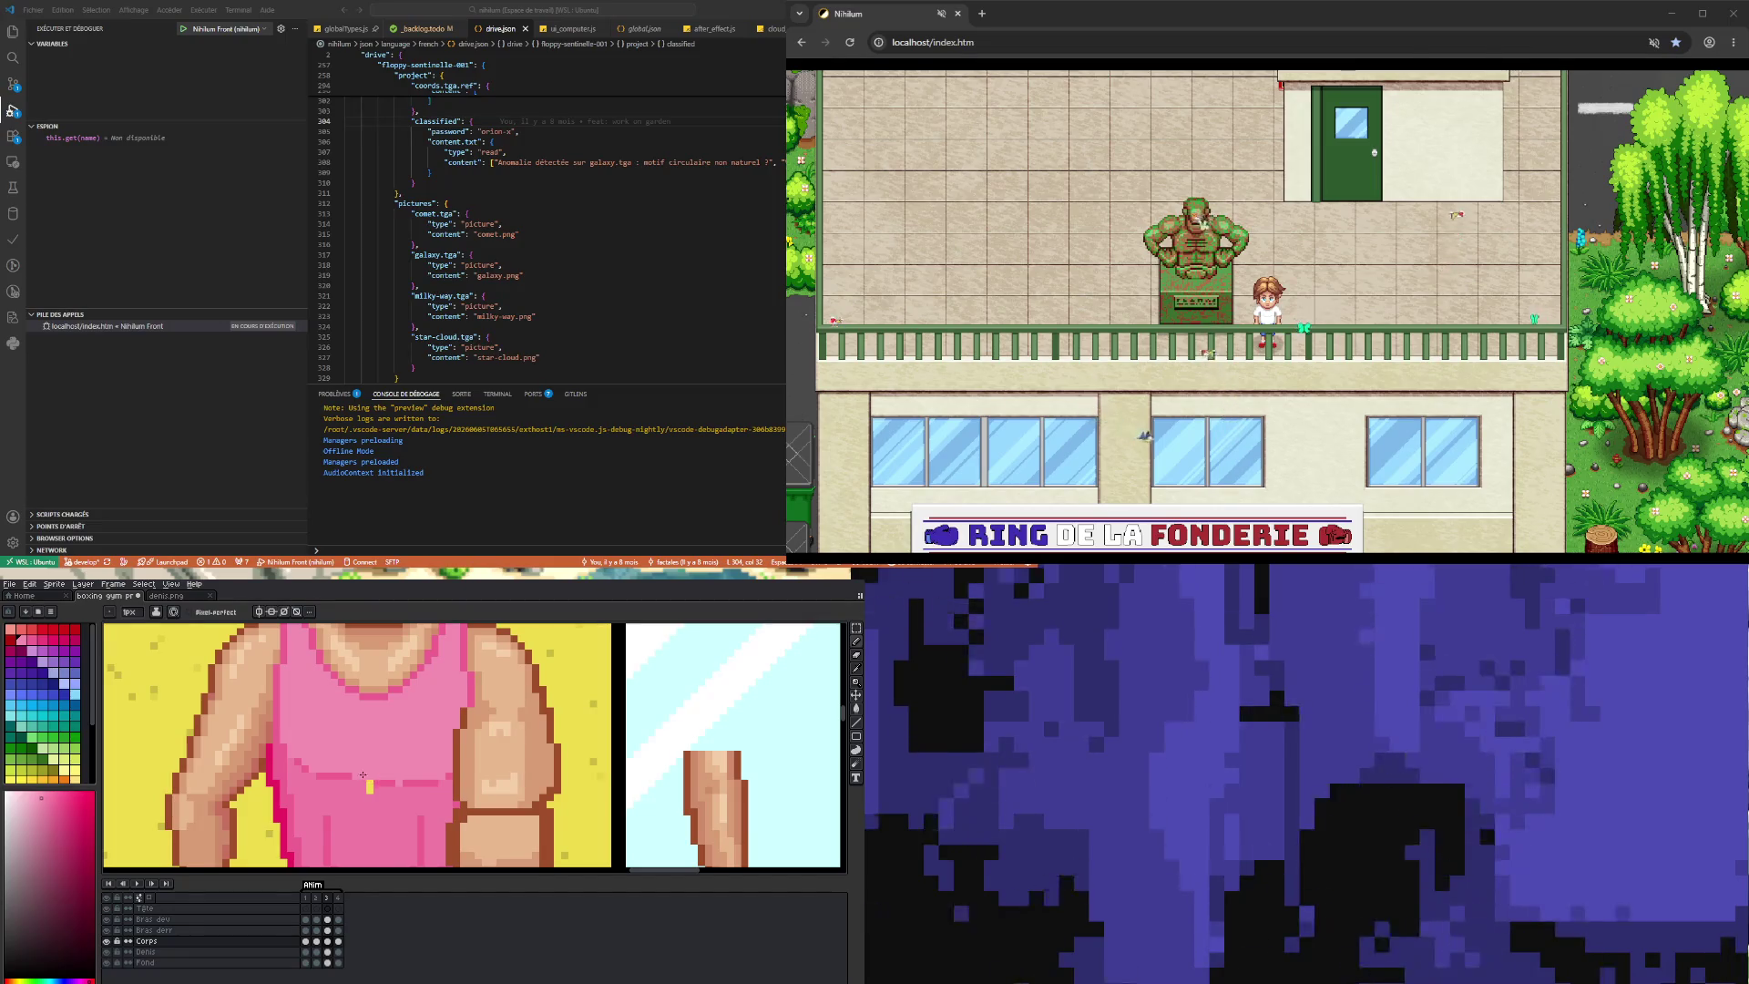
key(i)
click(385, 787)
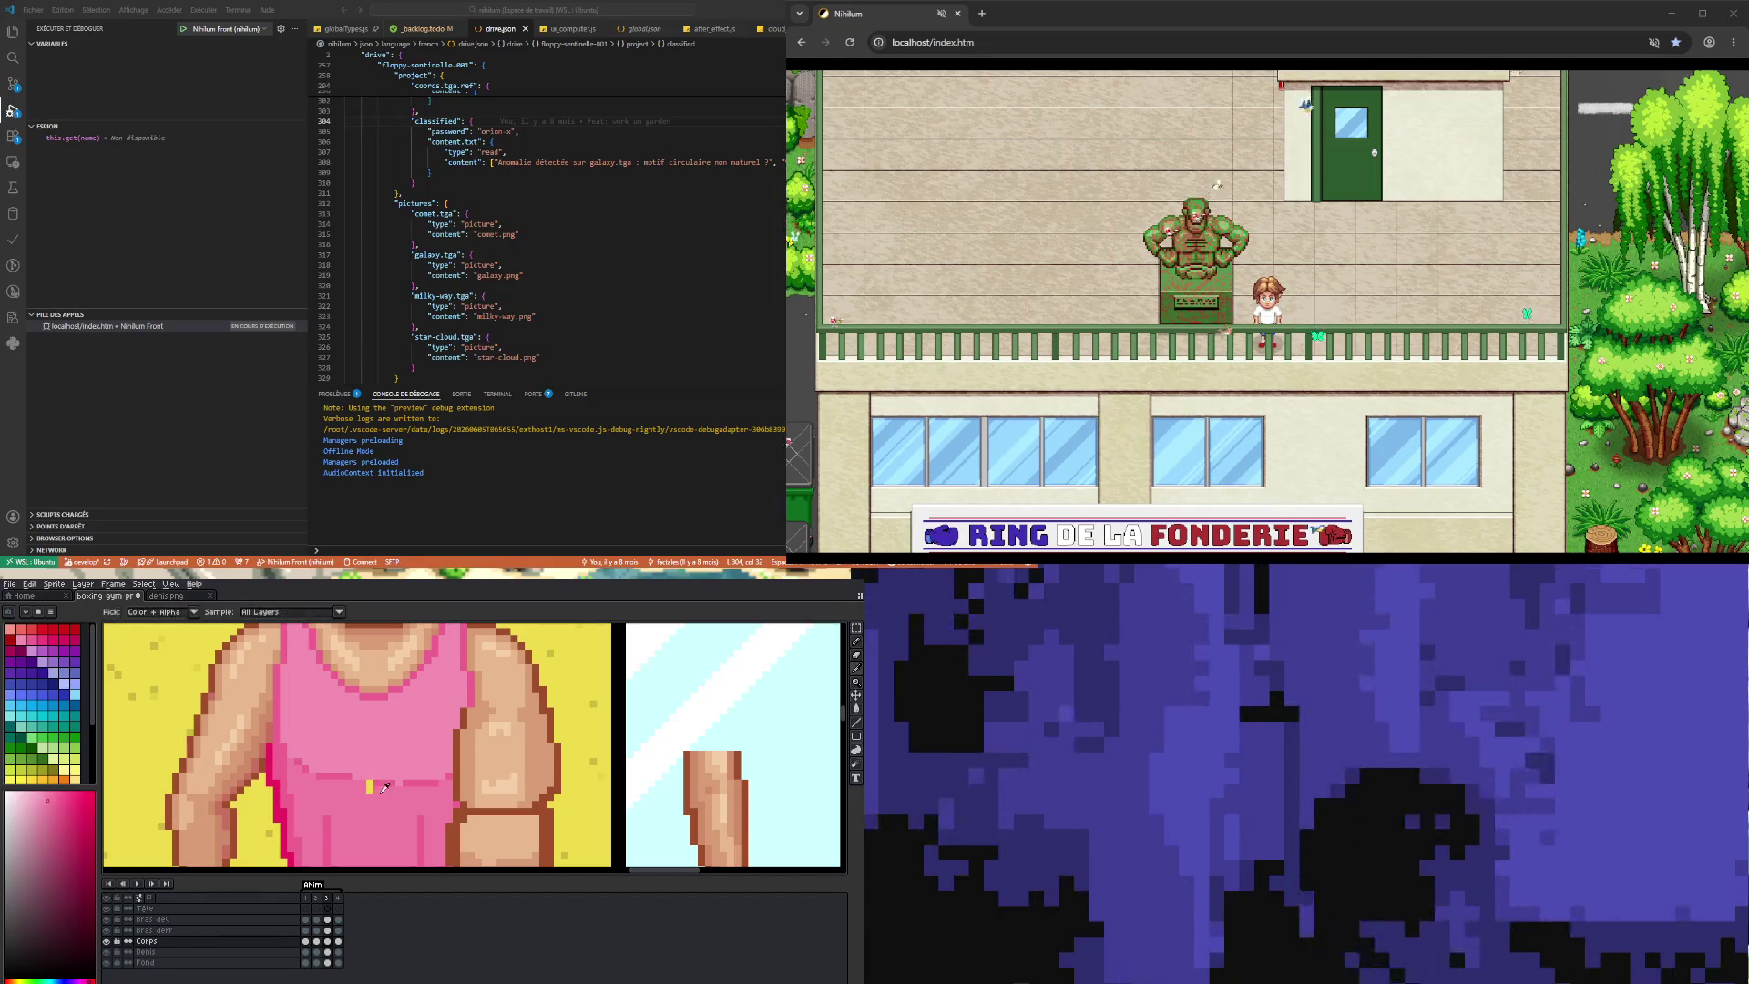
key(b)
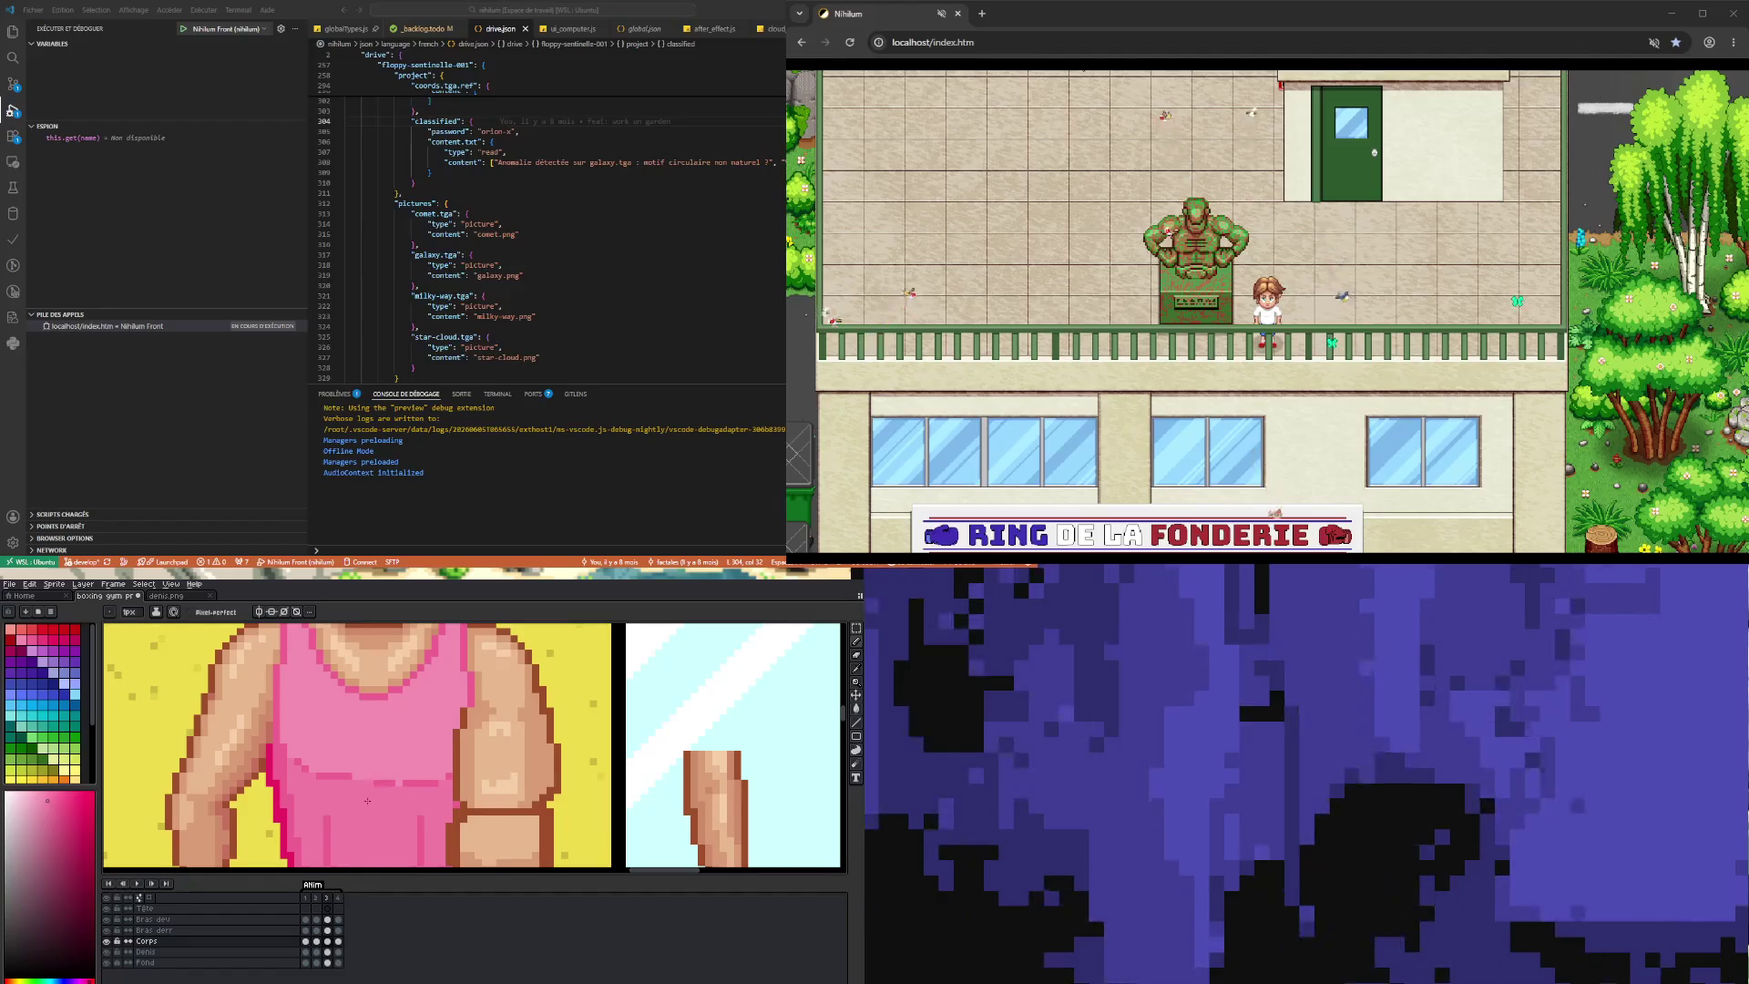
scroll(366, 810, down, 2)
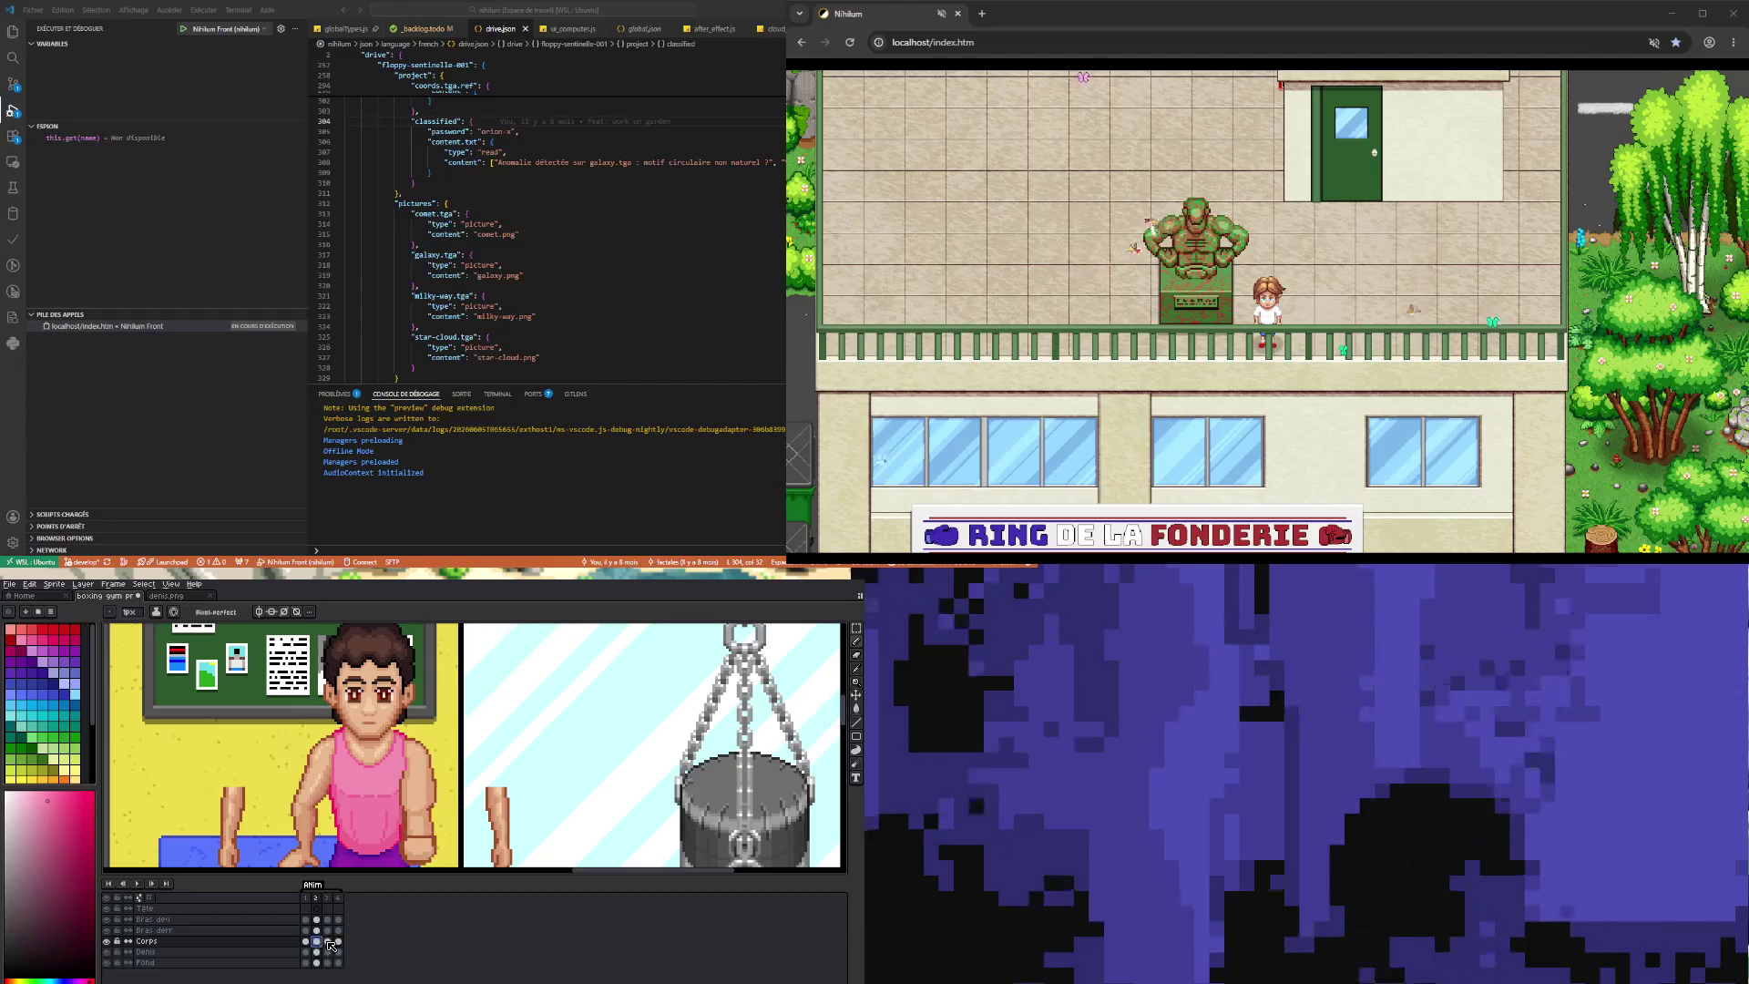
- Show frame 4 with the thumbs-up arm and briefly hide then reshow the Corps layer
click(339, 942)
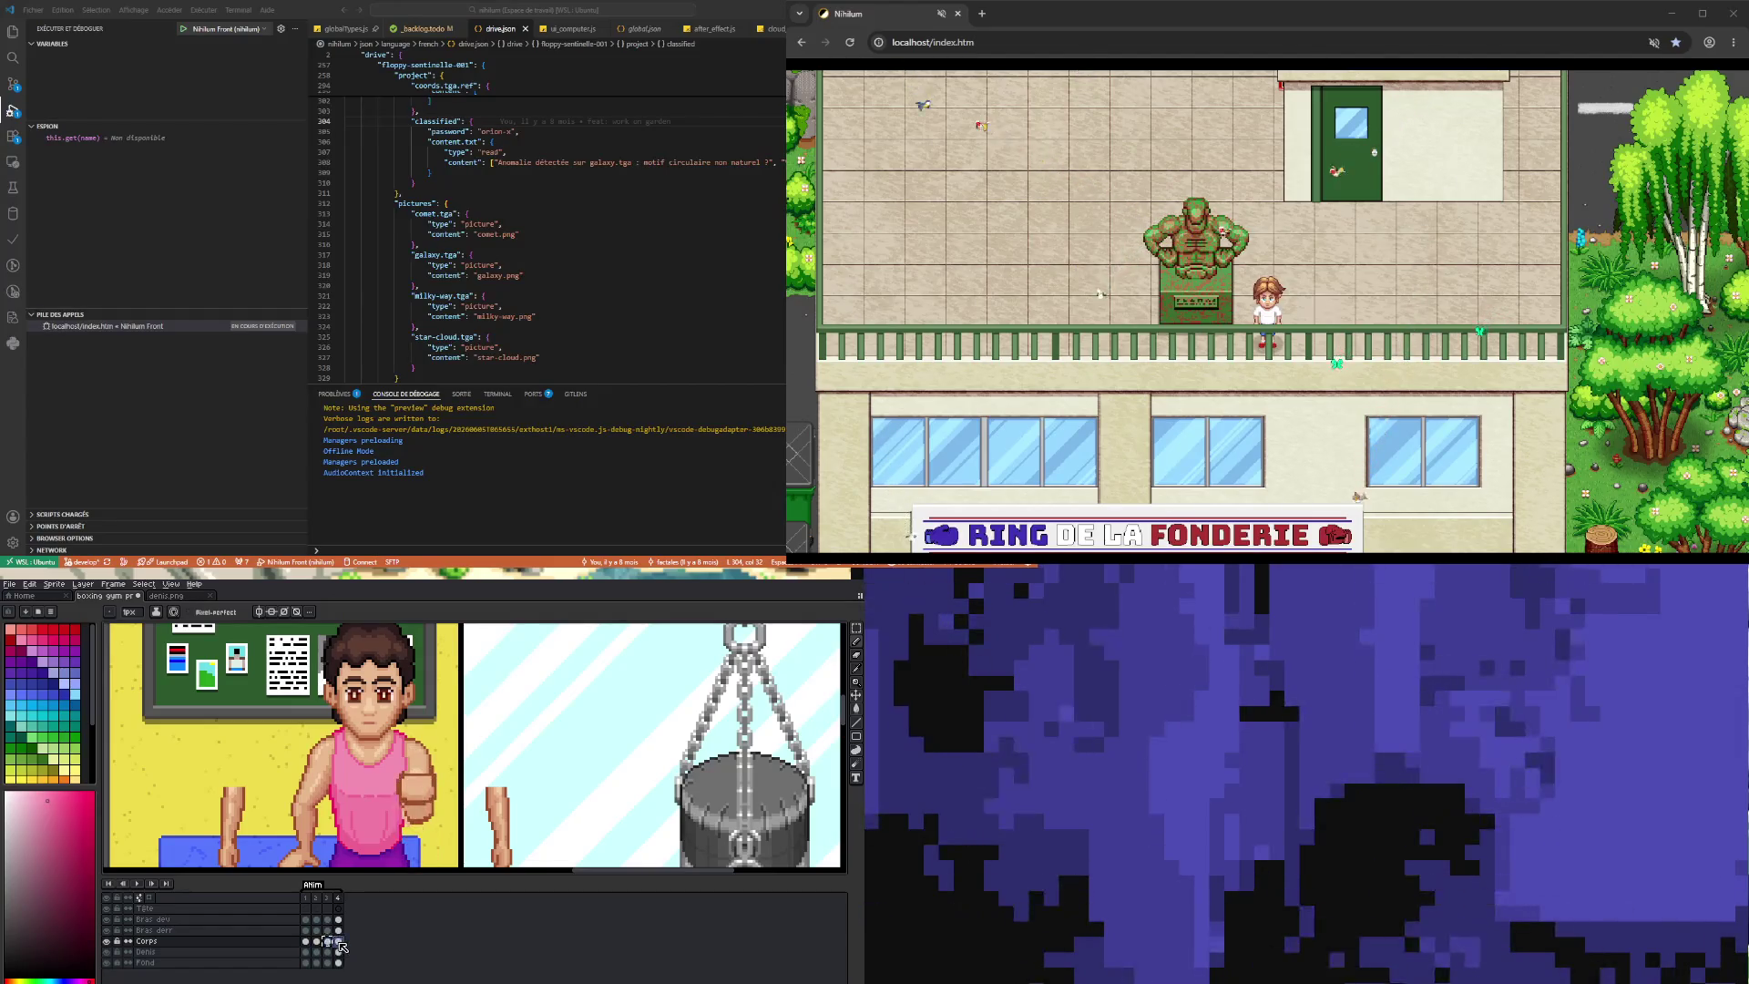
scroll(329, 724, down, 1)
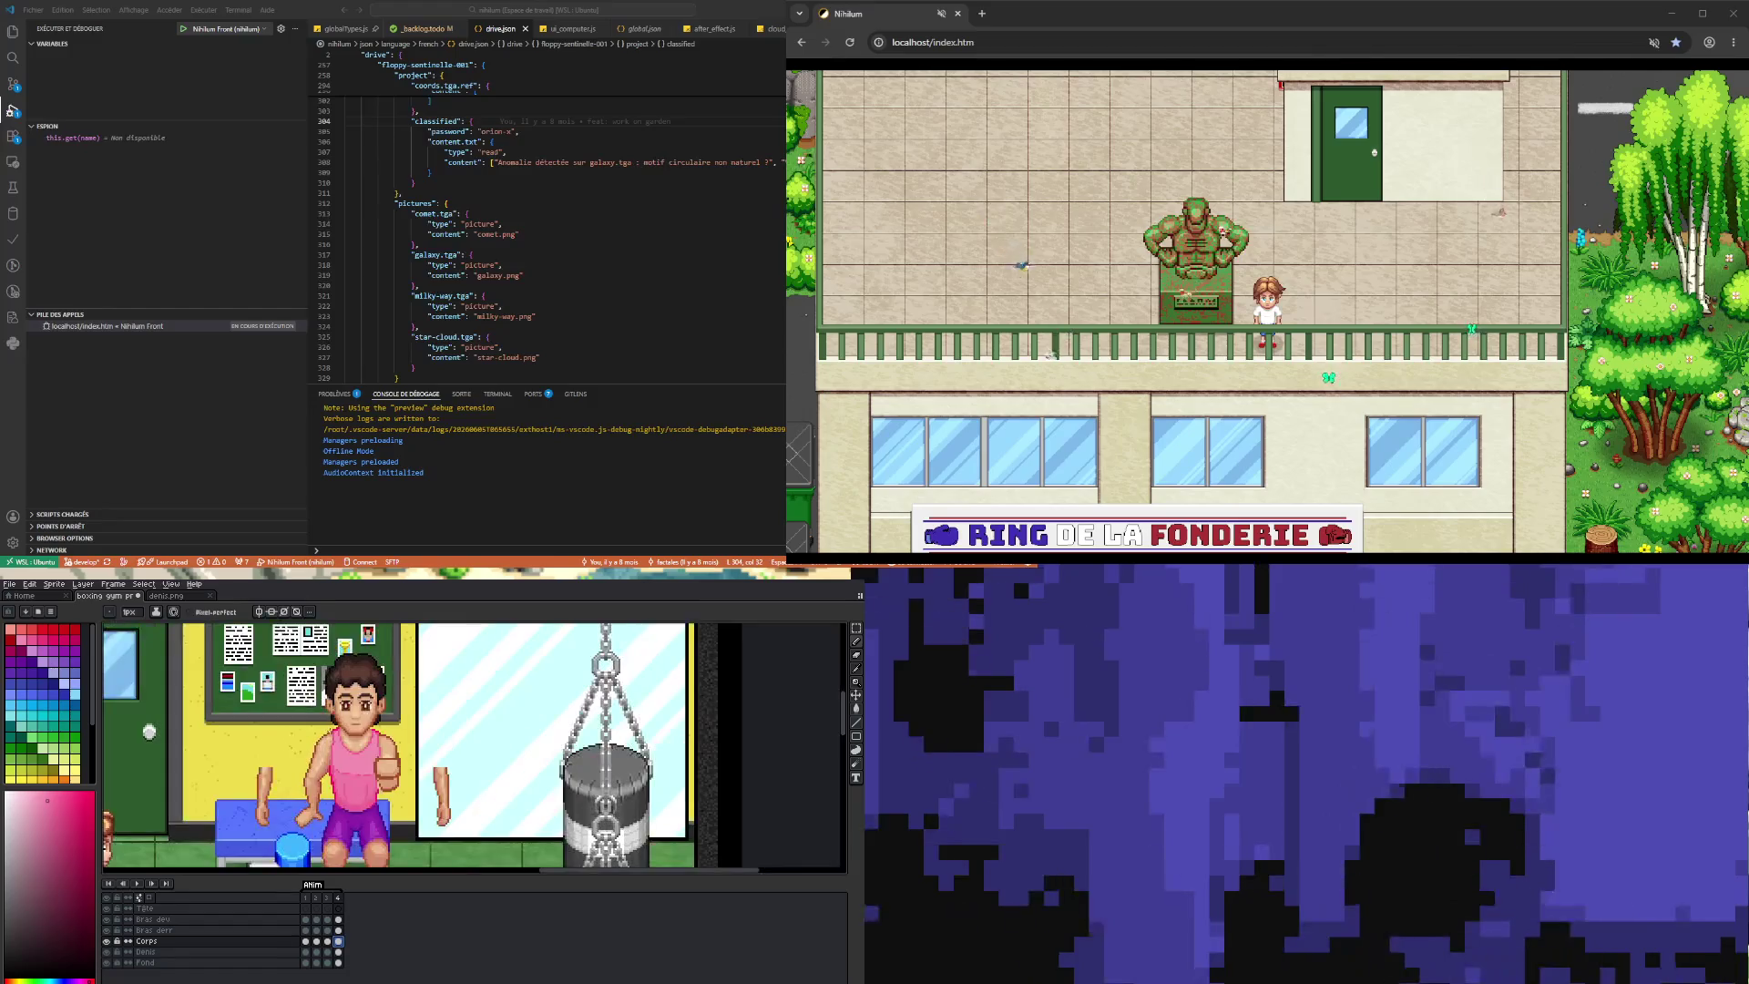
scroll(369, 777, up, 1)
scroll(369, 777, up, 1)
scroll(369, 778, down, 1)
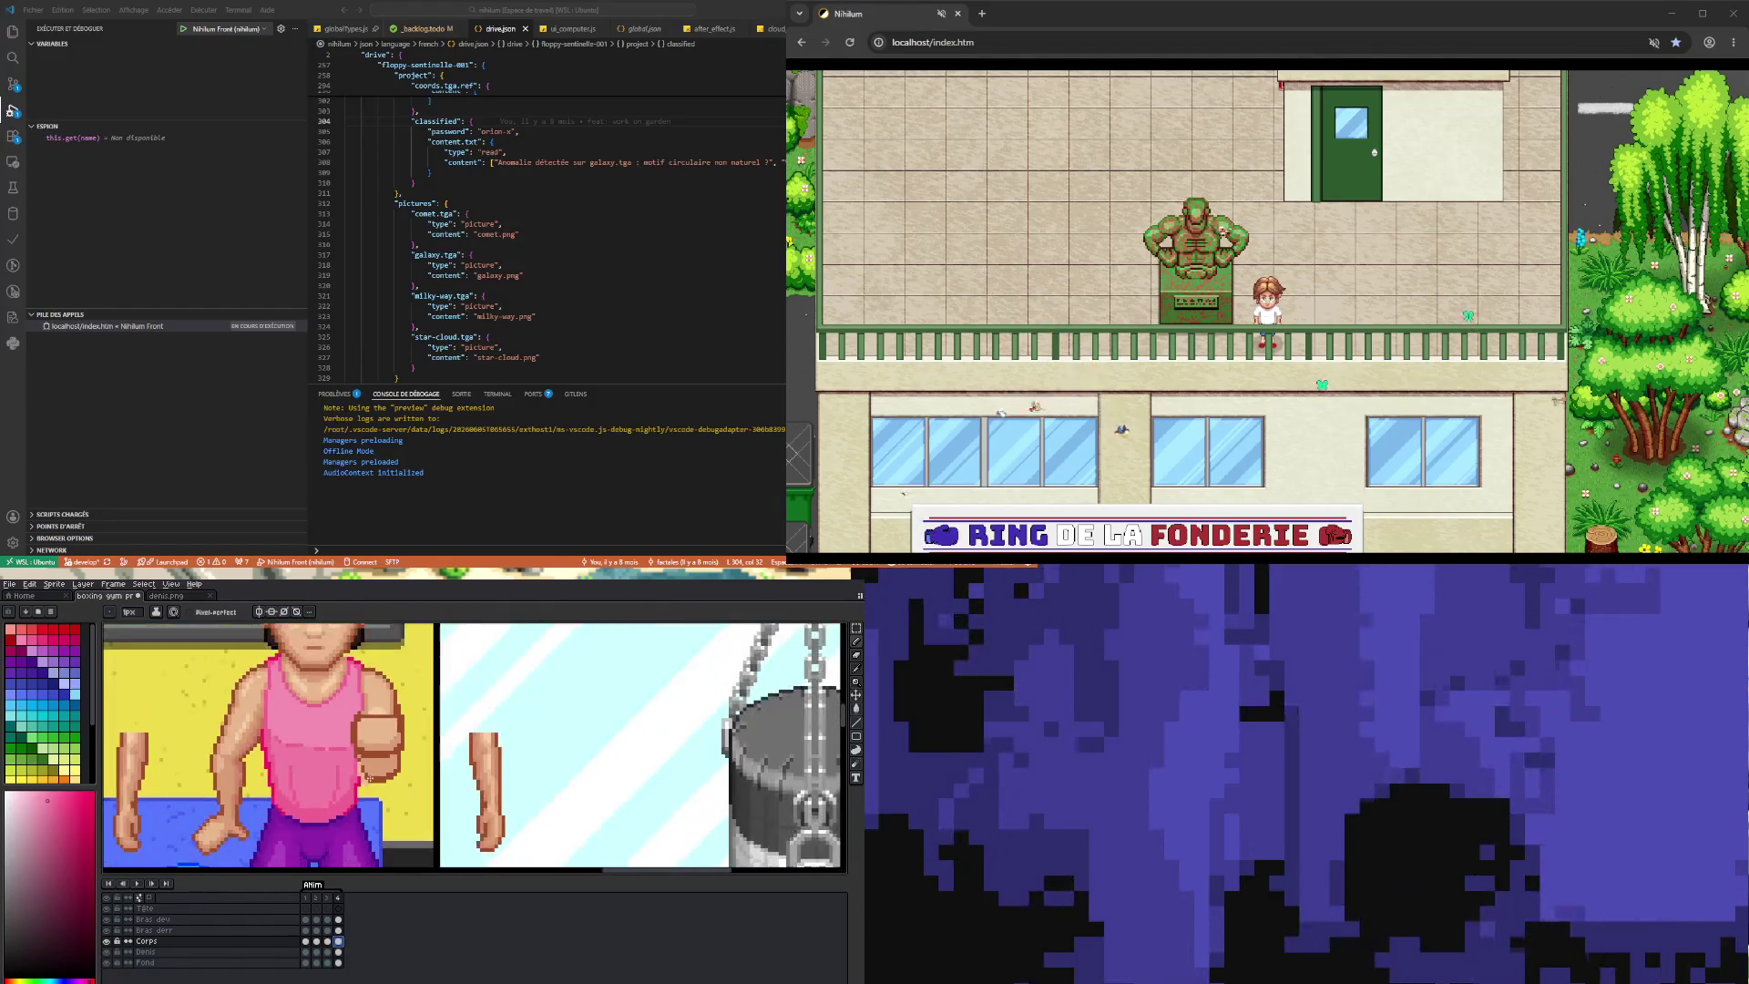
click(107, 941)
click(107, 940)
scroll(373, 798, down, 2)
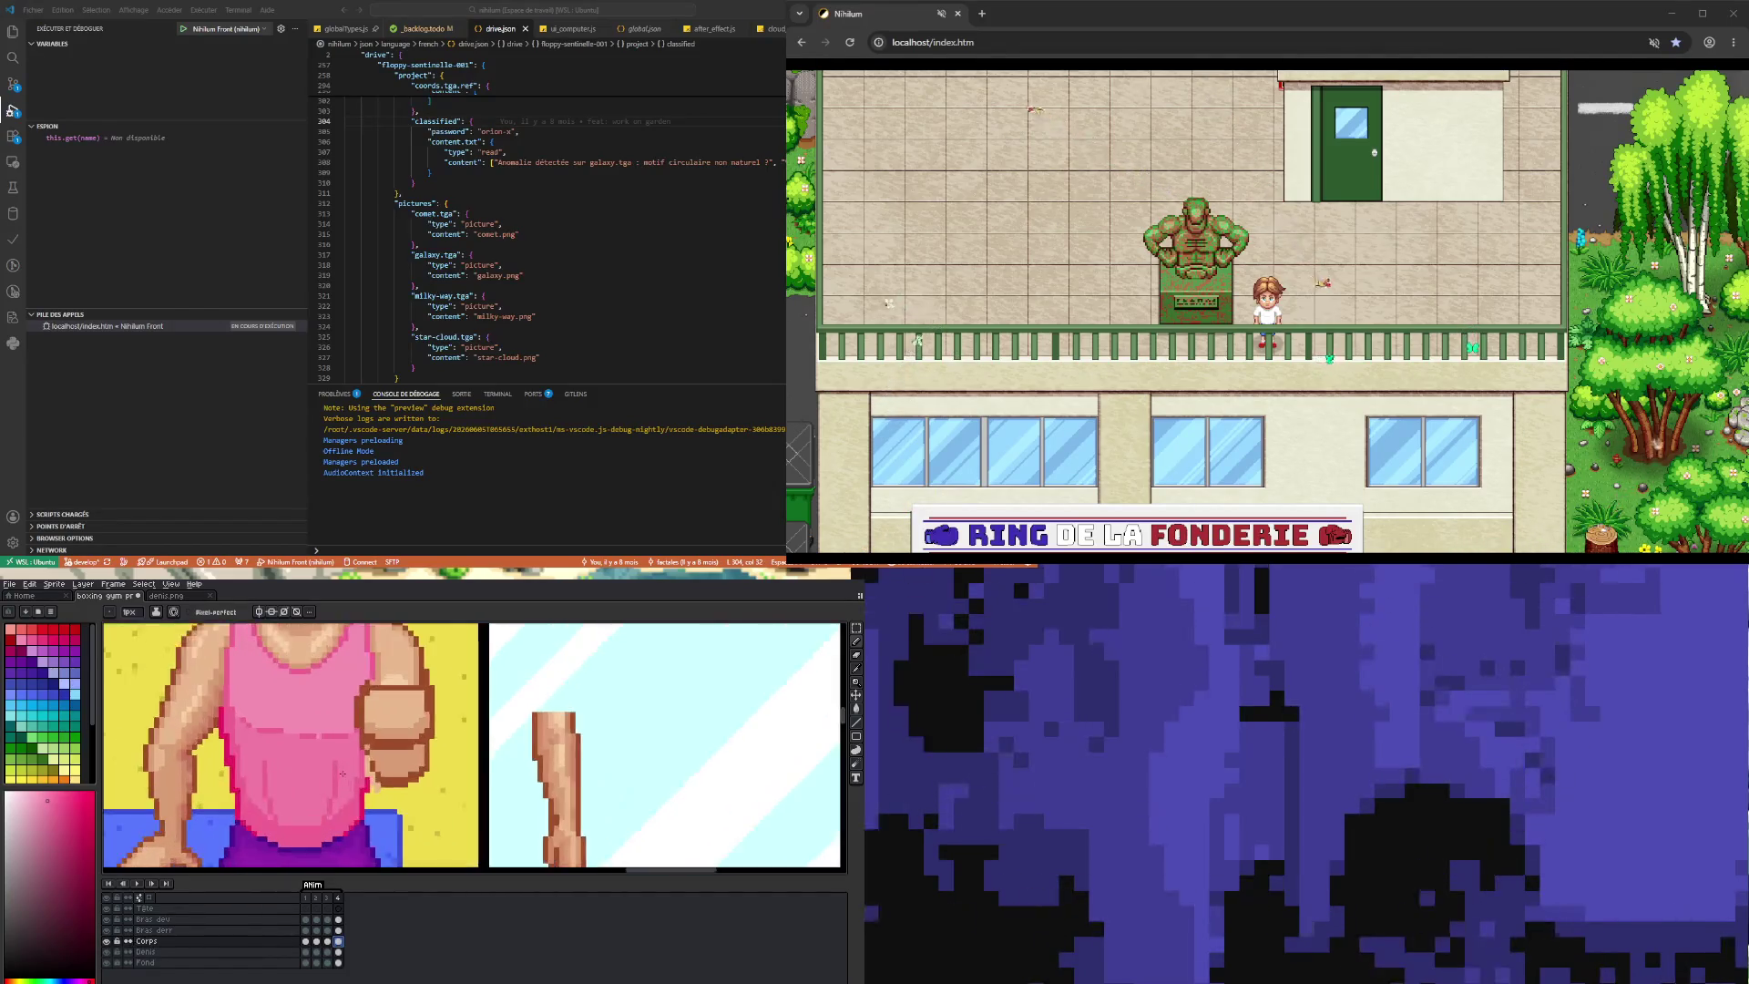
- Play the boxer animation through its fist-raising frames
click(138, 884)
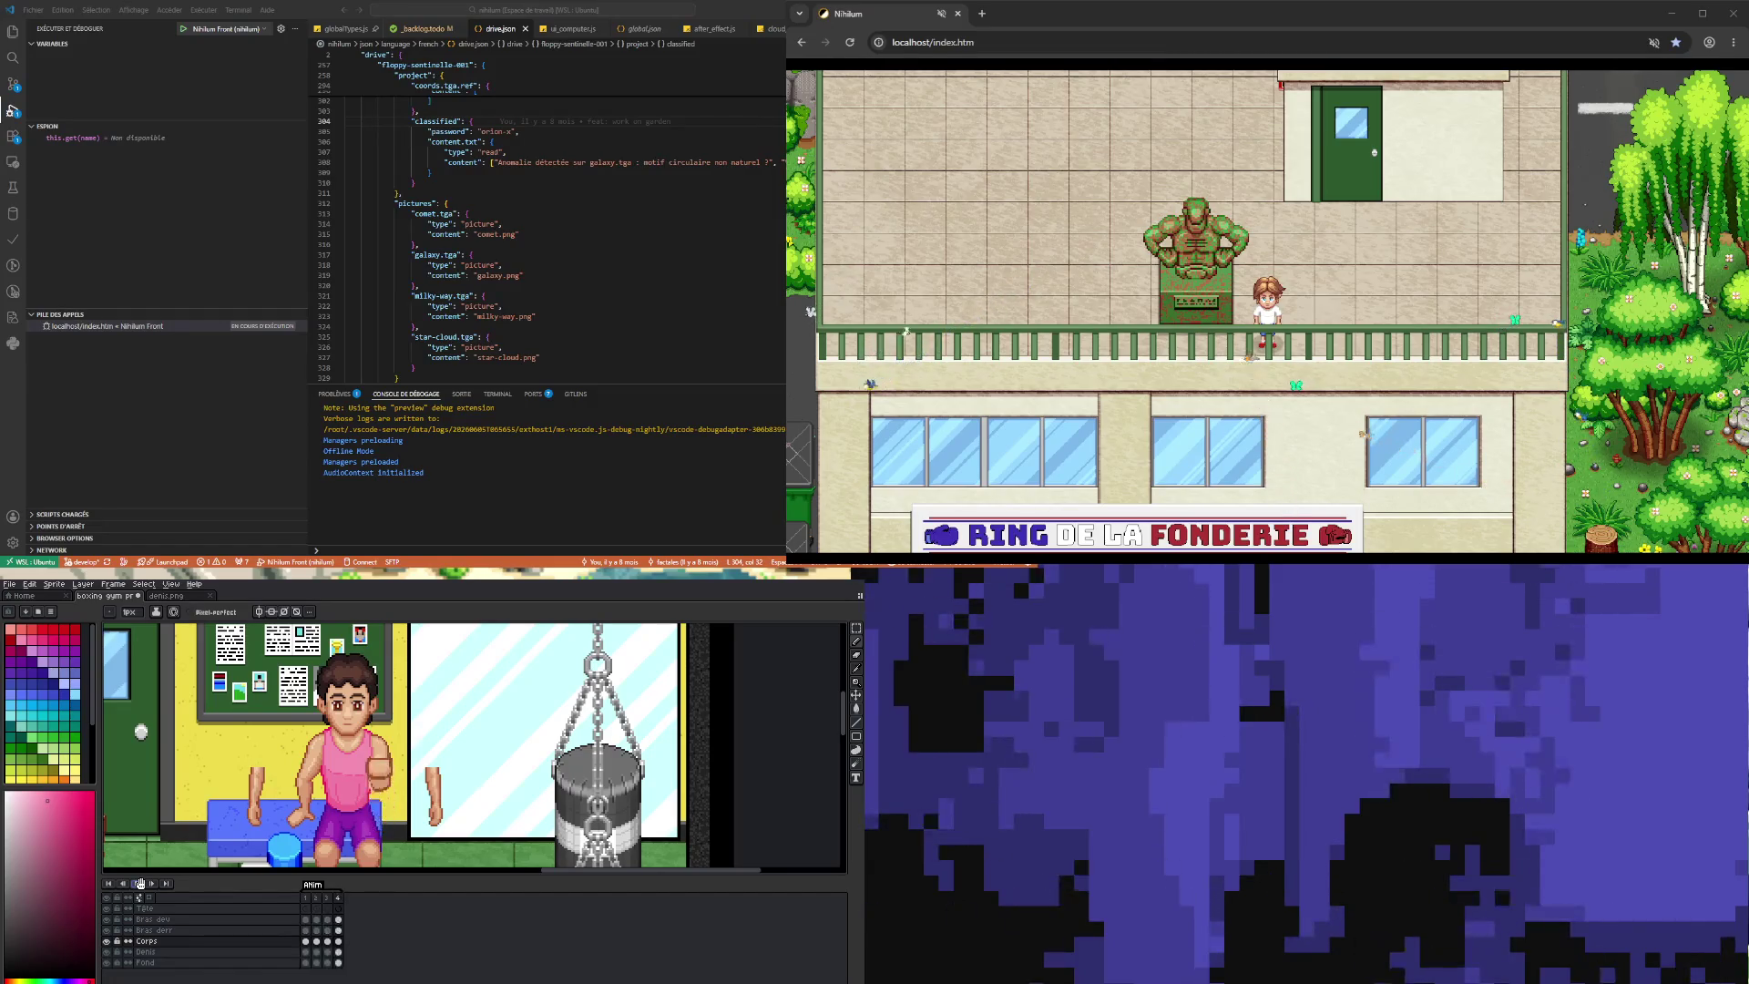
scroll(269, 699, down, 1)
scroll(307, 710, up, 1)
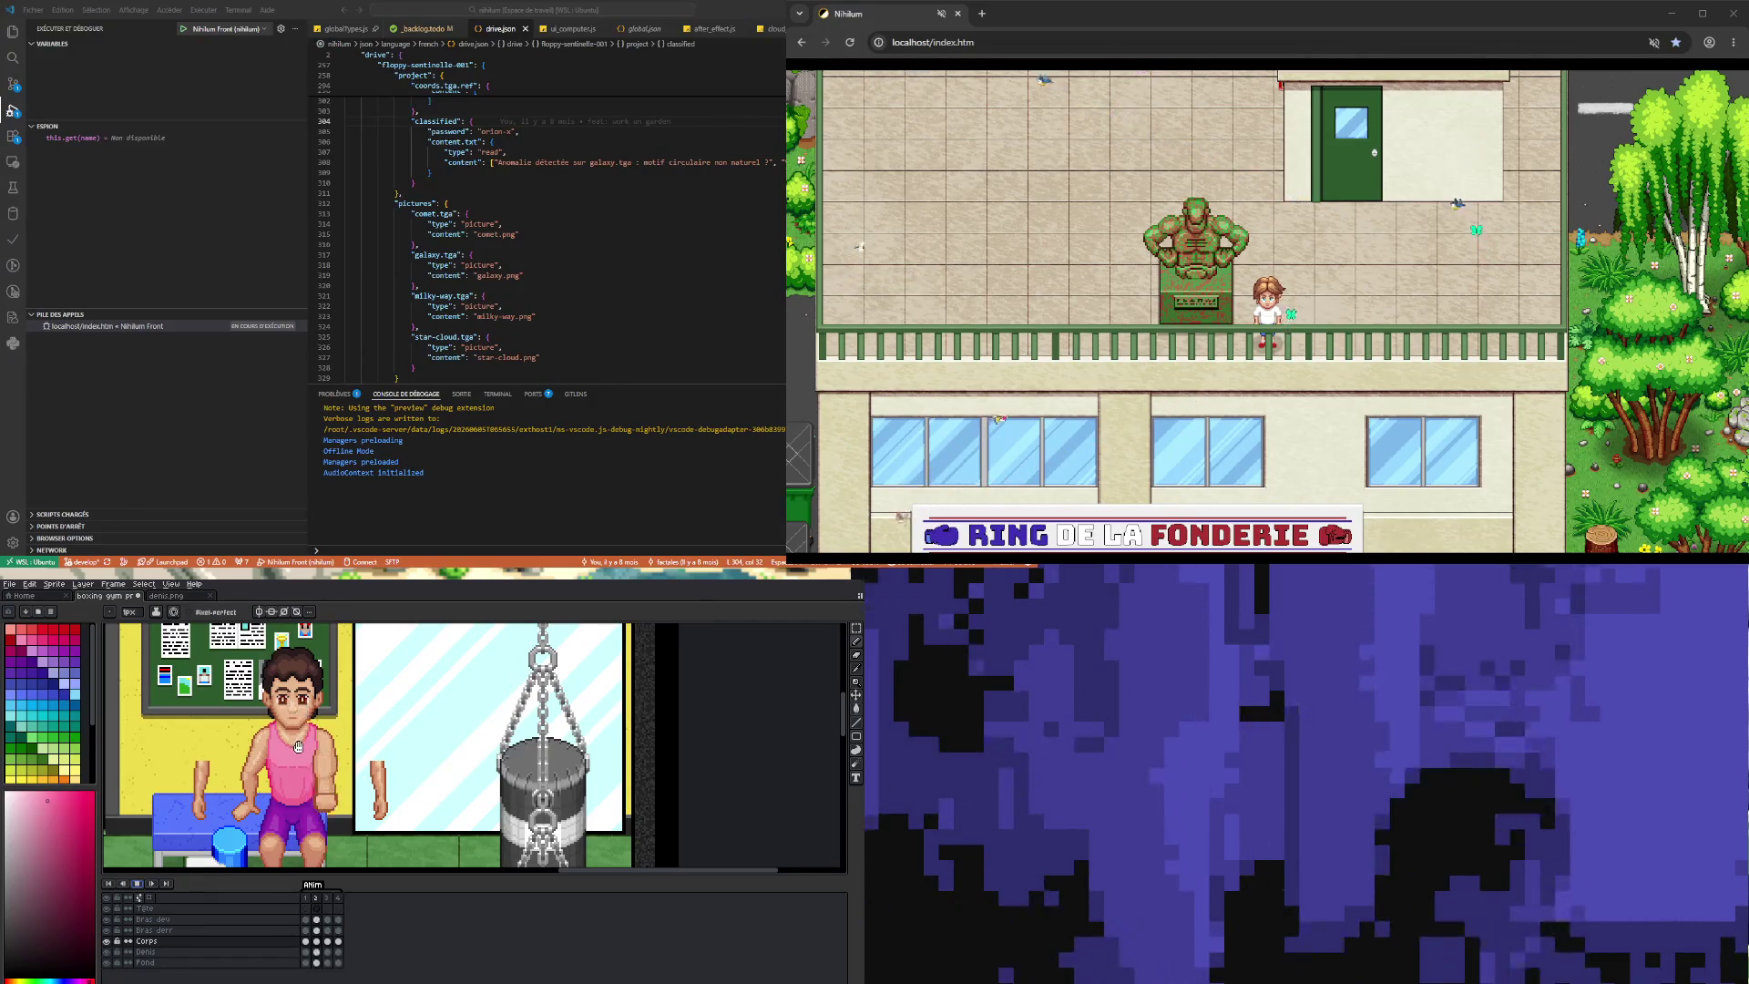
scroll(297, 746, up, 1)
scroll(296, 745, up, 2)
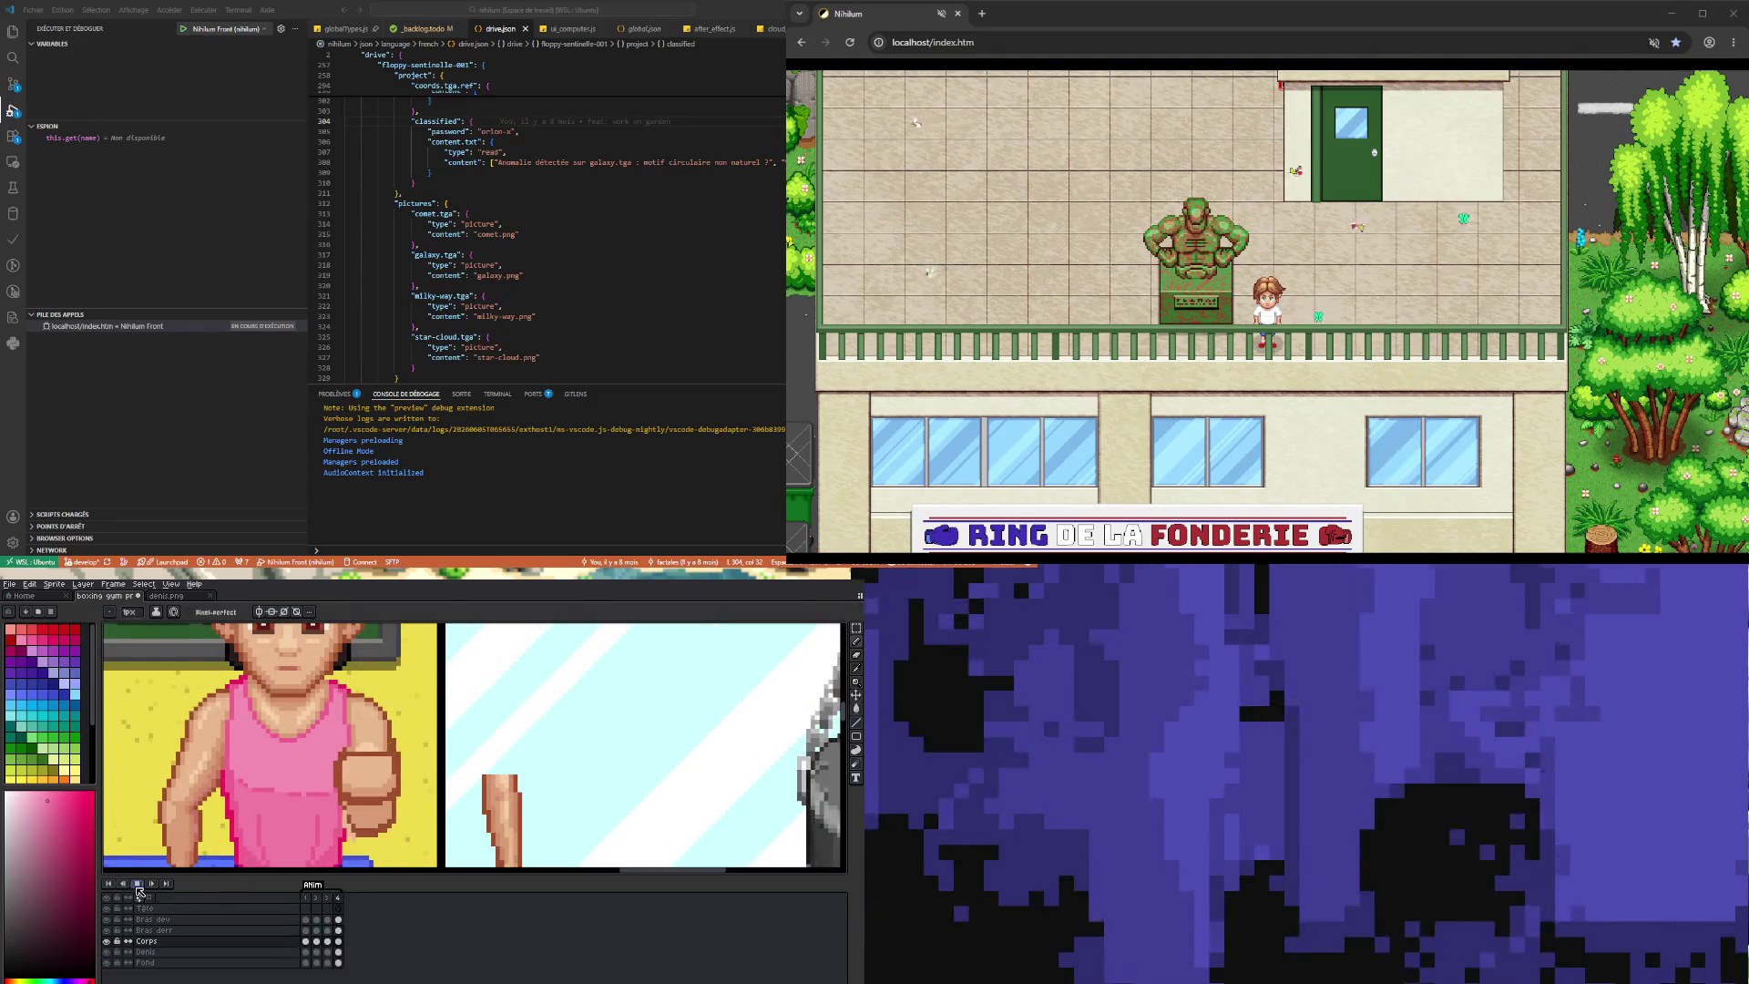
click(326, 942)
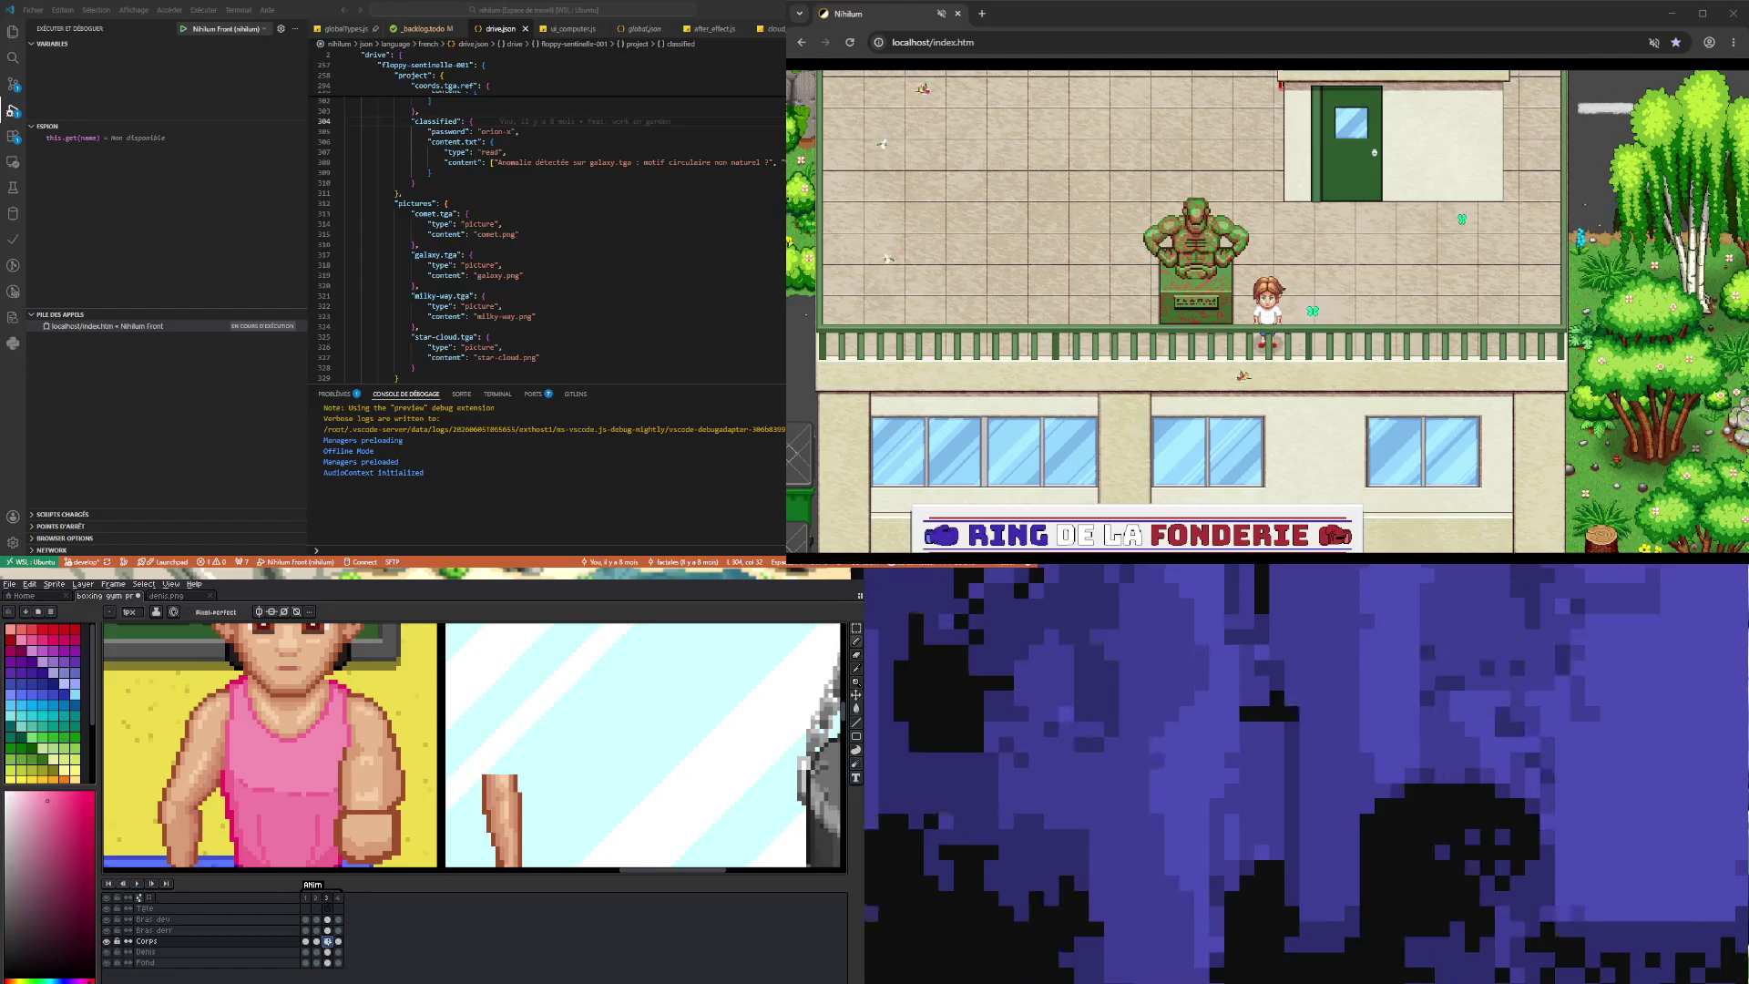
scroll(304, 778, up, 1)
scroll(301, 780, up, 1)
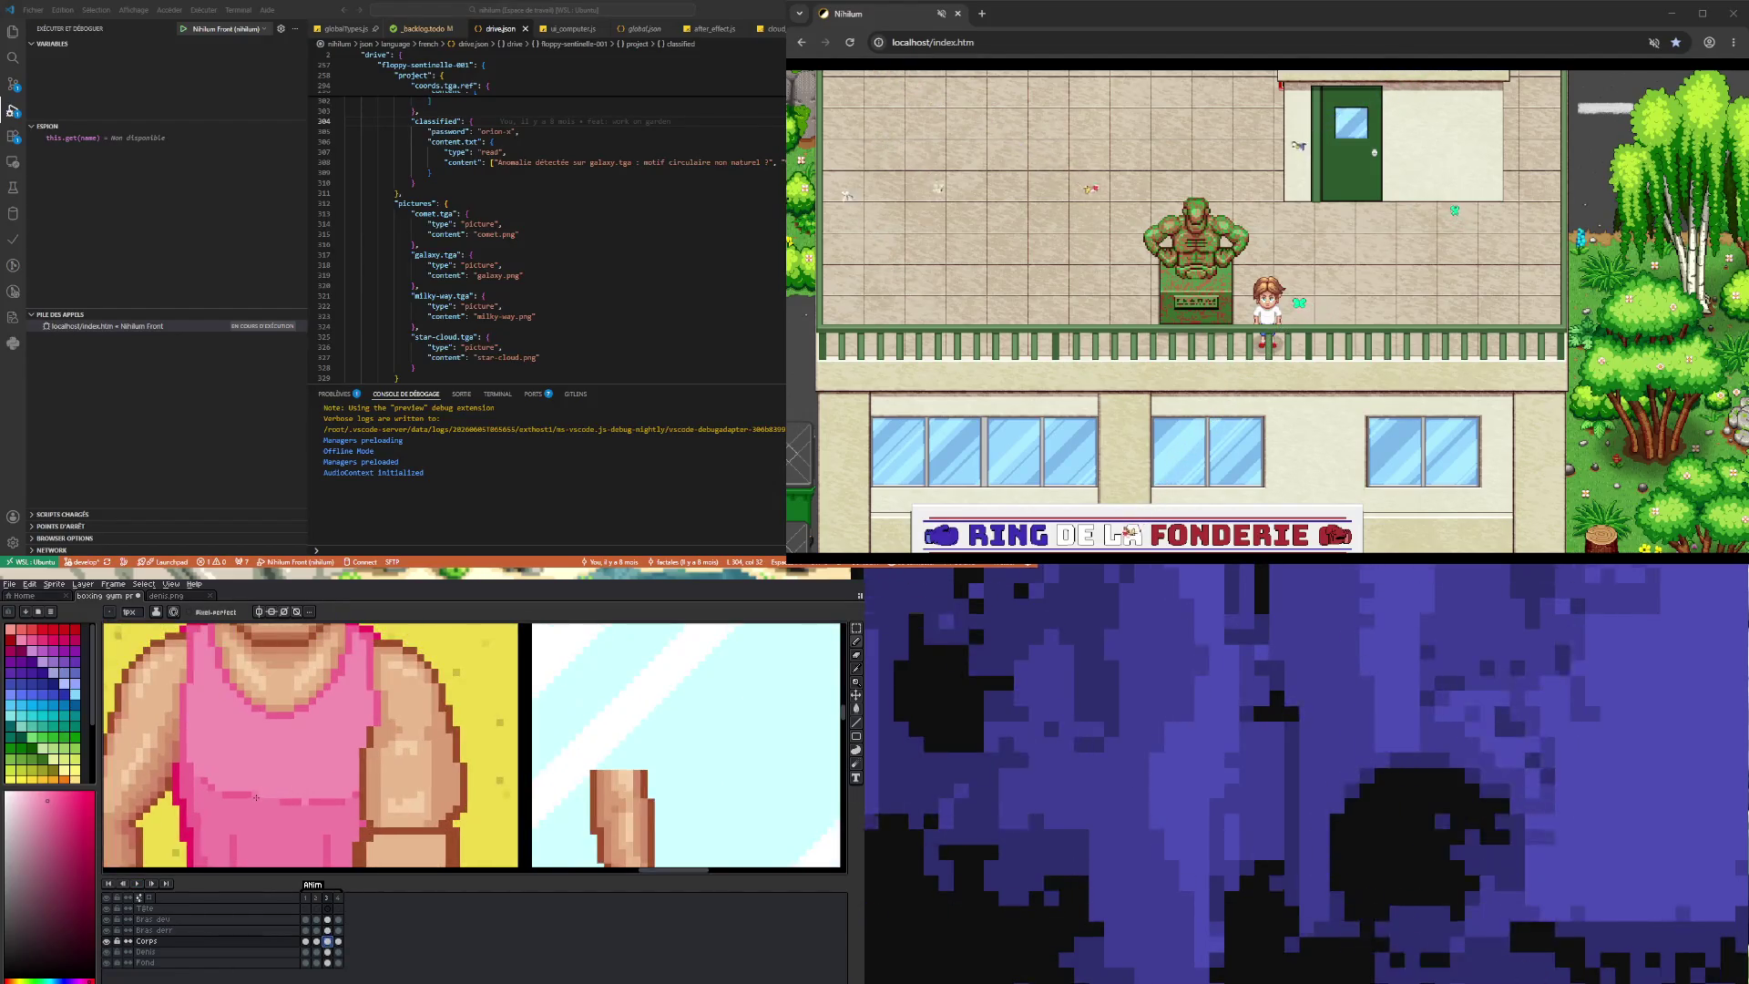
key(alt)
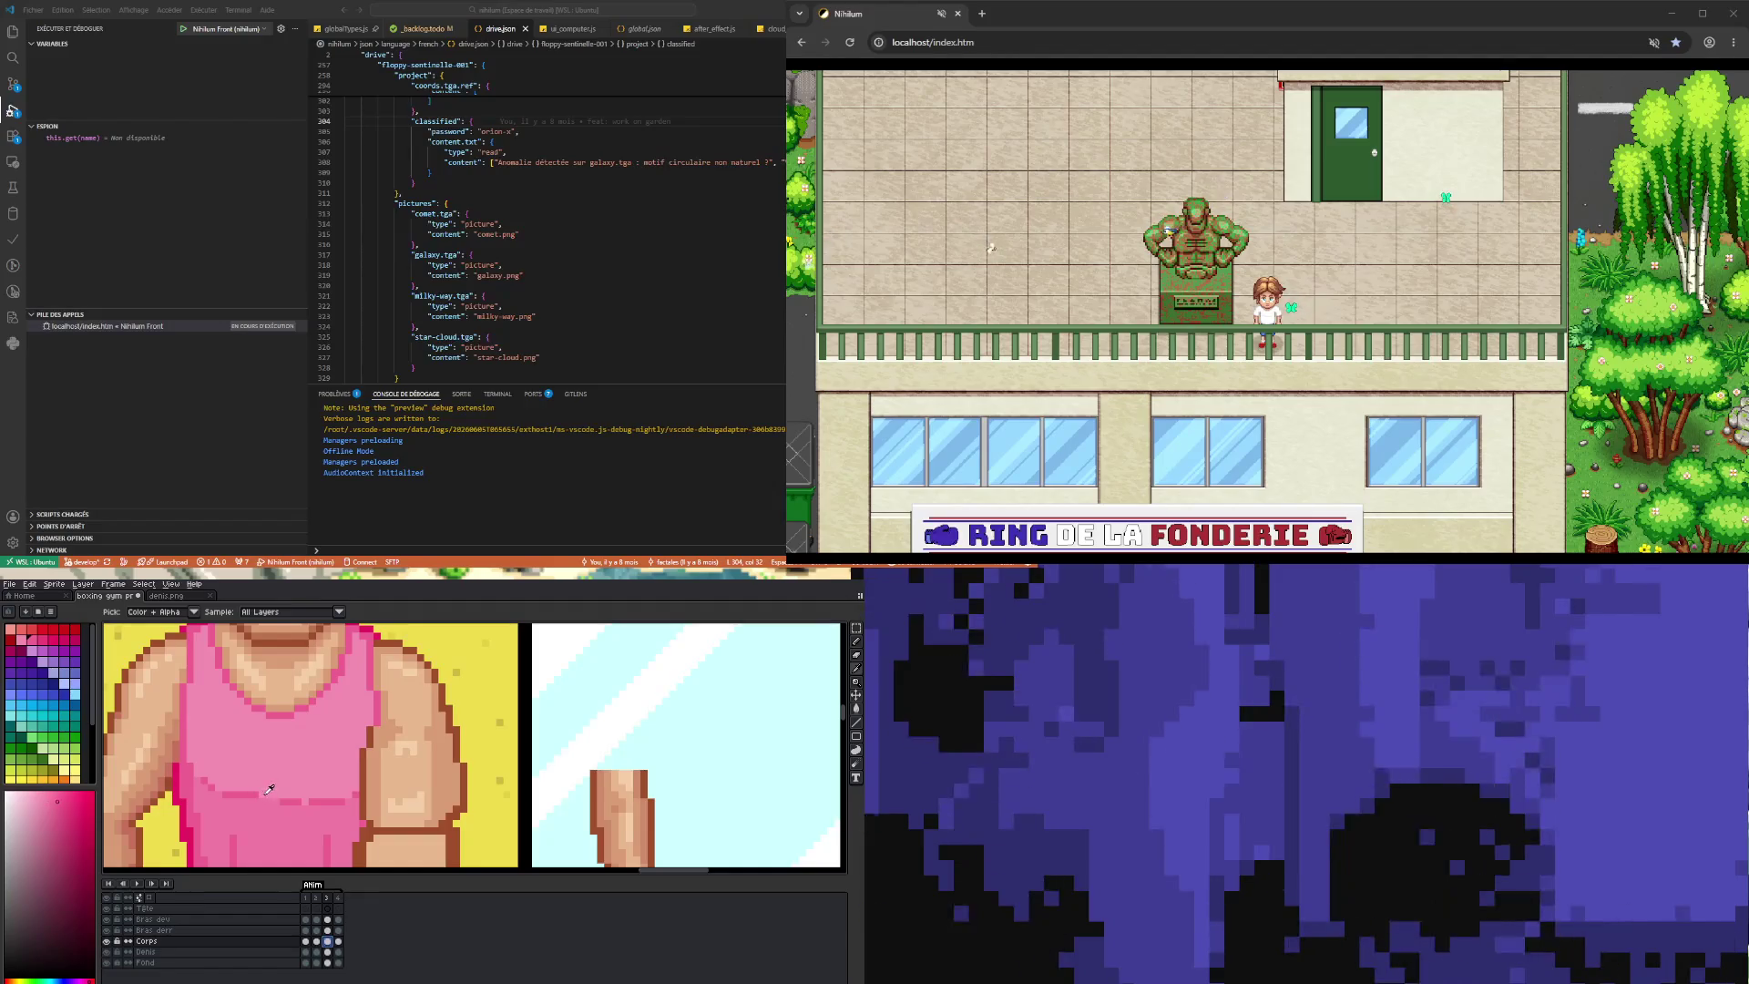
scroll(270, 794, down, 1)
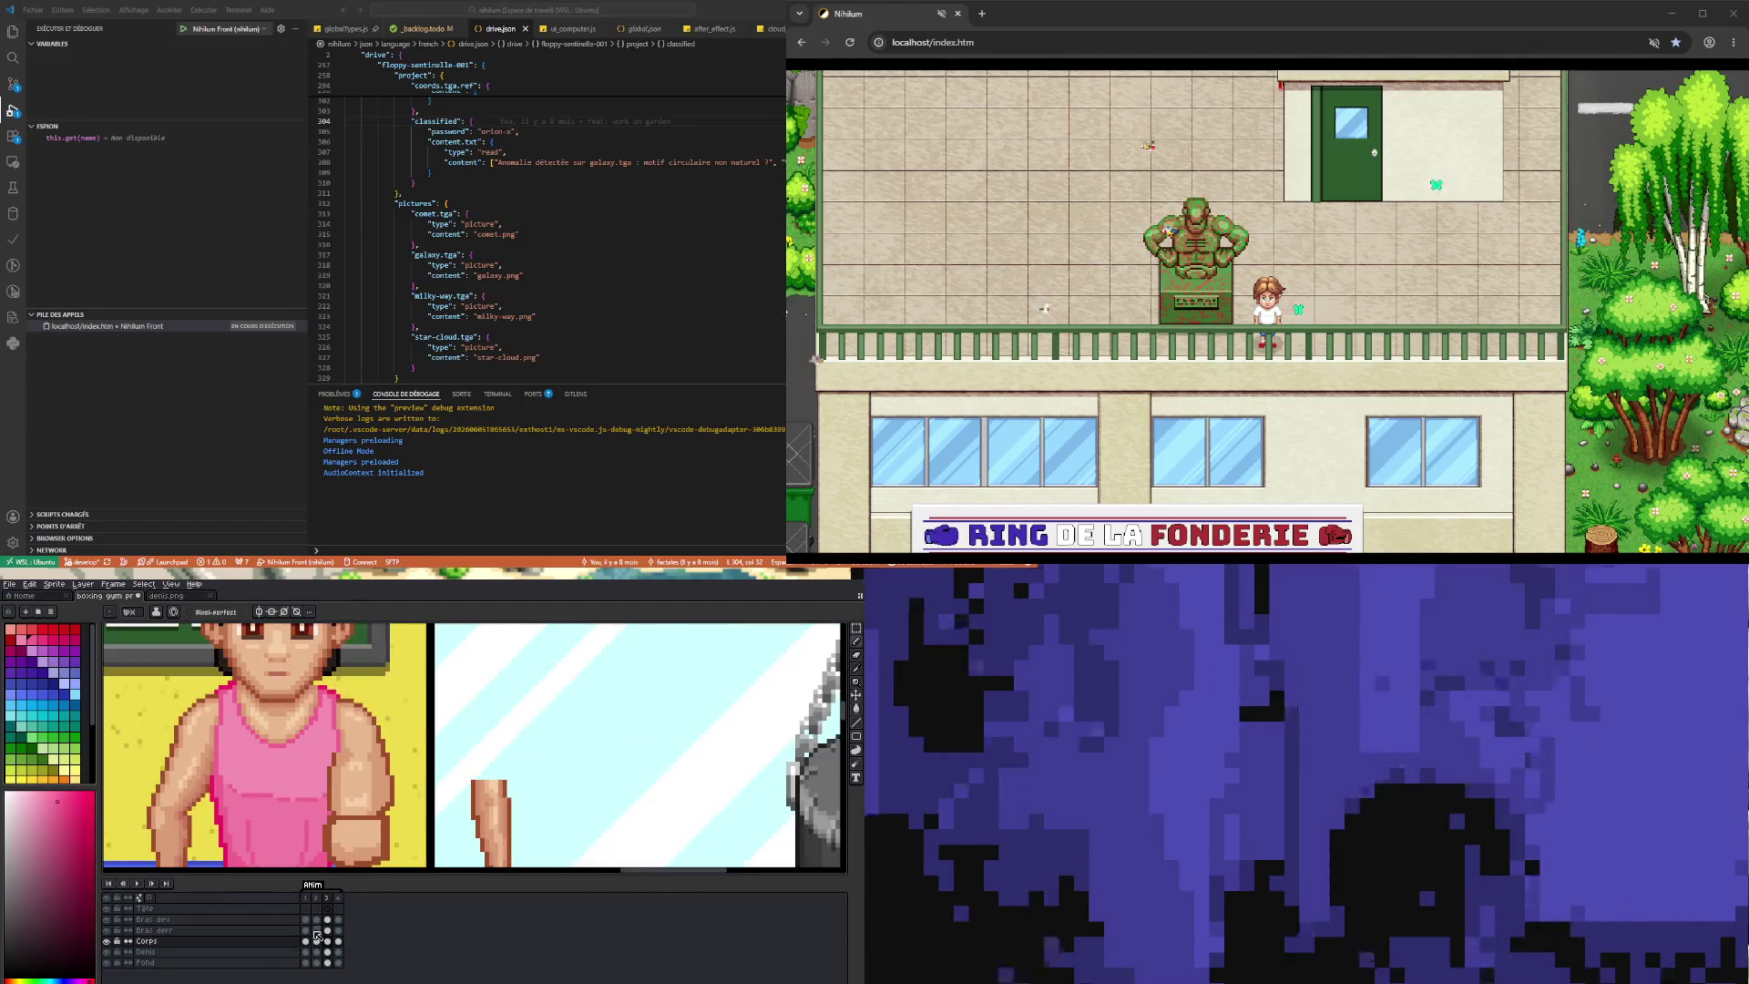
click(337, 942)
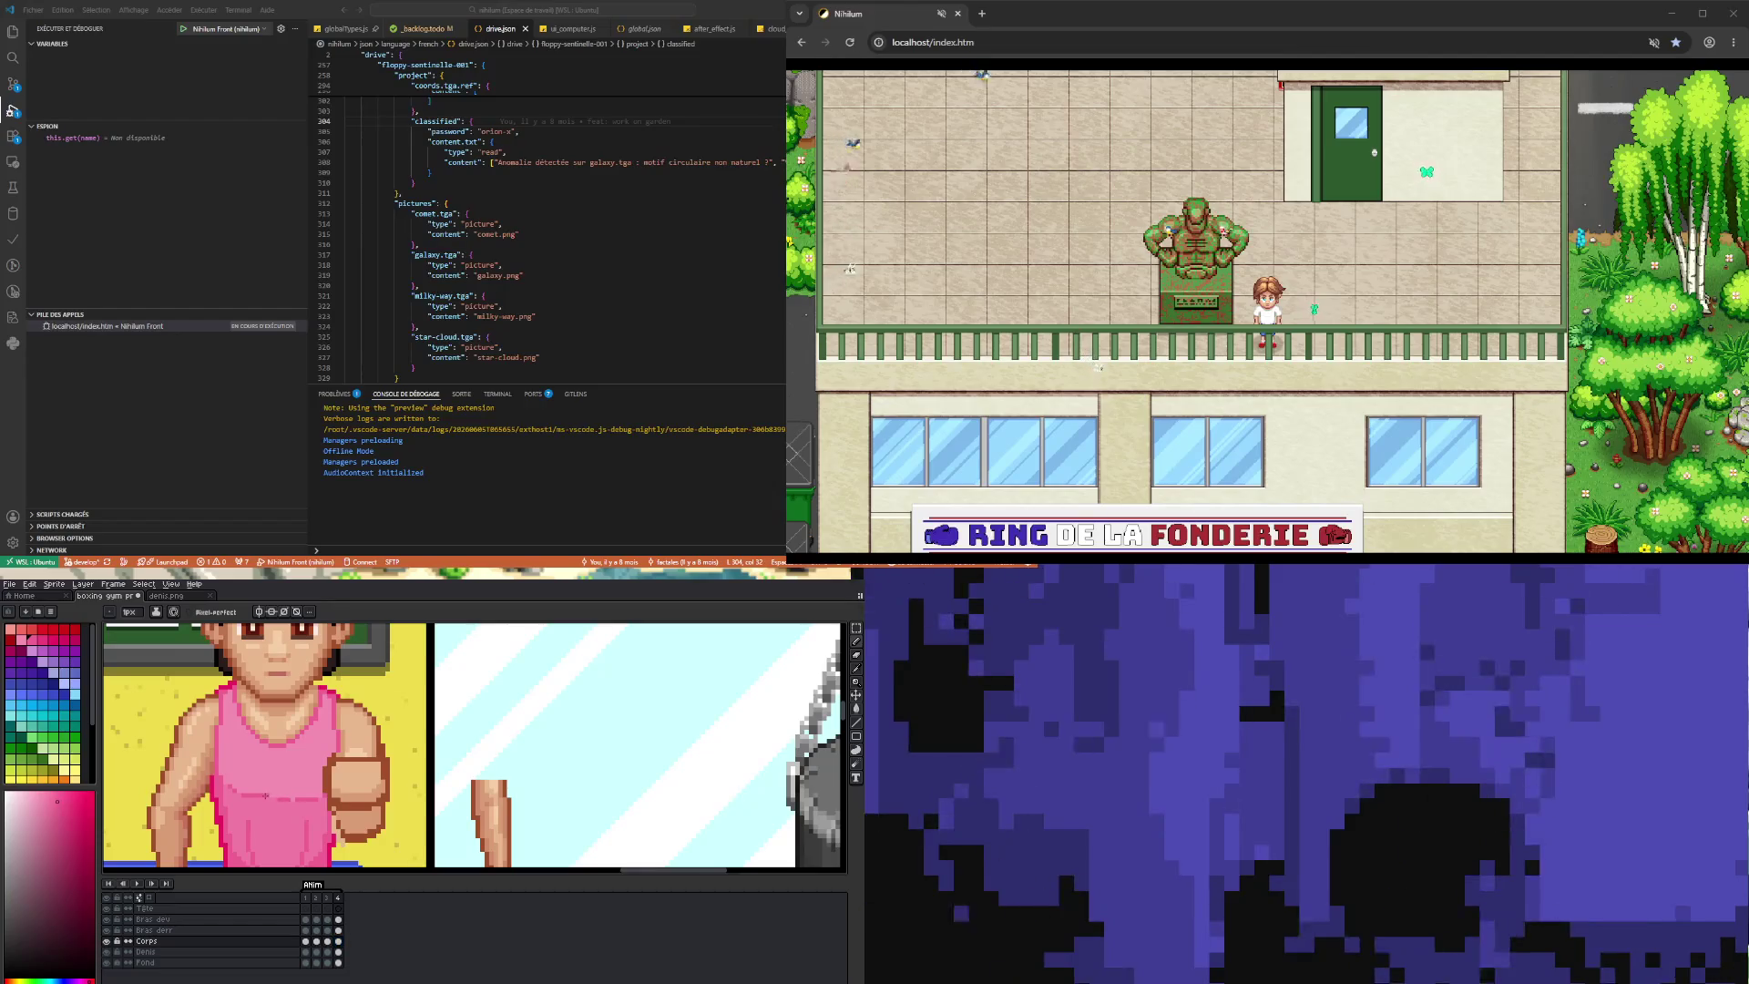
scroll(270, 795, down, 1)
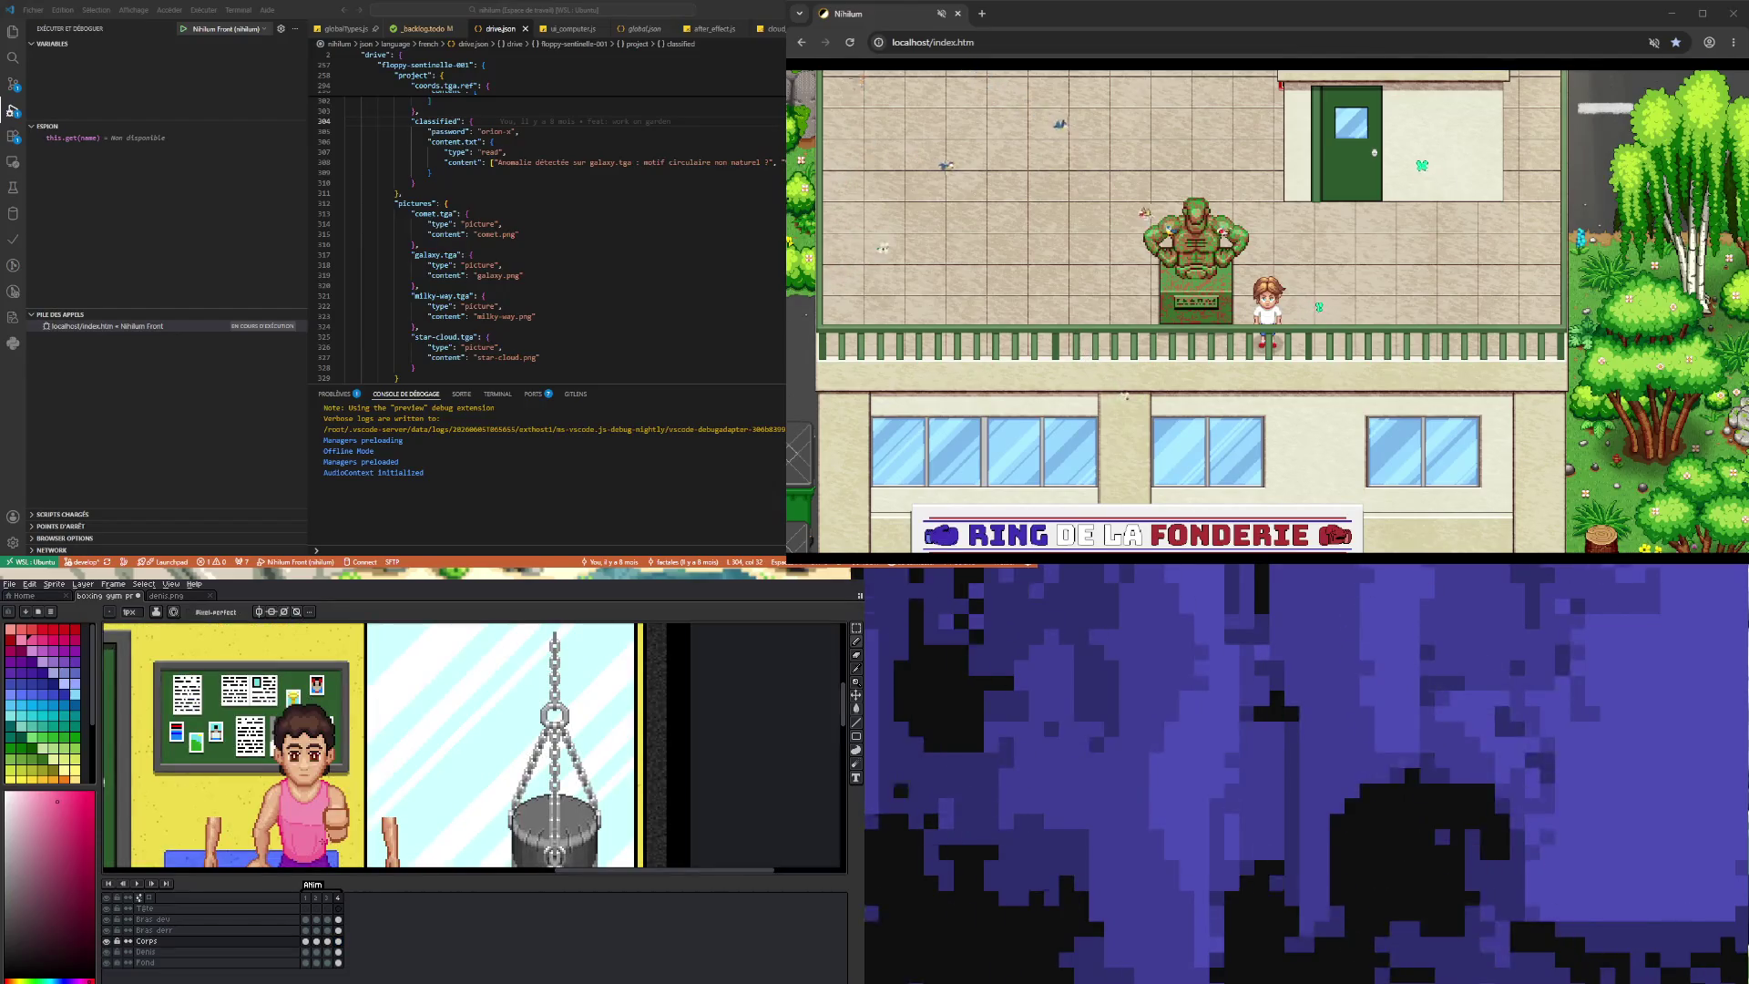
click(135, 883)
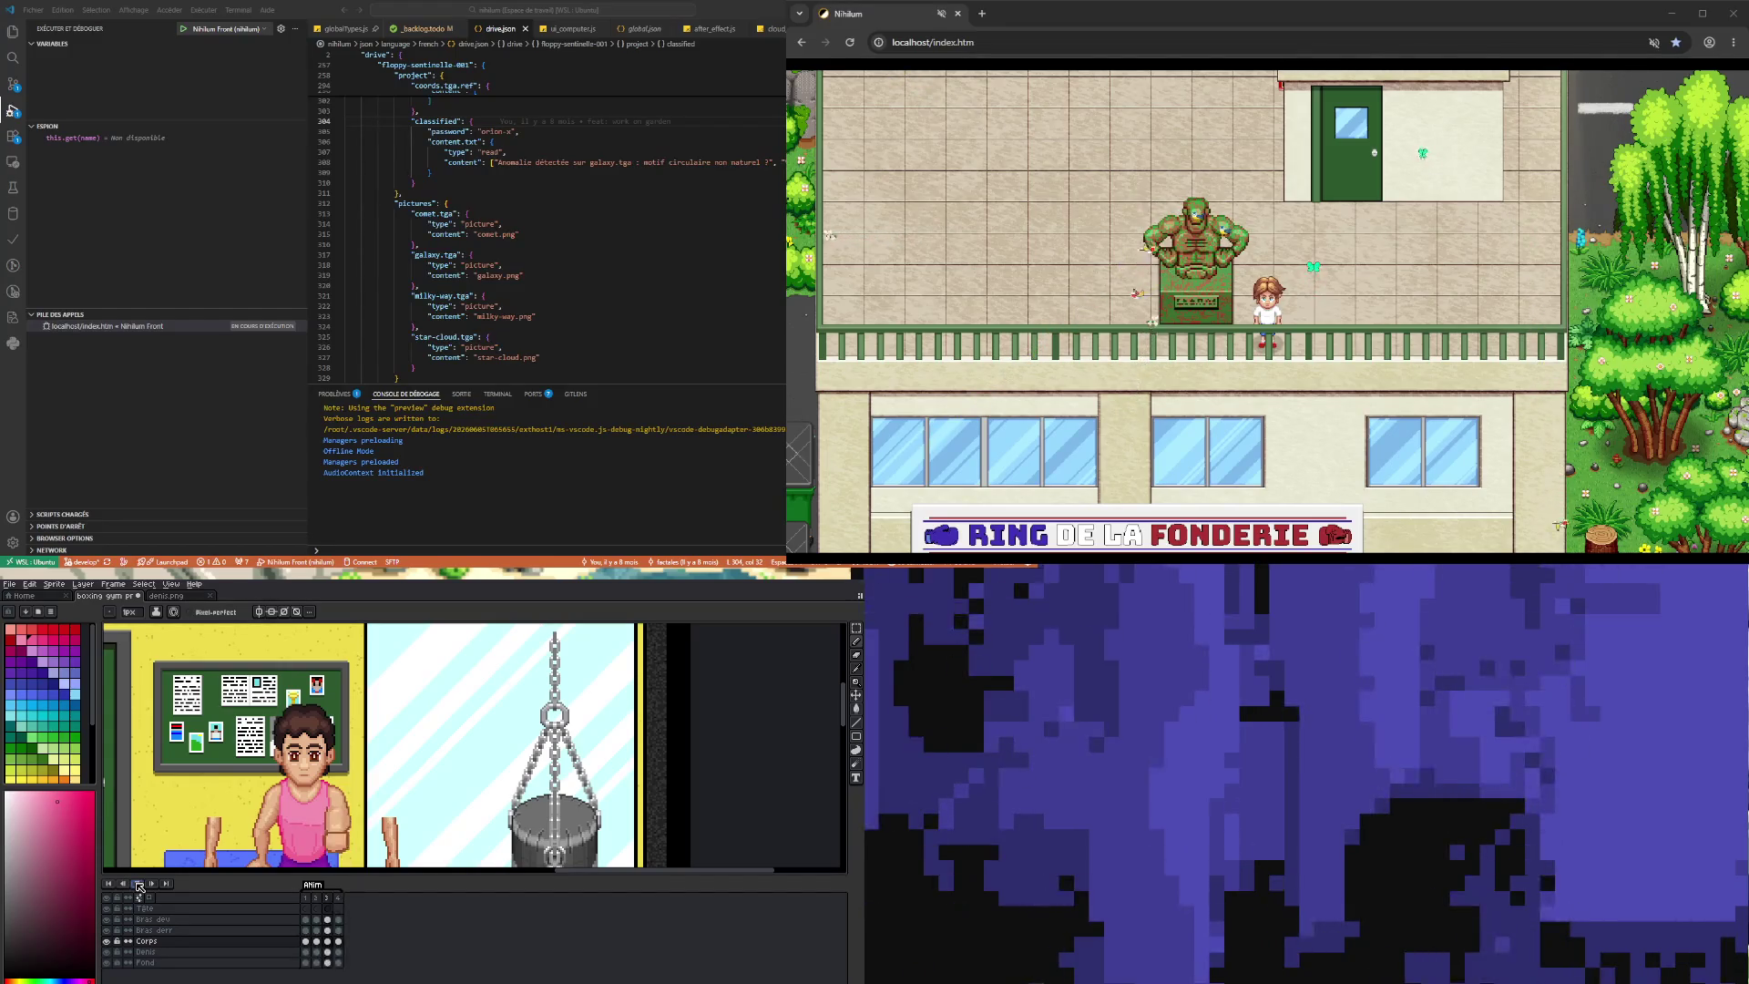
scroll(285, 813, up, 2)
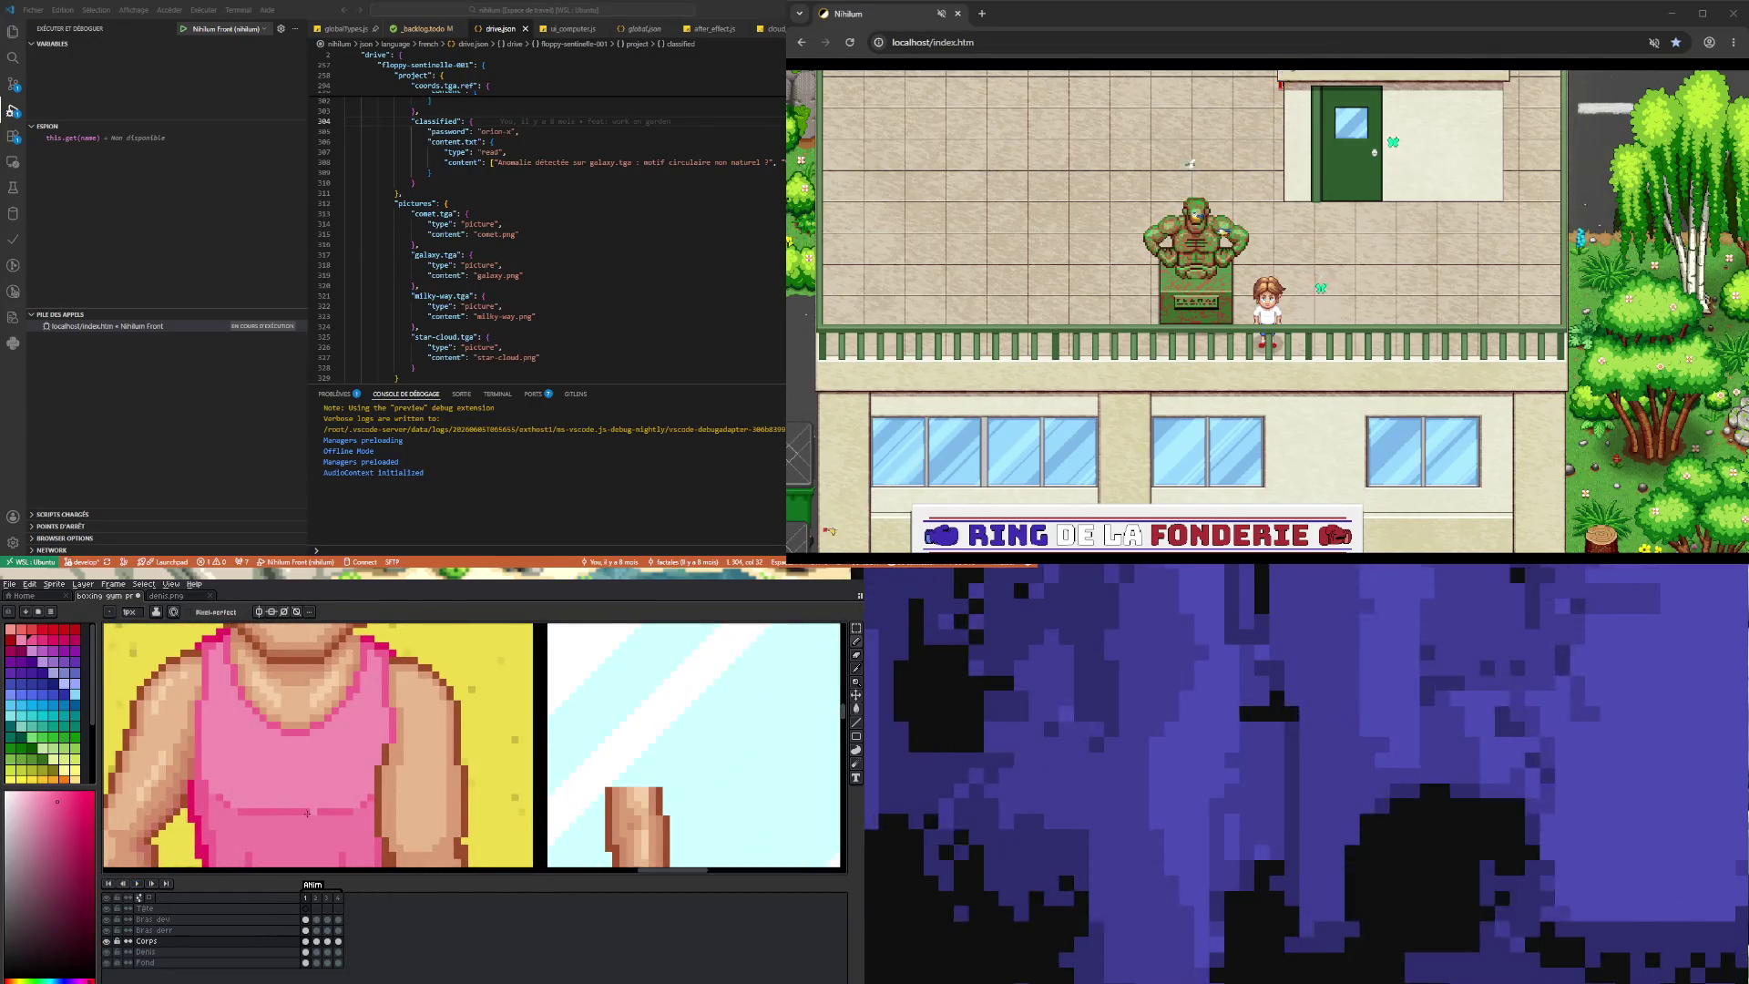
click(316, 943)
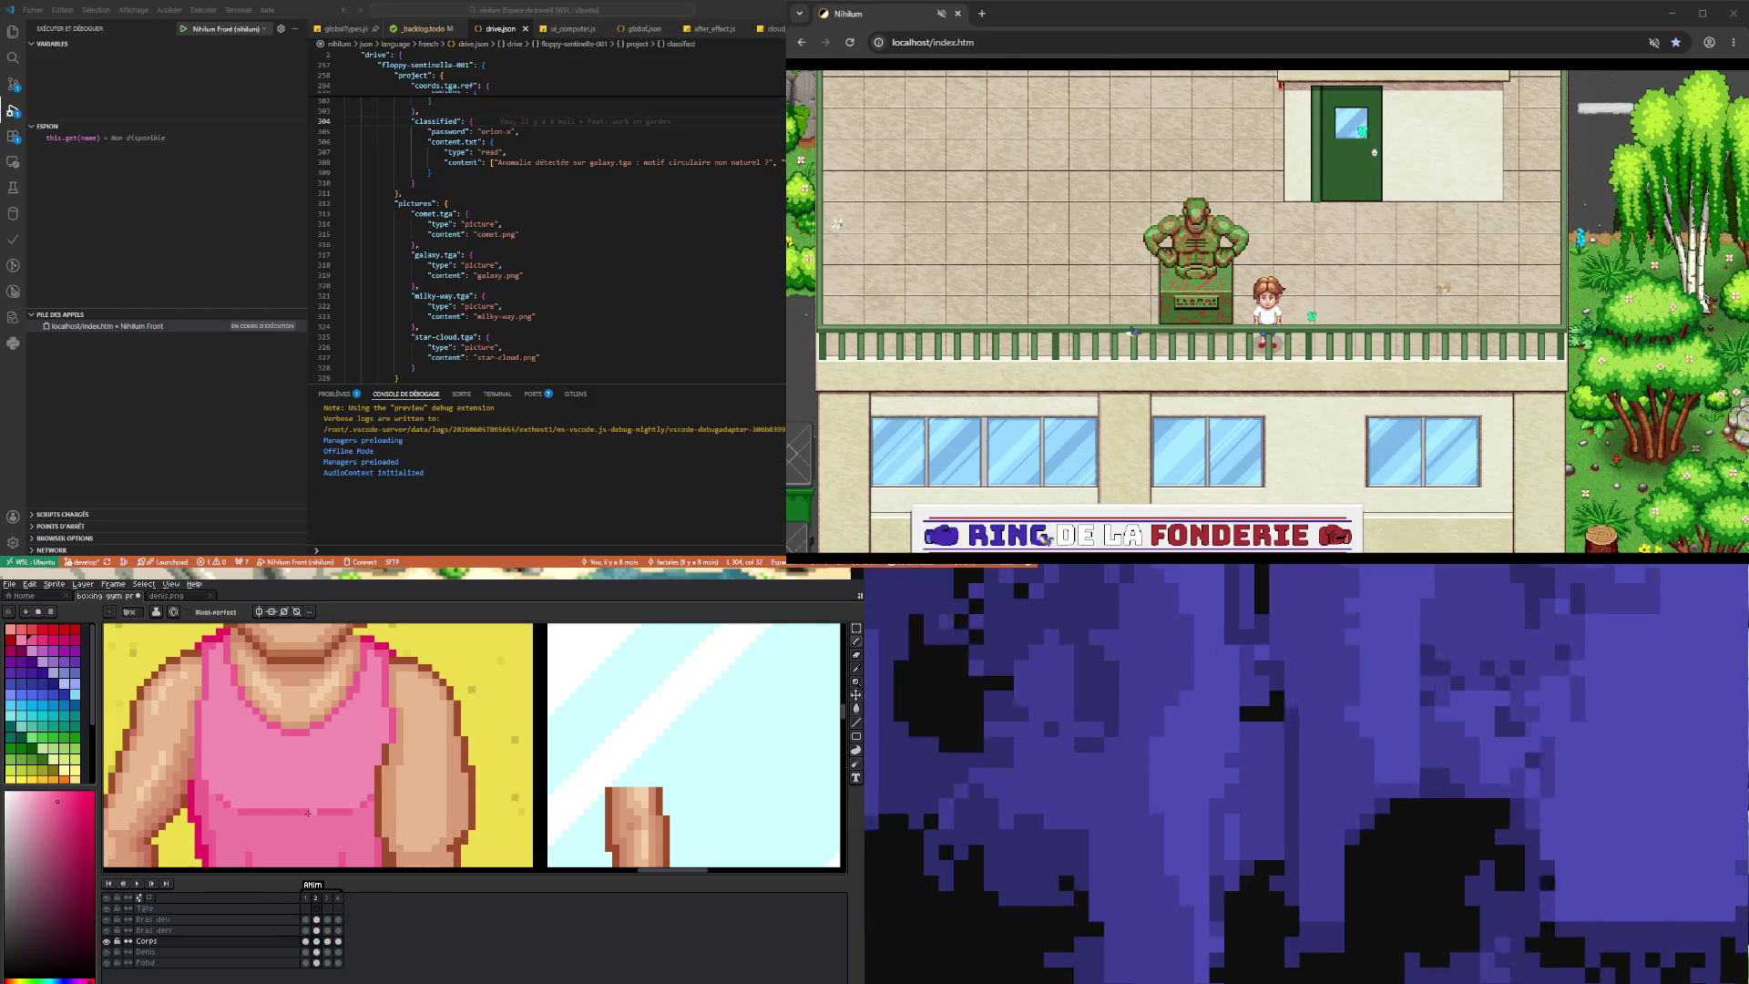
click(327, 941)
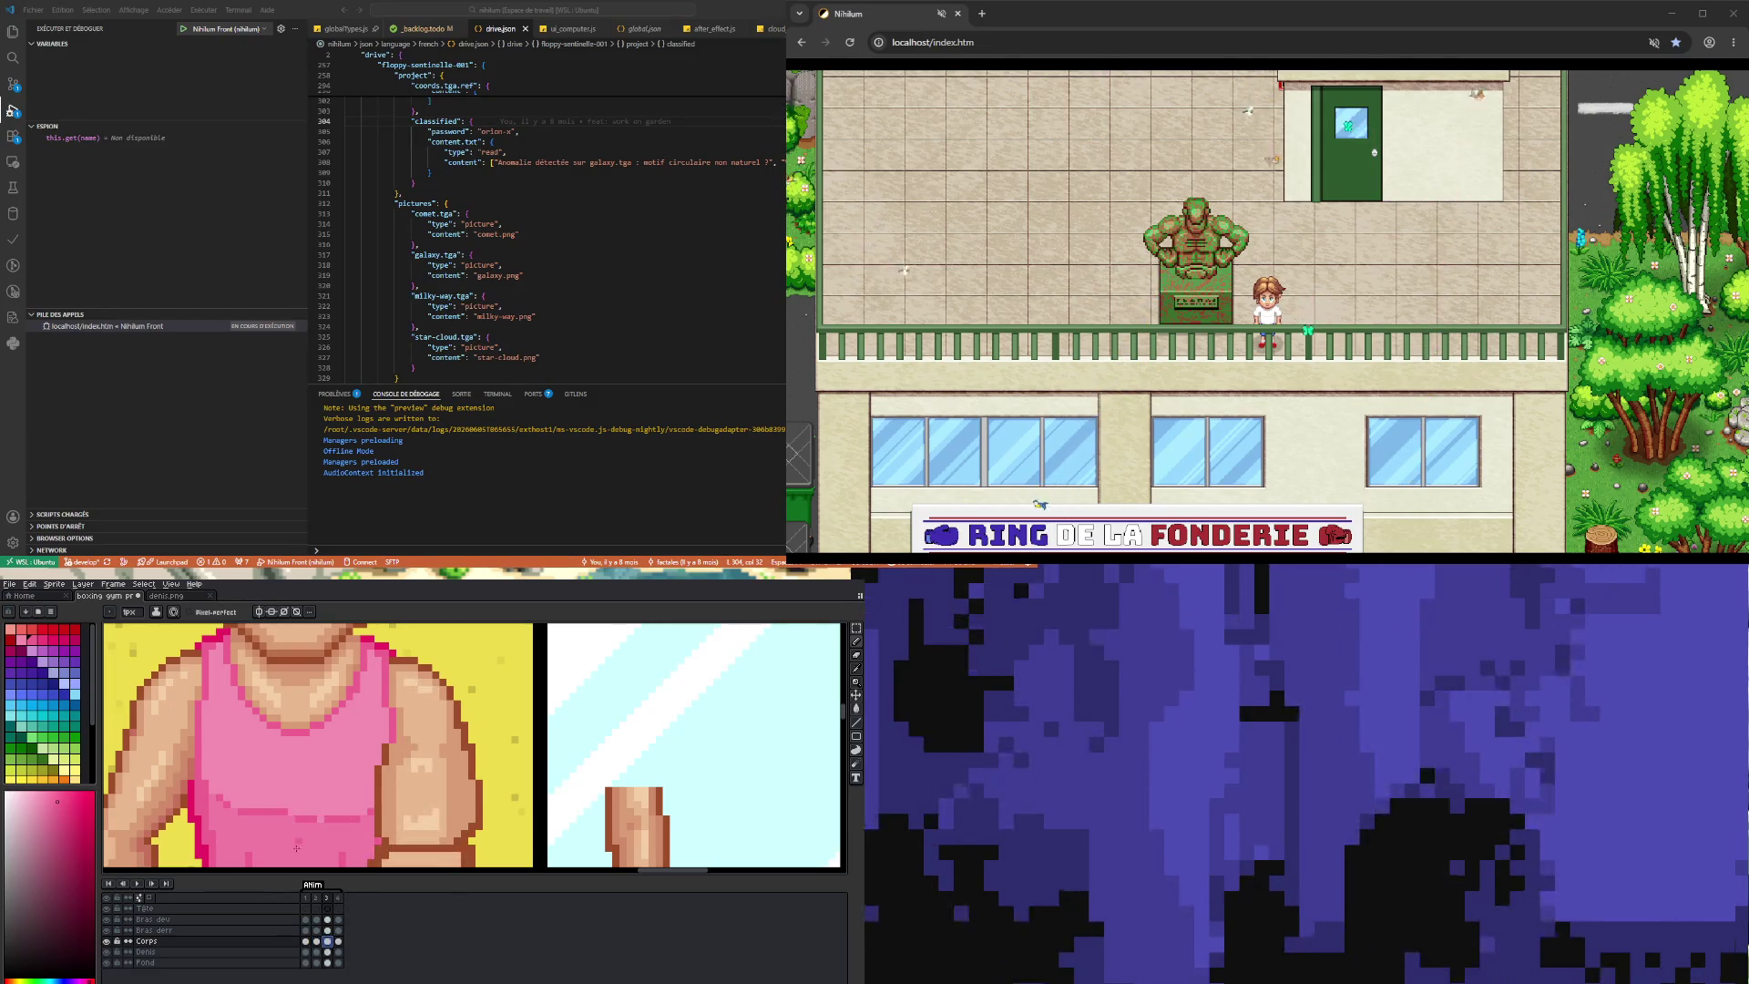
click(338, 943)
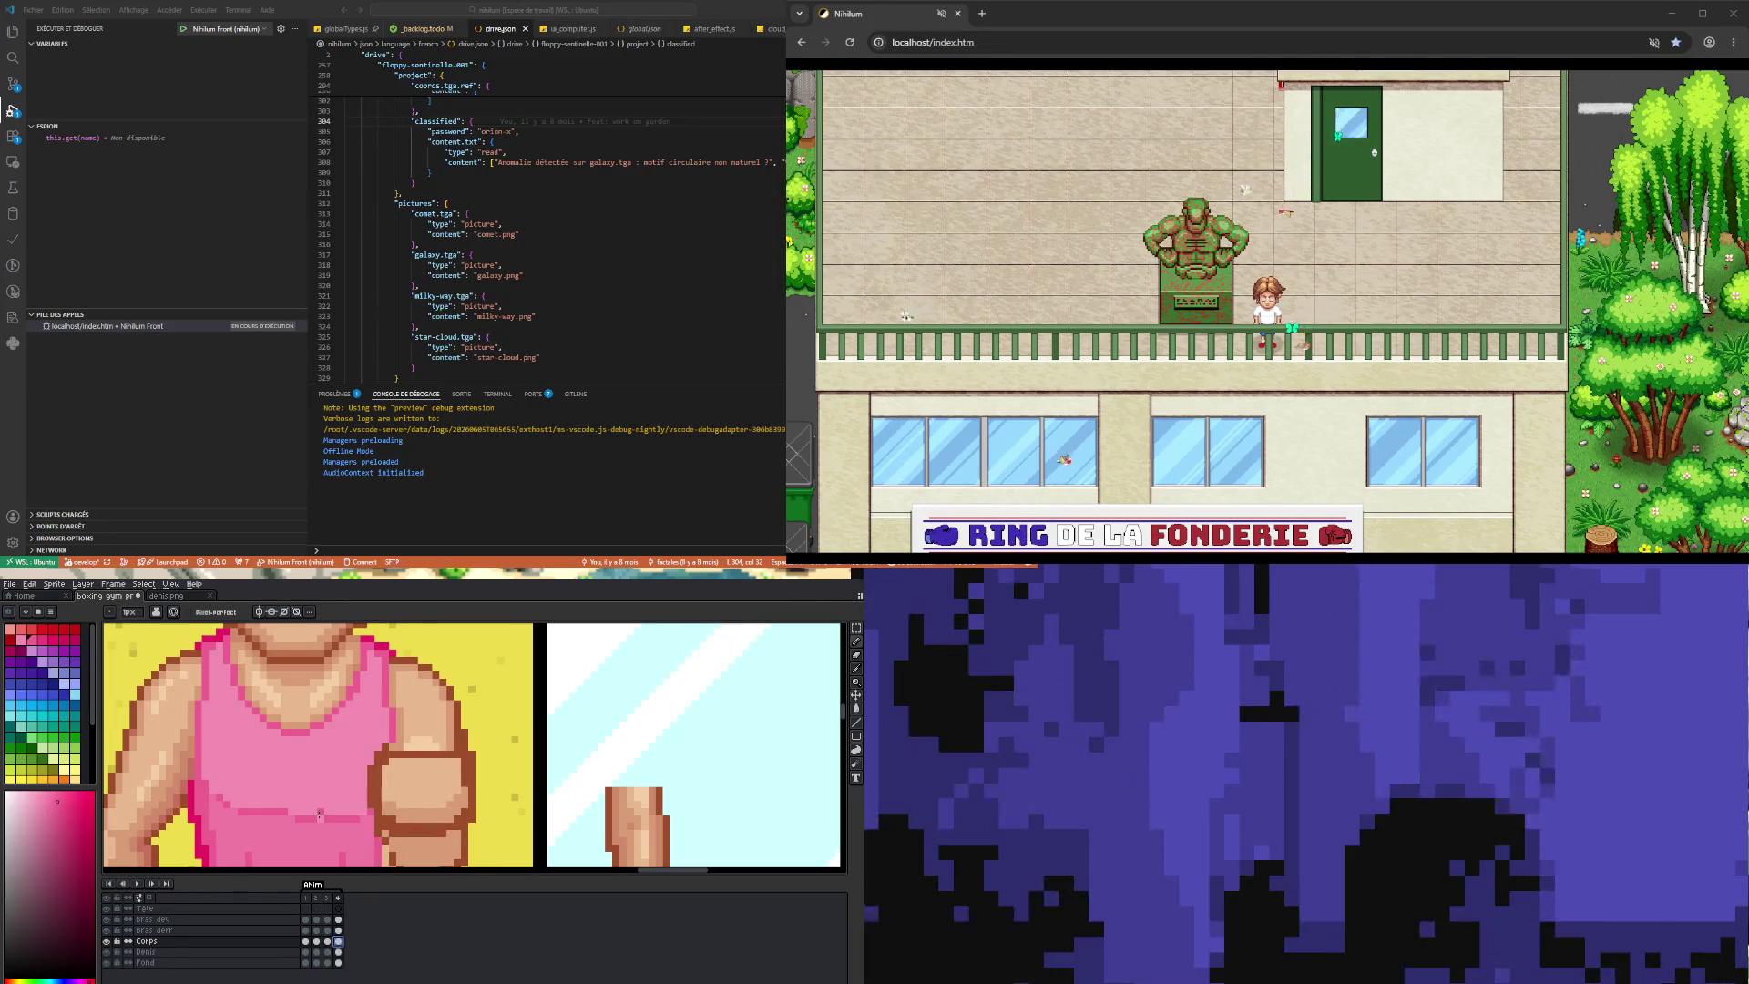